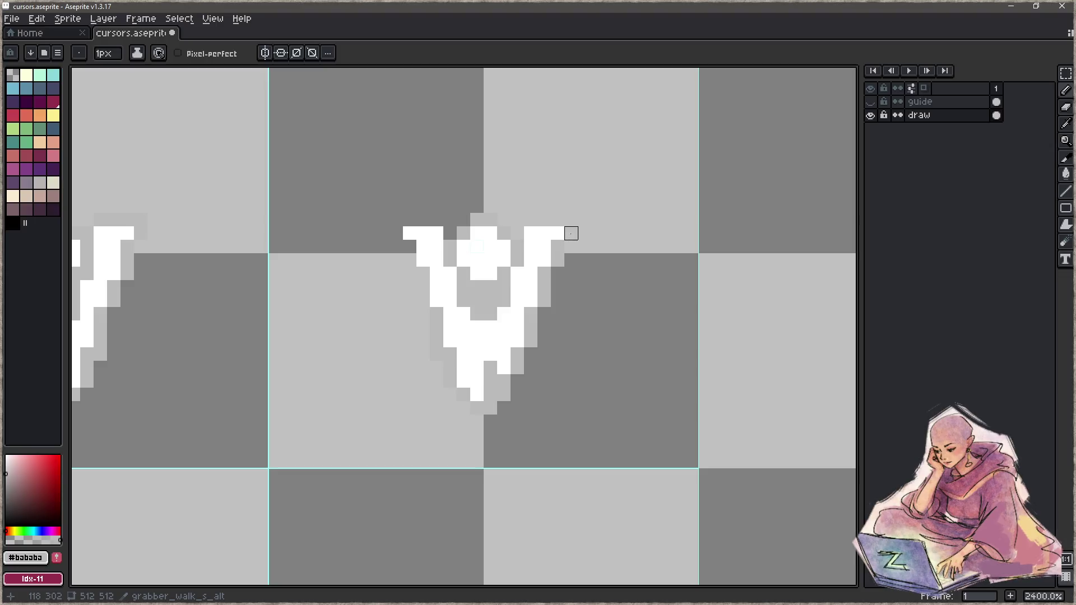
# Extend the #bababa outline along the raised arm, then zoom out to the whole sprite grid.
pyautogui.moveTo(531, 220)
pyautogui.mouseDown()
pyautogui.moveTo(397, 220)
pyautogui.moveTo(423, 301)
pyautogui.mouseUp()
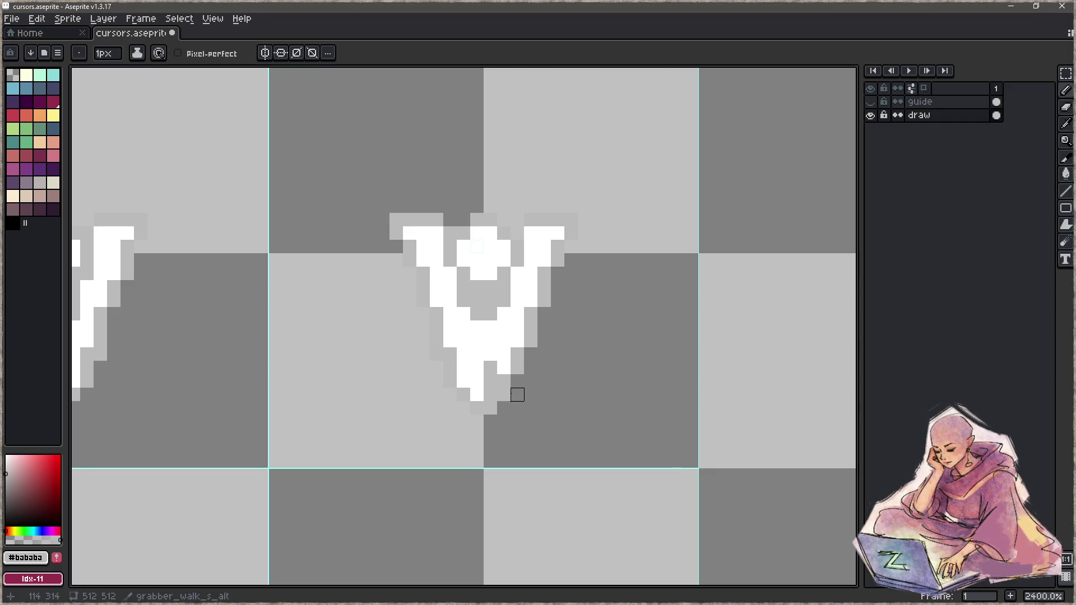
pyautogui.scroll(-7, 494, 381)
pyautogui.moveTo(464, 404); pyautogui.dragTo(469, 331)
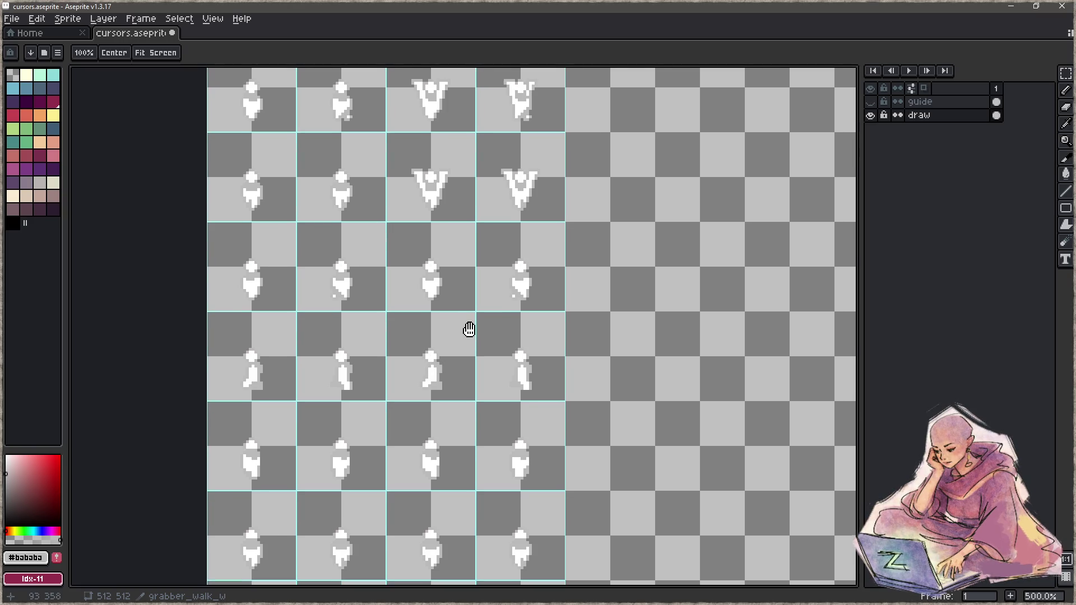
# Clear row 4, columns 3–4, and place copies of the row 2 grab poses there.
pyautogui.press('z')
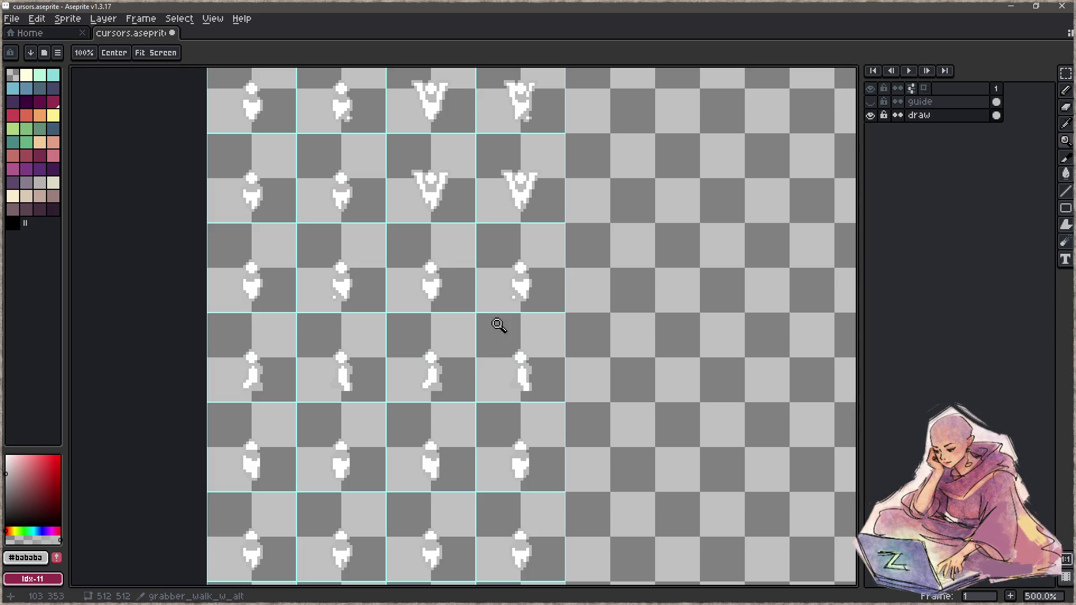
pyautogui.moveTo(488, 264)
pyautogui.mouseDown()
pyautogui.moveTo(440, 466)
pyautogui.moveTo(440, 376)
pyautogui.mouseUp()
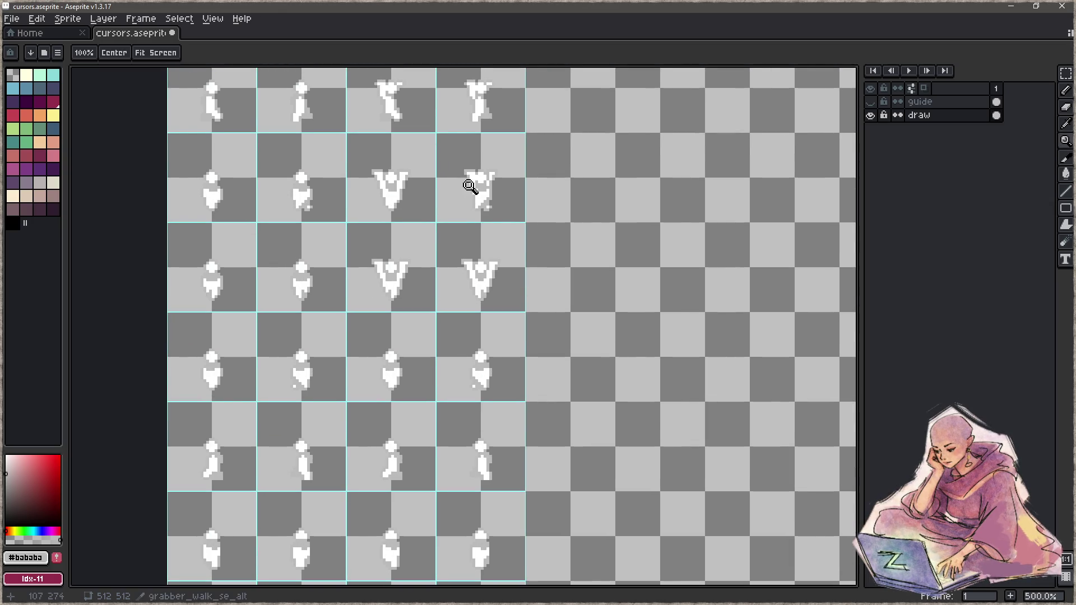
pyautogui.press('m')
pyautogui.moveTo(370, 333); pyautogui.dragTo(522, 394)
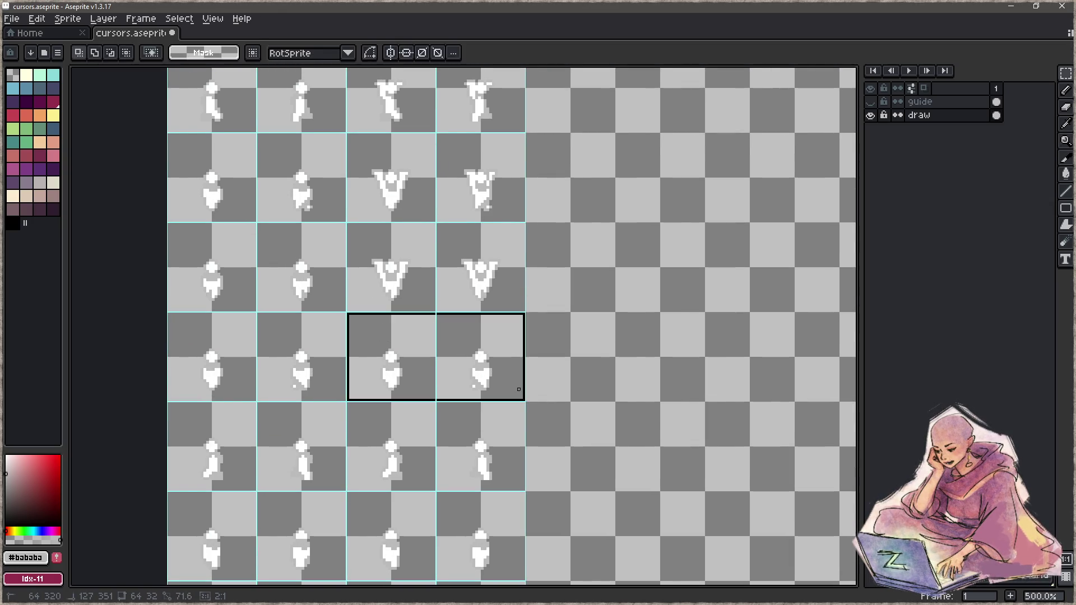
pyautogui.press('Delete')
pyautogui.moveTo(381, 156)
pyautogui.mouseDown()
pyautogui.moveTo(499, 232)
pyautogui.moveTo(506, 376)
pyautogui.mouseUp()
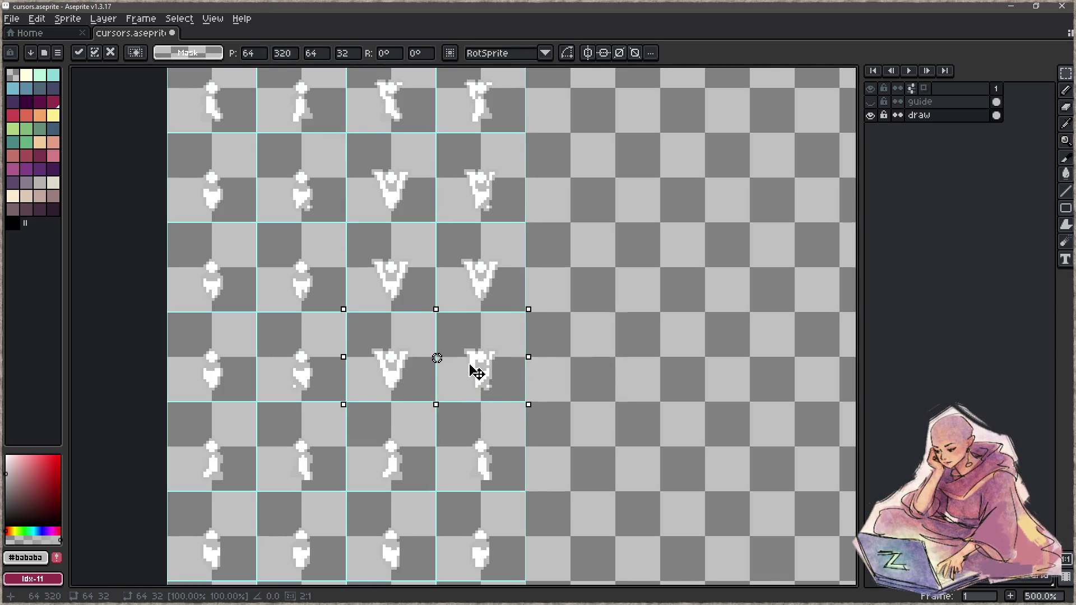
pyautogui.hotkey('ctrl', 'd')
# Erase the walking sprites in row 5, columns 3–4.
pyautogui.moveTo(348, 313); pyautogui.dragTo(415, 402)
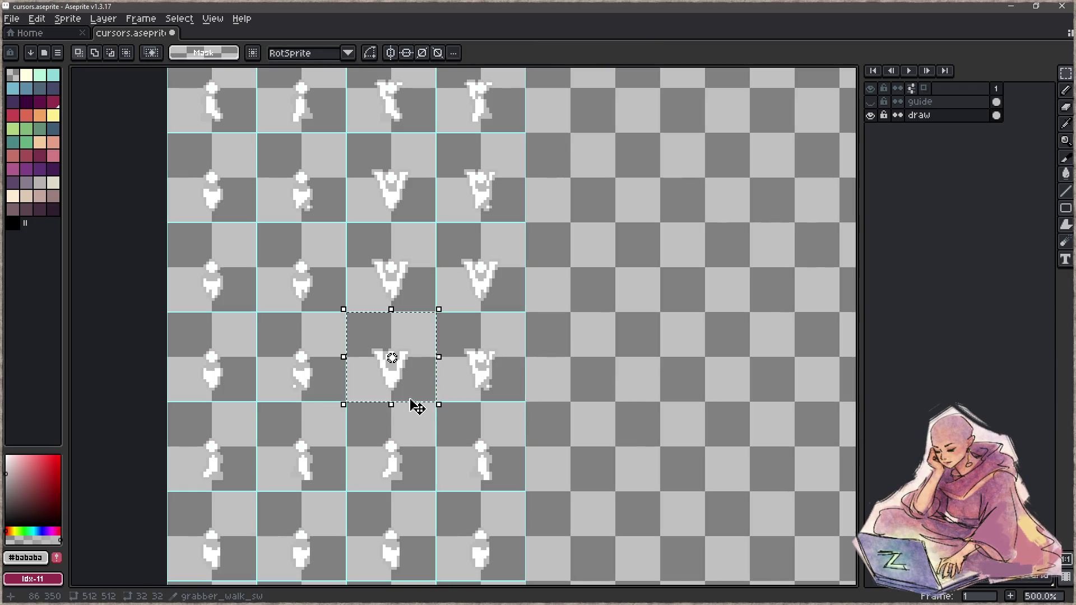
pyautogui.moveTo(456, 320)
pyautogui.mouseDown()
pyautogui.moveTo(538, 387)
pyautogui.moveTo(543, 482)
pyautogui.mouseUp()
pyautogui.moveTo(374, 459); pyautogui.dragTo(549, 547)
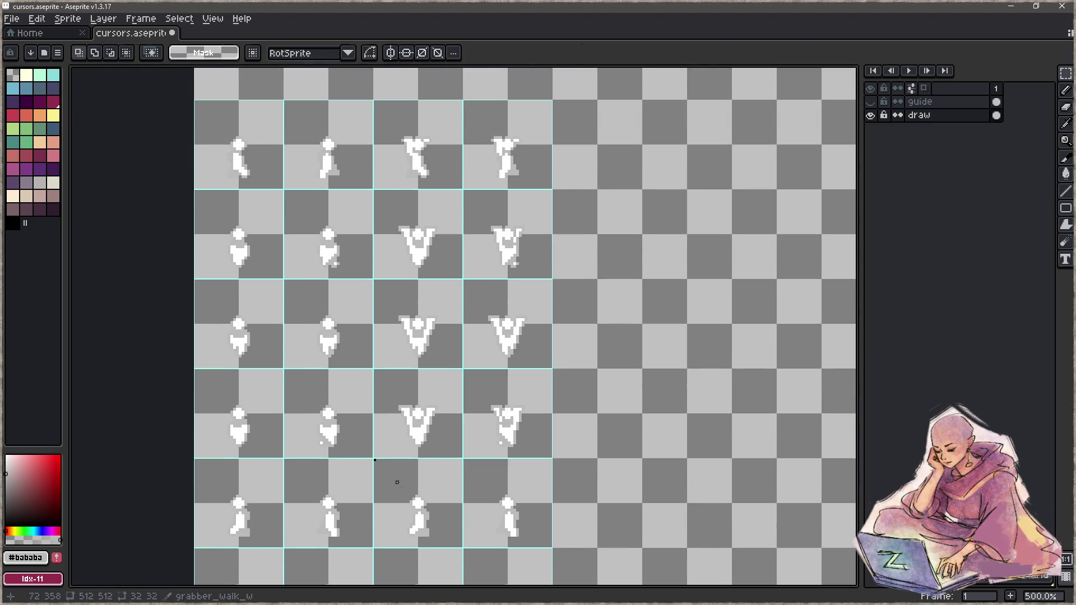
pyautogui.press('Delete')
# Copy the row 1, column 3 and 4 grab sprites into the emptied row 5 cells.
pyautogui.moveTo(397, 118)
pyautogui.mouseDown()
pyautogui.moveTo(439, 173)
pyautogui.moveTo(454, 515)
pyautogui.mouseUp()
pyautogui.hotkey('ctrl', 'c')
pyautogui.hotkey('ctrl', 'v')
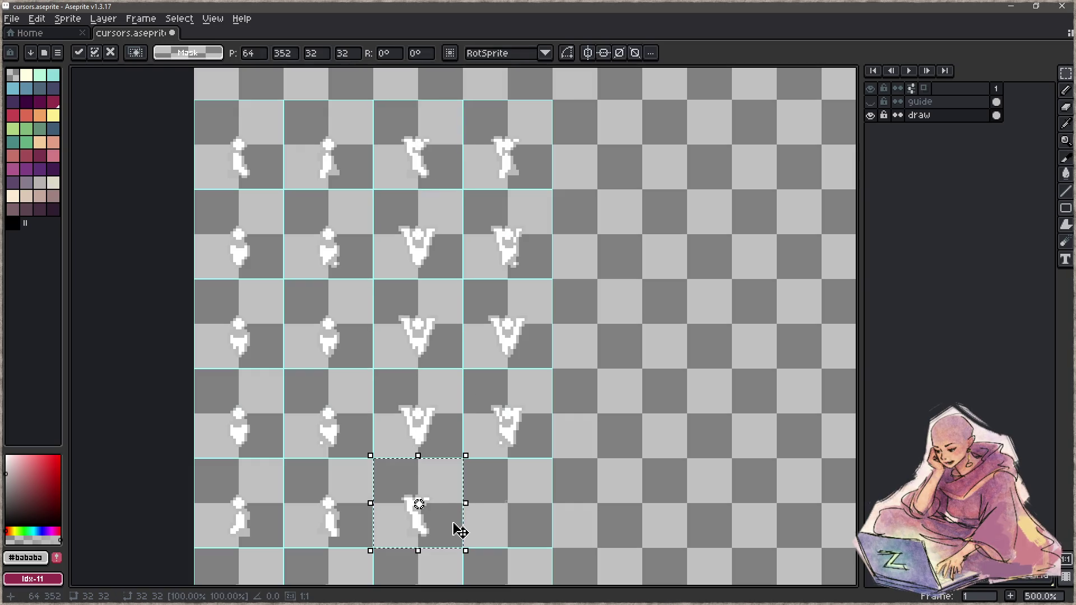
pyautogui.moveTo(477, 112)
pyautogui.mouseDown()
pyautogui.moveTo(540, 177)
pyautogui.moveTo(538, 506)
pyautogui.mouseUp()
pyautogui.hotkey('ctrl', 'c')
pyautogui.hotkey('ctrl', 'v')
pyautogui.moveTo(599, 490); pyautogui.dragTo(580, 331)
pyautogui.moveTo(575, 436); pyautogui.dragTo(581, 387)
pyautogui.click(580, 387)
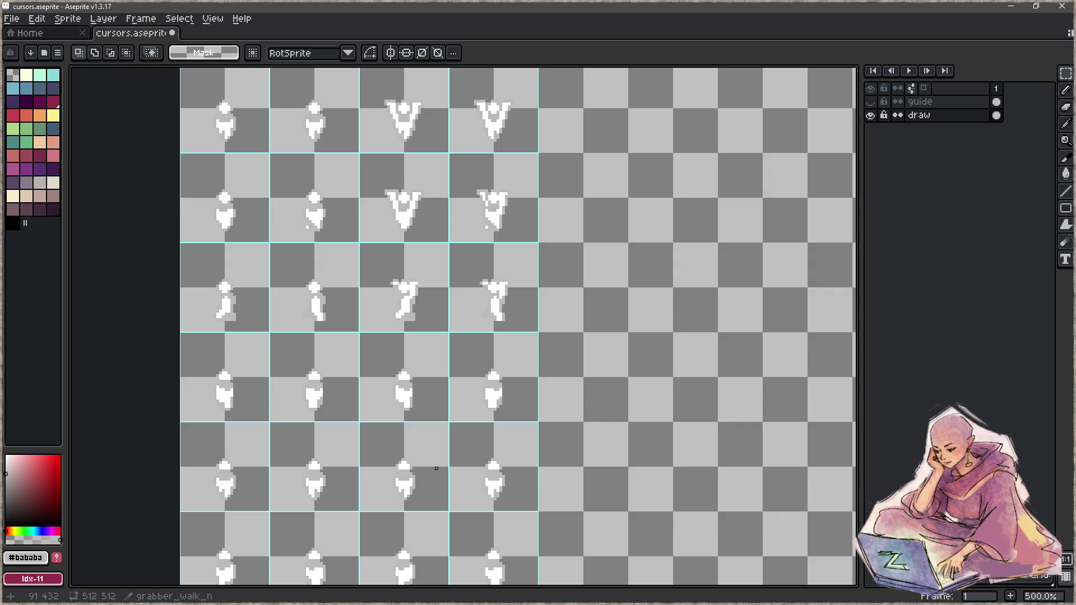
pyautogui.moveTo(436, 468); pyautogui.dragTo(431, 393)
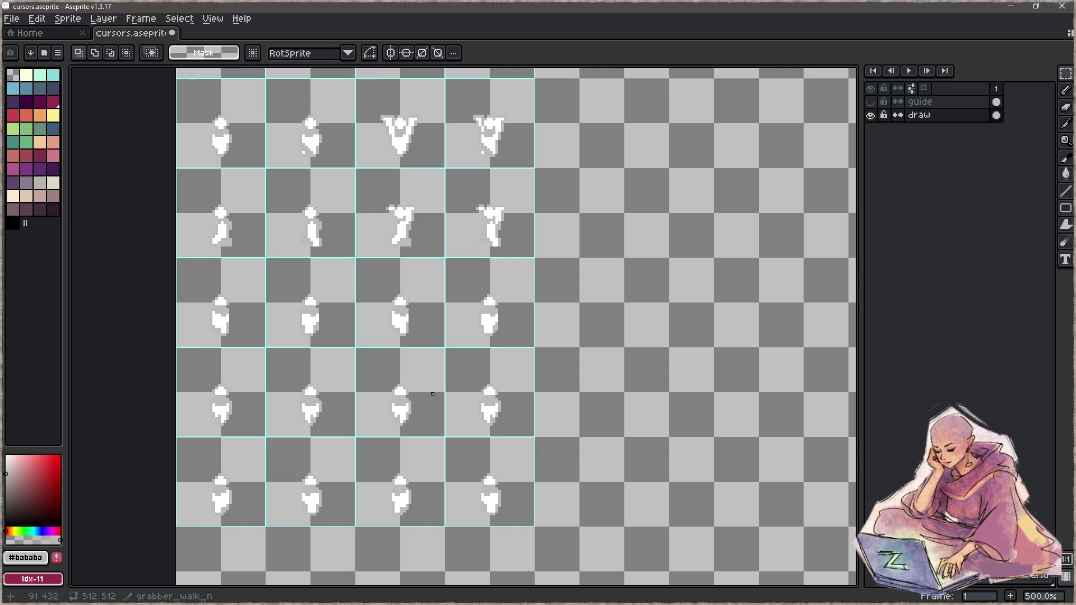
pyautogui.scroll(2, 432, 388)
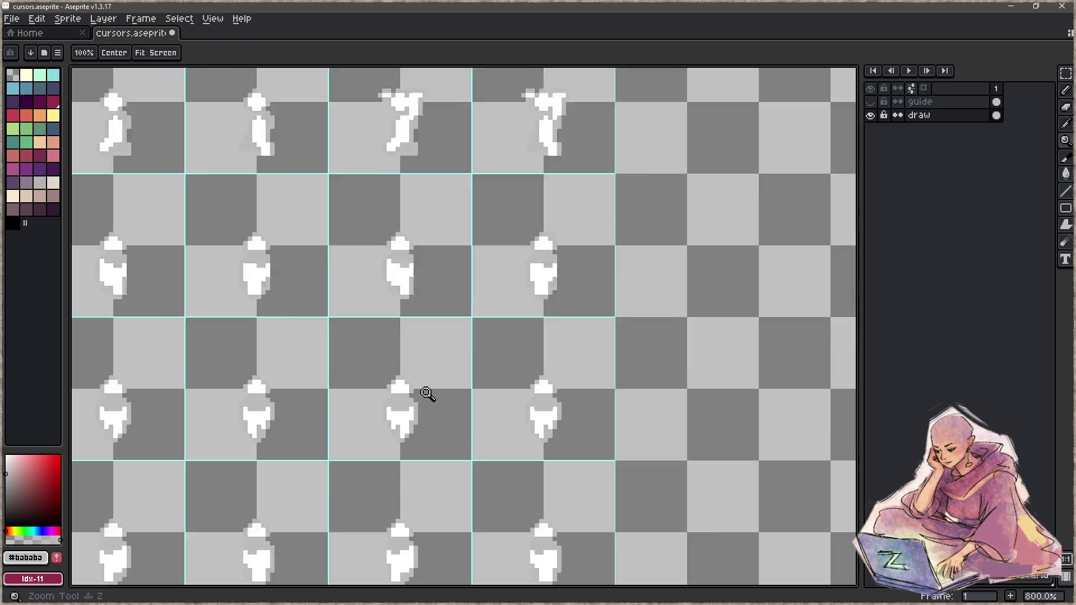
# Draw the first raised white arm on the north-facing sprite, with a grey outline.
pyautogui.scroll(3, 425, 396)
pyautogui.keyDown('alt'); pyautogui.click(424, 420); pyautogui.keyUp('alt')
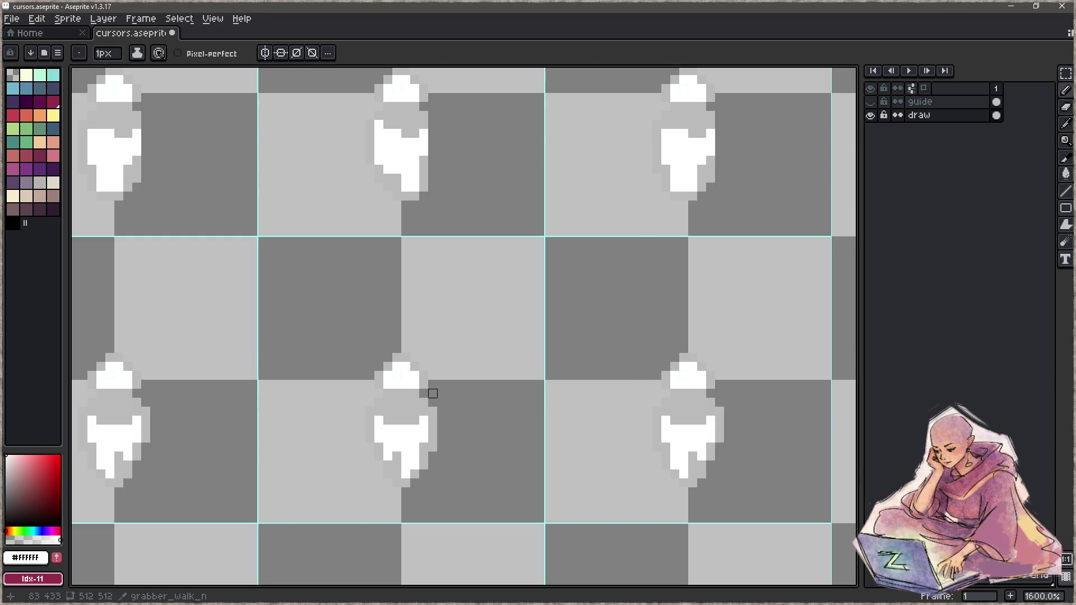
pyautogui.moveTo(424, 394); pyautogui.dragTo(442, 402)
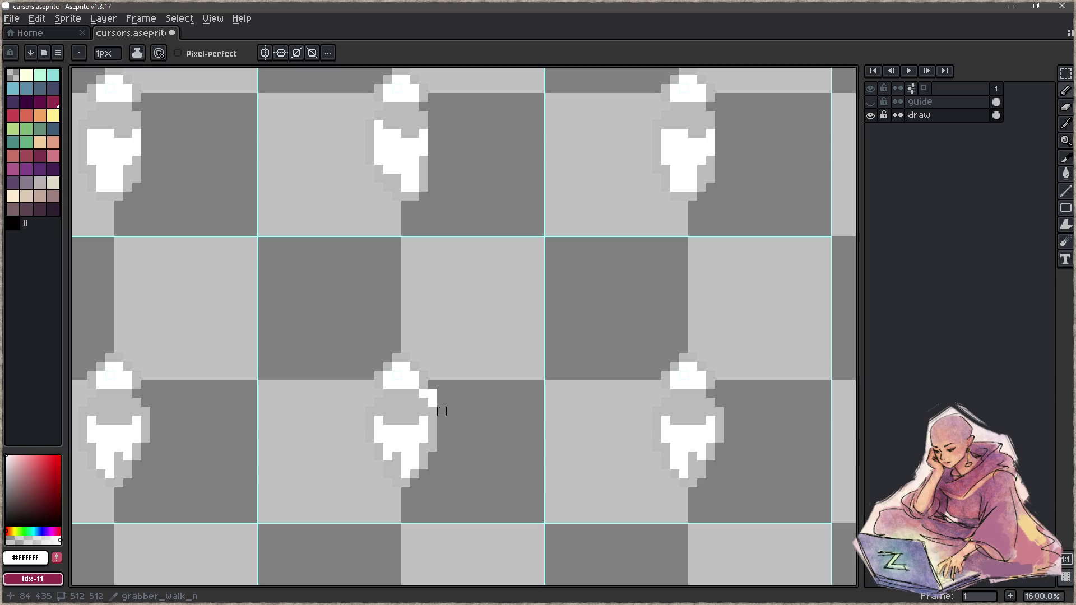
pyautogui.moveTo(433, 385)
pyautogui.mouseDown()
pyautogui.moveTo(433, 366)
pyautogui.moveTo(442, 376)
pyautogui.mouseUp()
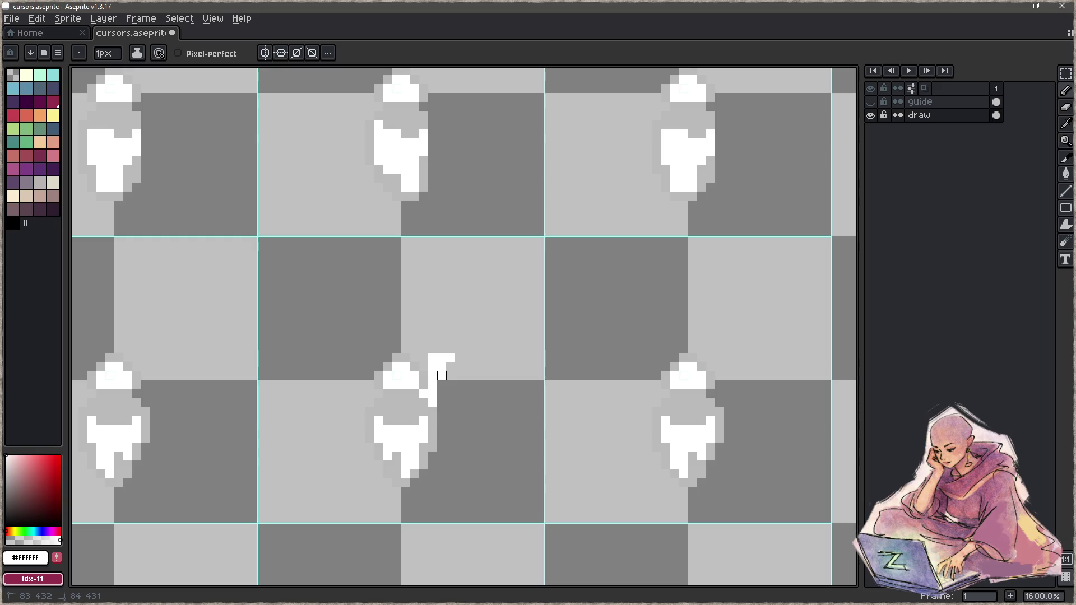
pyautogui.click(442, 394)
pyautogui.keyDown('alt'); pyautogui.click(437, 413); pyautogui.keyUp('alt')
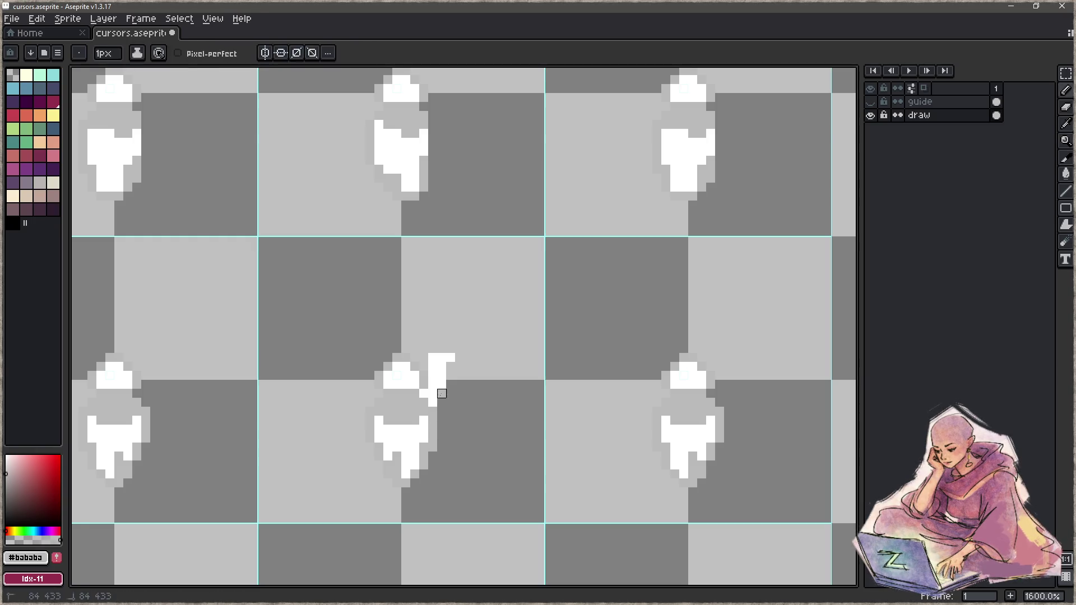
pyautogui.moveTo(460, 349); pyautogui.dragTo(442, 348)
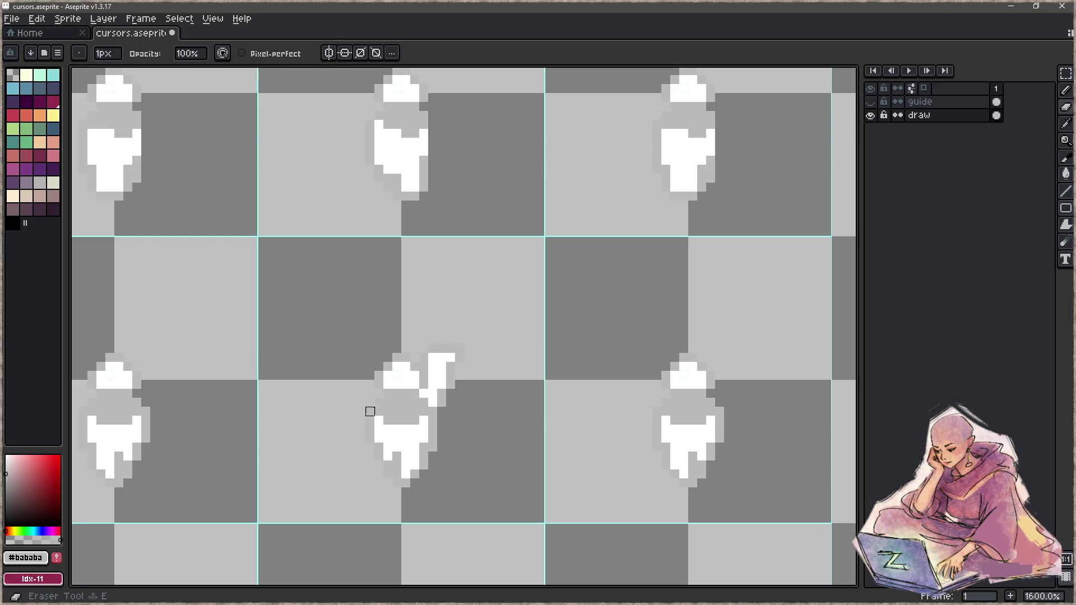
# Draw the second raised white arm, erase stray pixels, and pan to the neighbouring sprite.
pyautogui.keyDown('alt'); pyautogui.click(441, 364); pyautogui.keyUp('alt')
pyautogui.moveTo(370, 403); pyautogui.dragTo(370, 367)
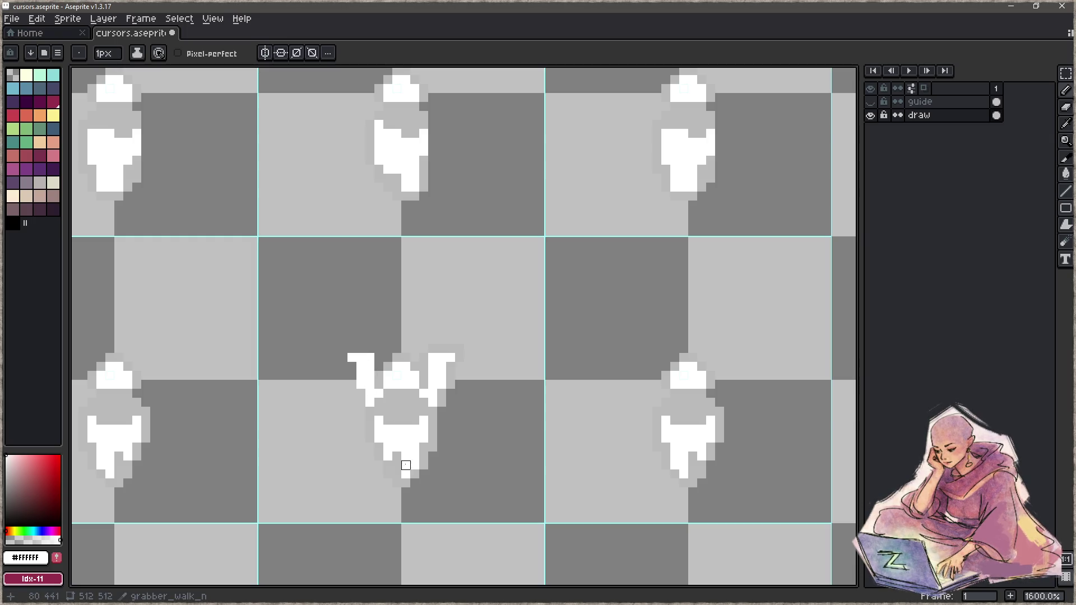
pyautogui.keyDown('alt'); pyautogui.click(378, 408); pyautogui.keyUp('alt')
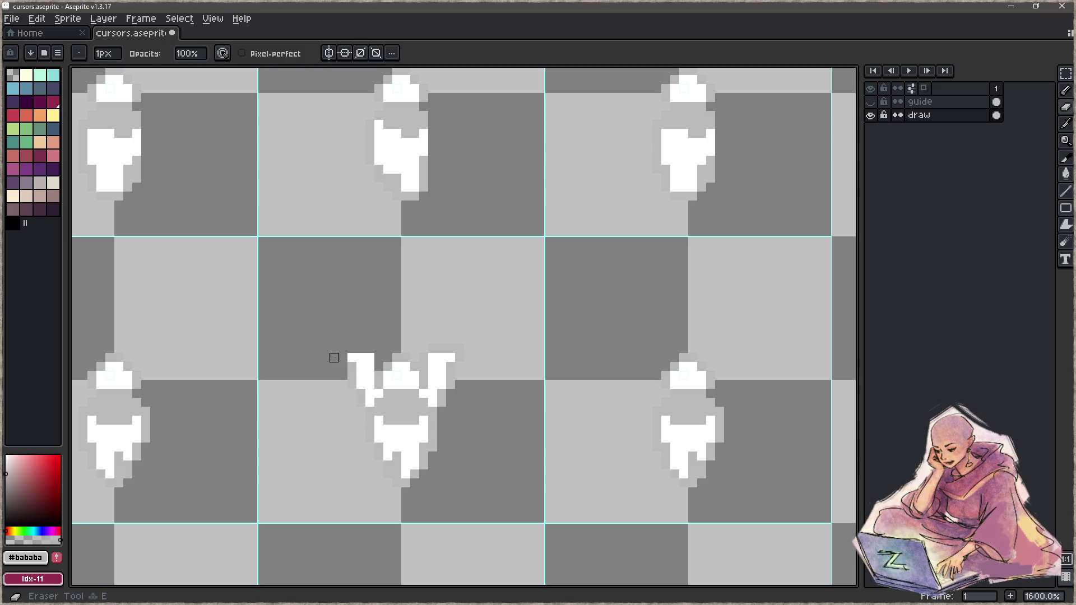
pyautogui.press('shift')
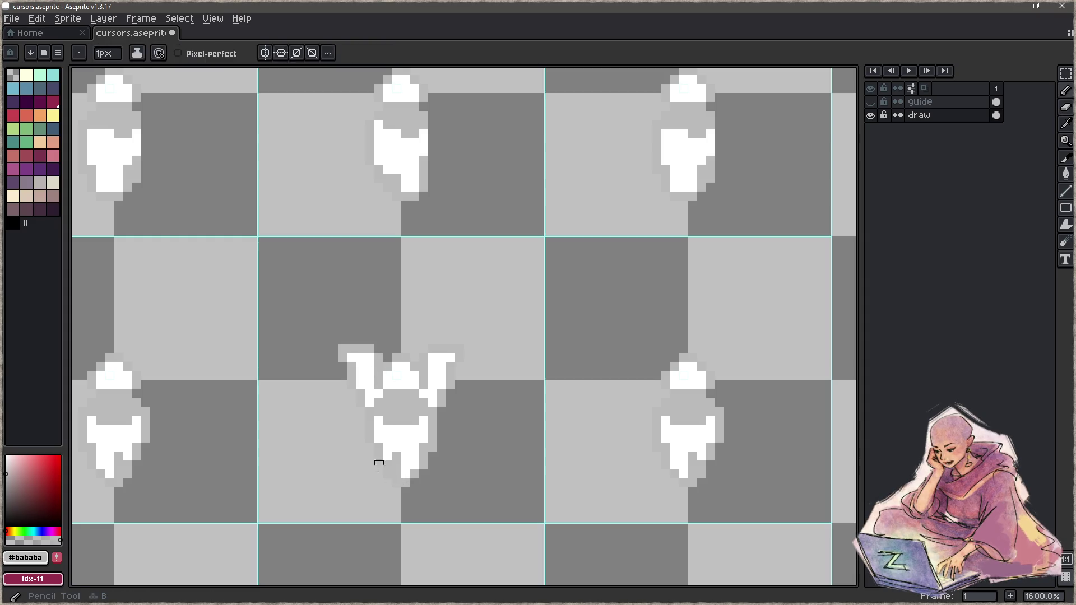
pyautogui.press('space')
pyautogui.moveTo(379, 462); pyautogui.dragTo(370, 377)
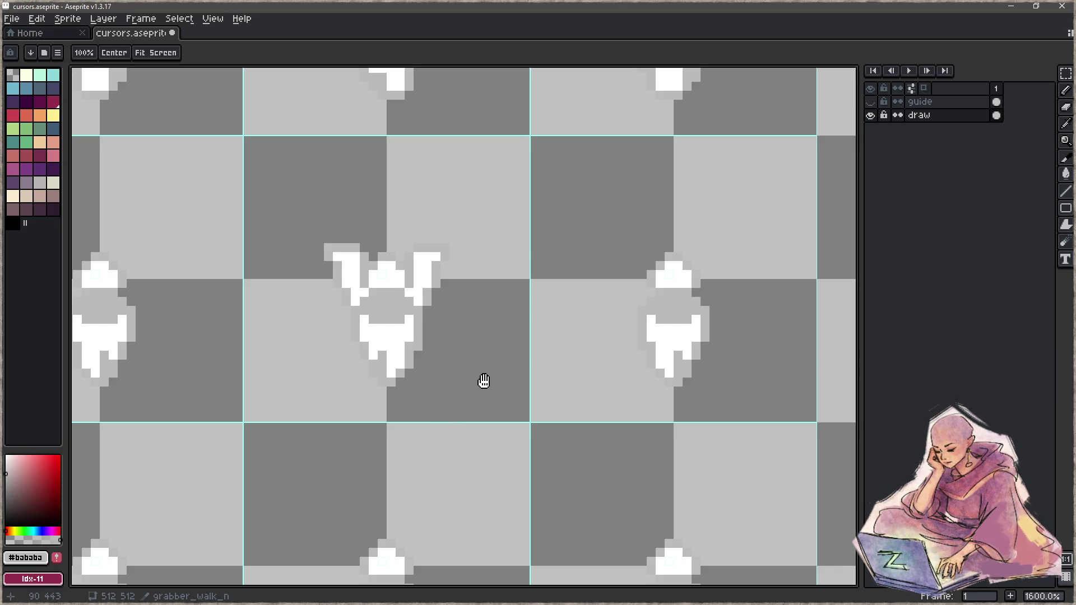
pyautogui.moveTo(523, 360); pyautogui.dragTo(362, 371)
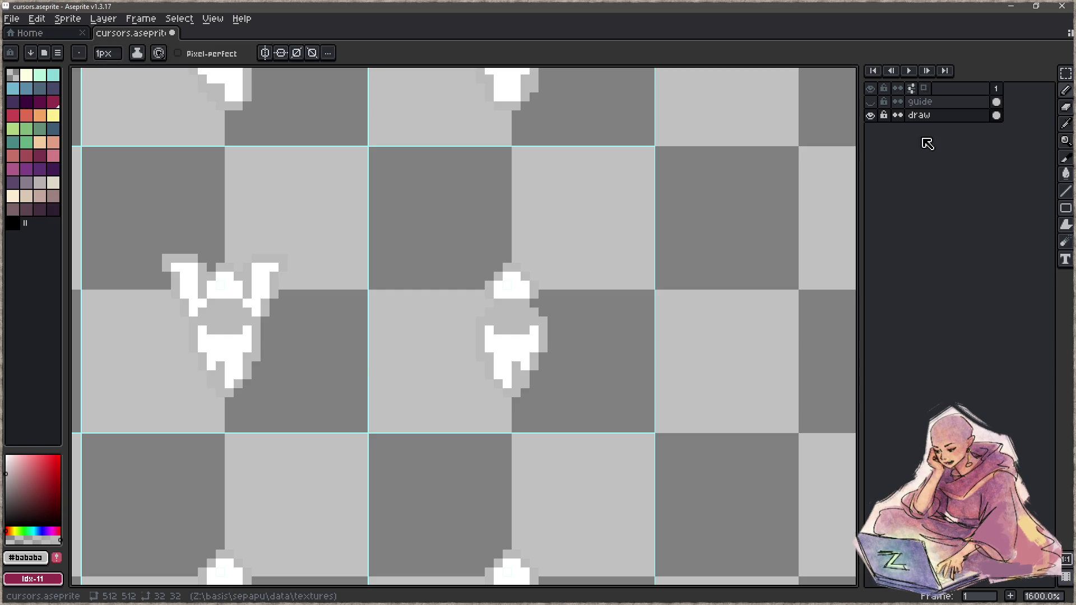
# Add a new layer below 'draw' and fill it with the dark mauve palette colour.
pyautogui.hotkey('shift', 'n')
pyautogui.moveTo(930, 116); pyautogui.dragTo(937, 149)
pyautogui.keyDown('alt'); pyautogui.click(408, 294); pyautogui.keyUp('alt')
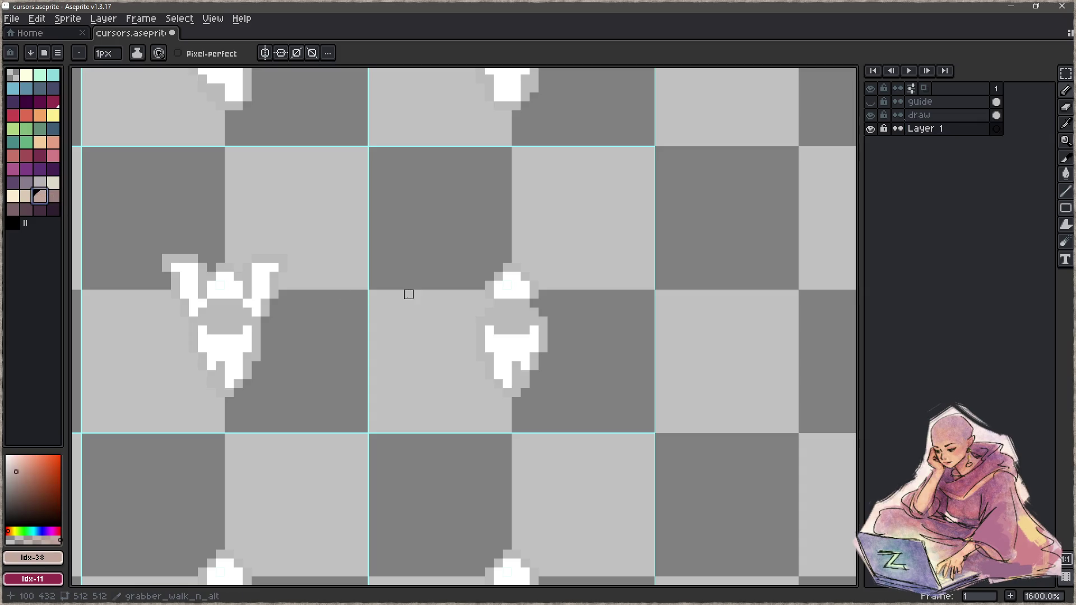
pyautogui.press('g')
pyautogui.click(408, 294)
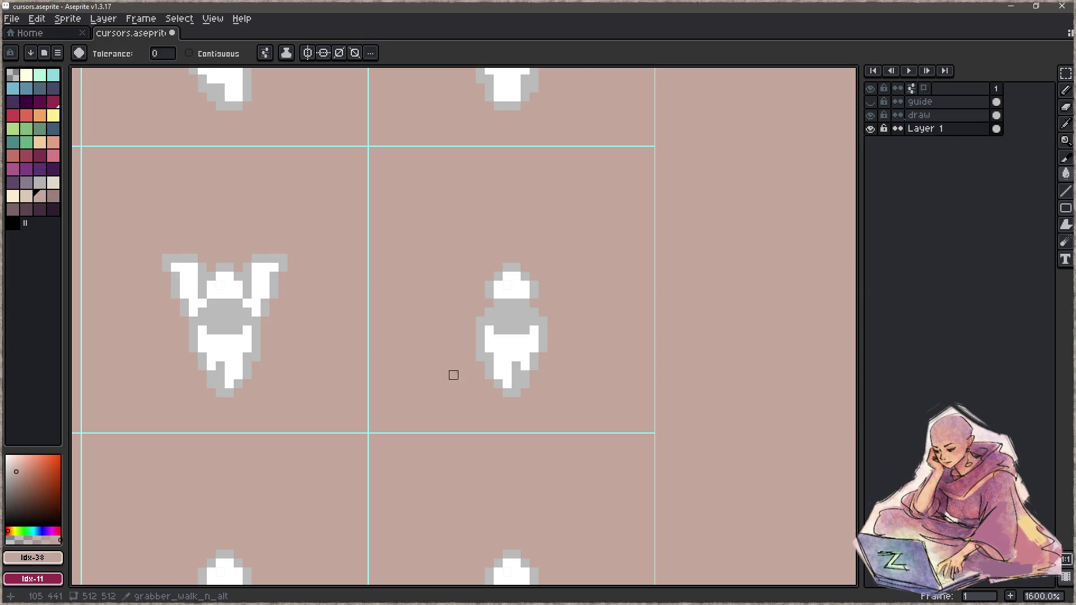
pyautogui.click(13, 209)
pyautogui.click(507, 357)
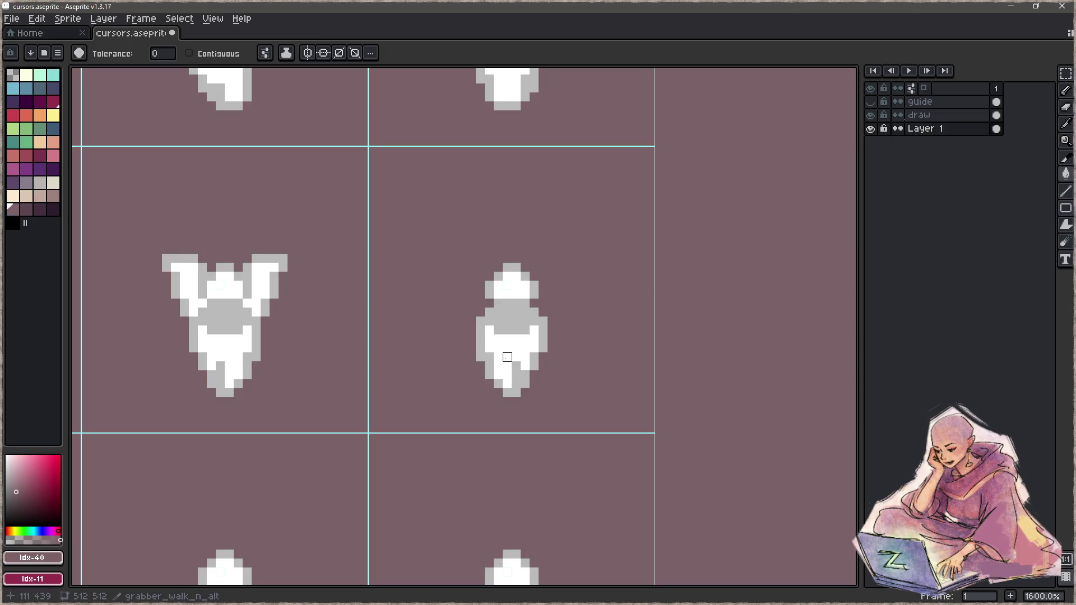
# Reactivate the 'draw' layer and sample white from the north-facing sprite.
pyautogui.click(947, 116)
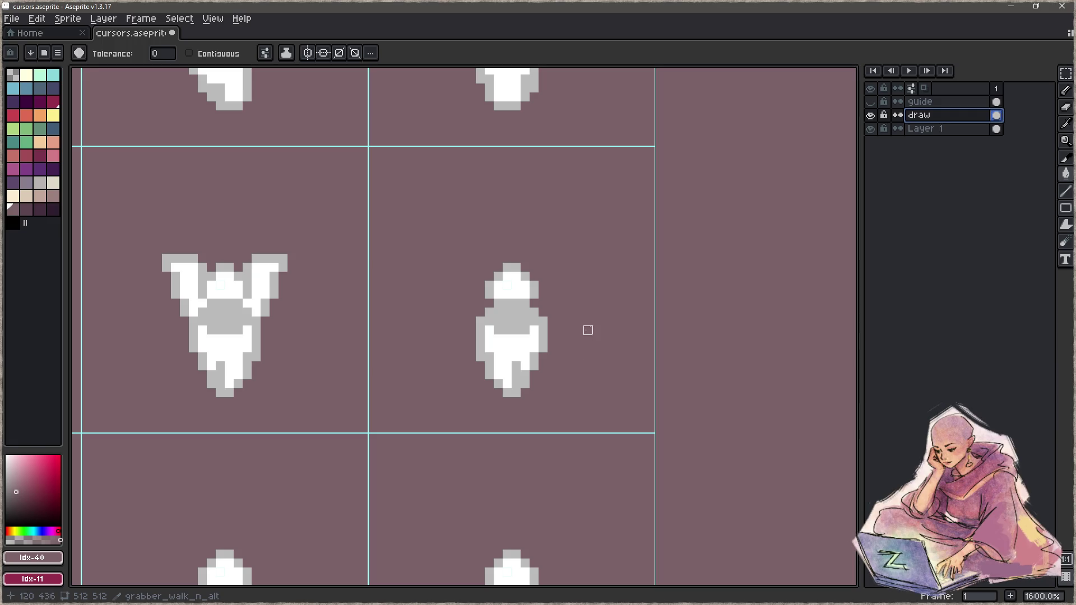
pyautogui.moveTo(588, 330); pyautogui.dragTo(570, 300)
pyautogui.press('b')
pyautogui.keyDown('alt'); pyautogui.click(516, 301); pyautogui.keyUp('alt')
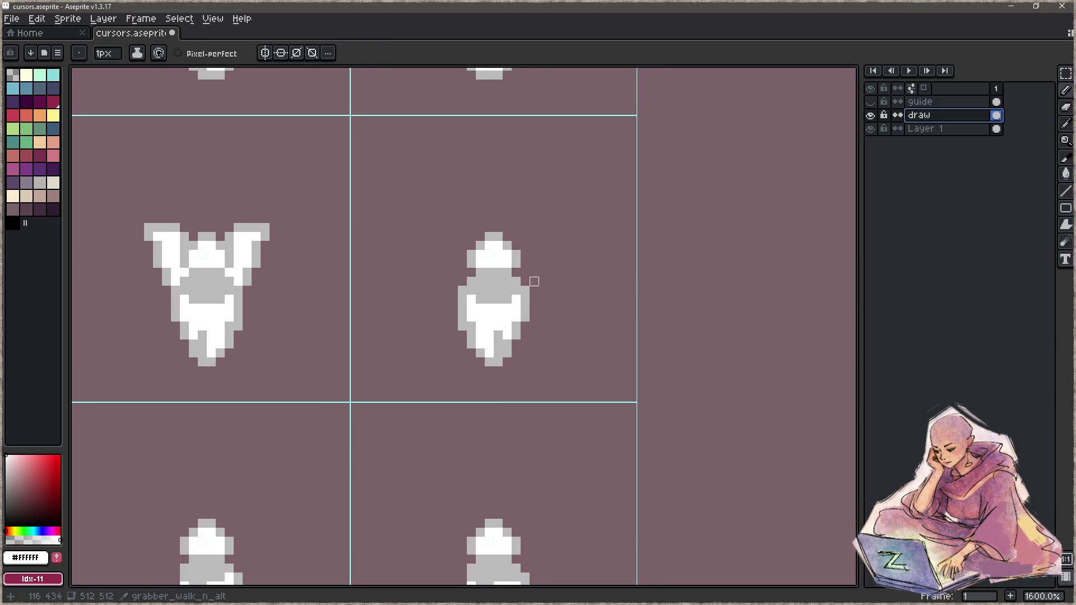
# Touch up the raised right arm with white pixels and a grey outline.
pyautogui.moveTo(525, 281); pyautogui.dragTo(525, 246)
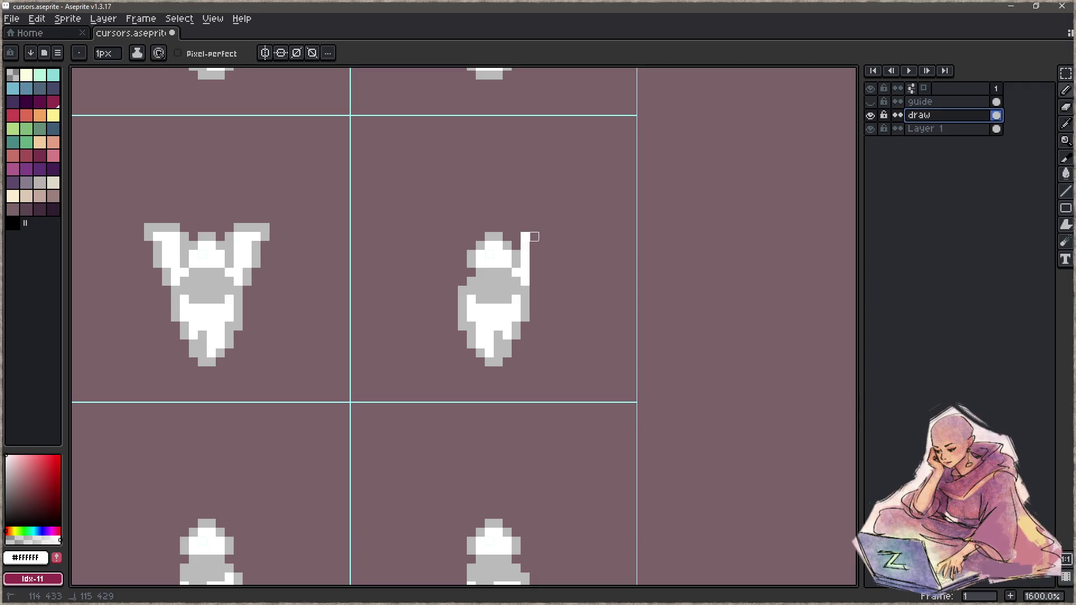
pyautogui.keyDown('alt'); pyautogui.click(516, 246); pyautogui.keyUp('alt')
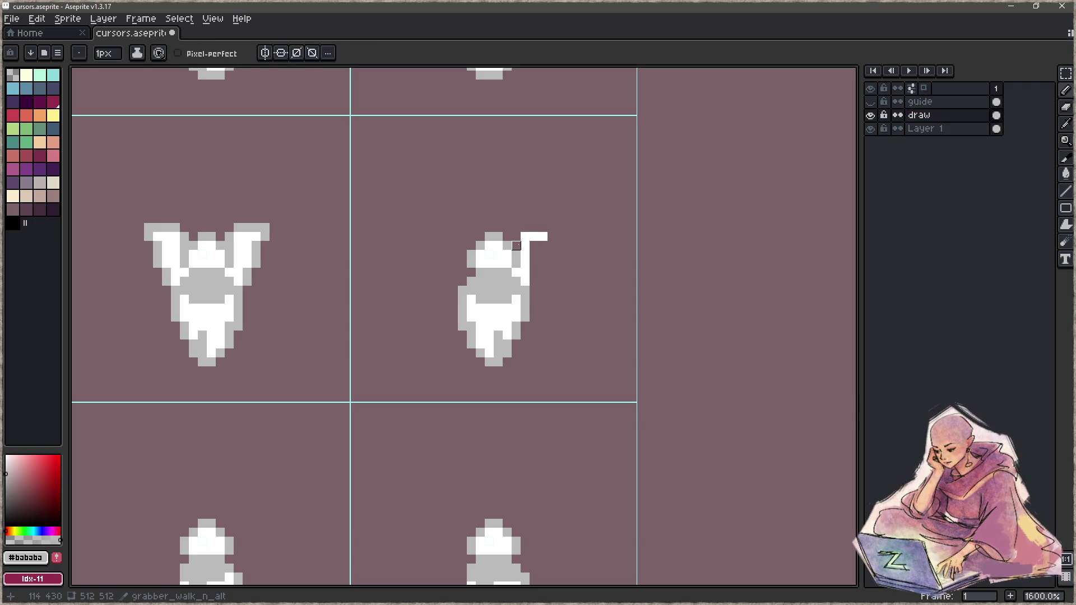
pyautogui.moveTo(526, 236)
pyautogui.mouseDown()
pyautogui.moveTo(543, 237)
pyautogui.moveTo(534, 281)
pyautogui.mouseUp()
pyautogui.keyDown('alt'); pyautogui.click(526, 246); pyautogui.keyUp('alt')
pyautogui.click(543, 246)
pyautogui.keyDown('alt'); pyautogui.click(544, 236); pyautogui.keyUp('alt')
pyautogui.keyDown('alt'); pyautogui.click(533, 254); pyautogui.keyUp('alt')
pyautogui.keyDown('alt'); pyautogui.click(552, 240); pyautogui.keyUp('alt')
pyautogui.click(543, 254)
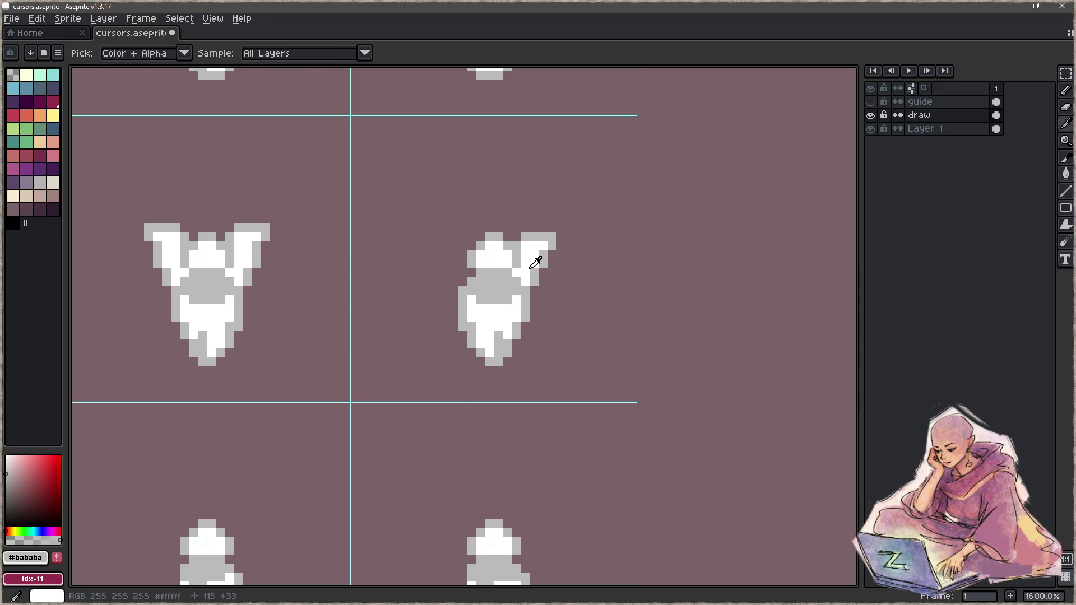
pyautogui.keyDown('alt'); pyautogui.click(534, 251); pyautogui.keyUp('alt')
# Paint the second sprite's left arm edge white and outline it in grey, then zoom out.
pyautogui.moveTo(471, 272)
pyautogui.mouseDown()
pyautogui.moveTo(463, 282)
pyautogui.moveTo(445, 246)
pyautogui.mouseUp()
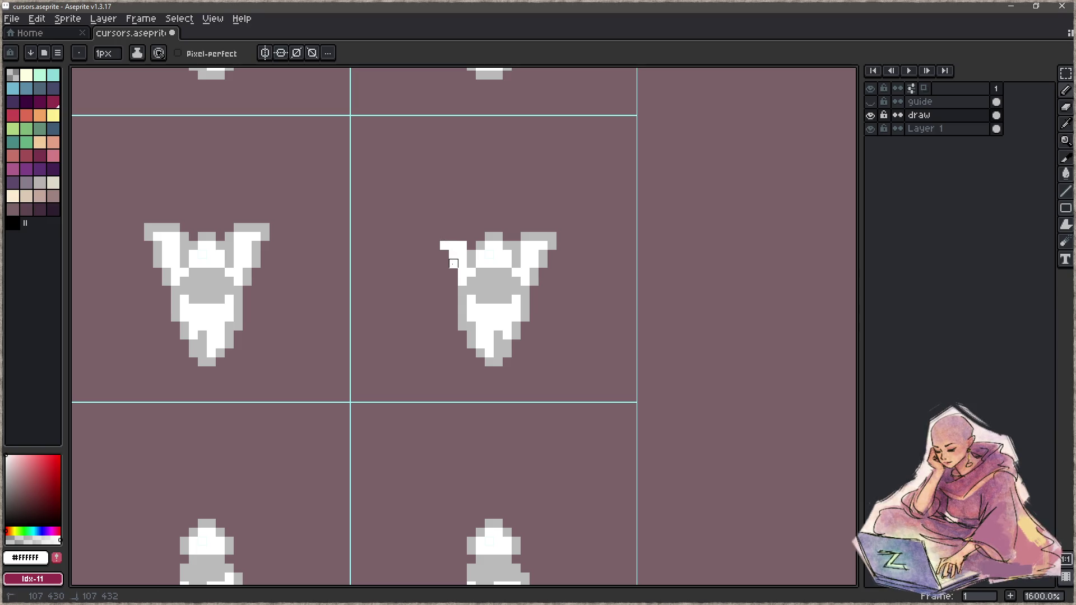
pyautogui.keyDown('alt'); pyautogui.click(492, 281); pyautogui.keyUp('alt')
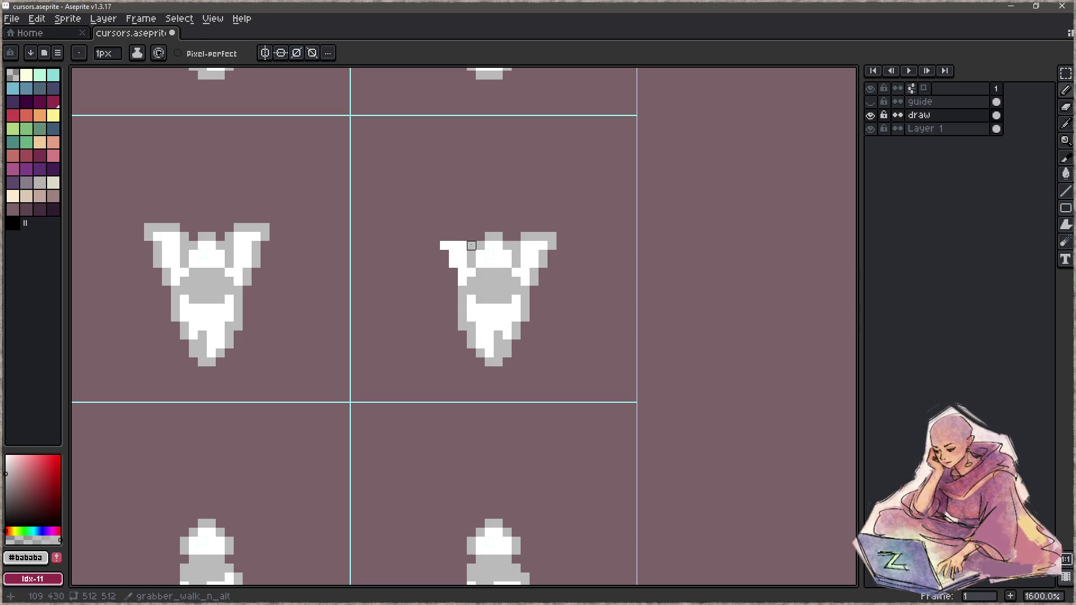
pyautogui.moveTo(440, 250); pyautogui.dragTo(459, 297)
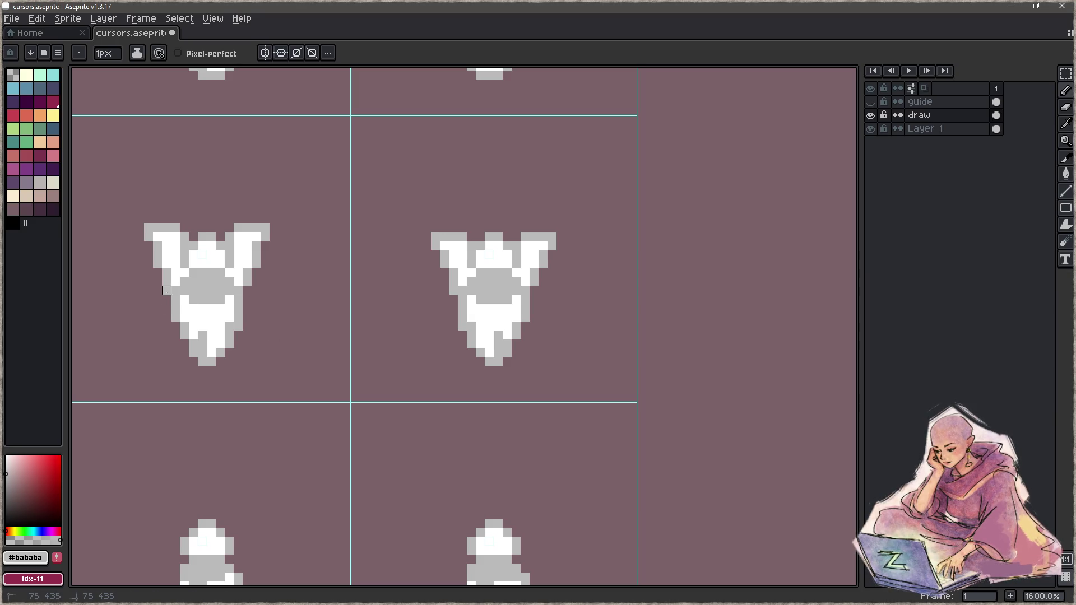
pyautogui.press('b')
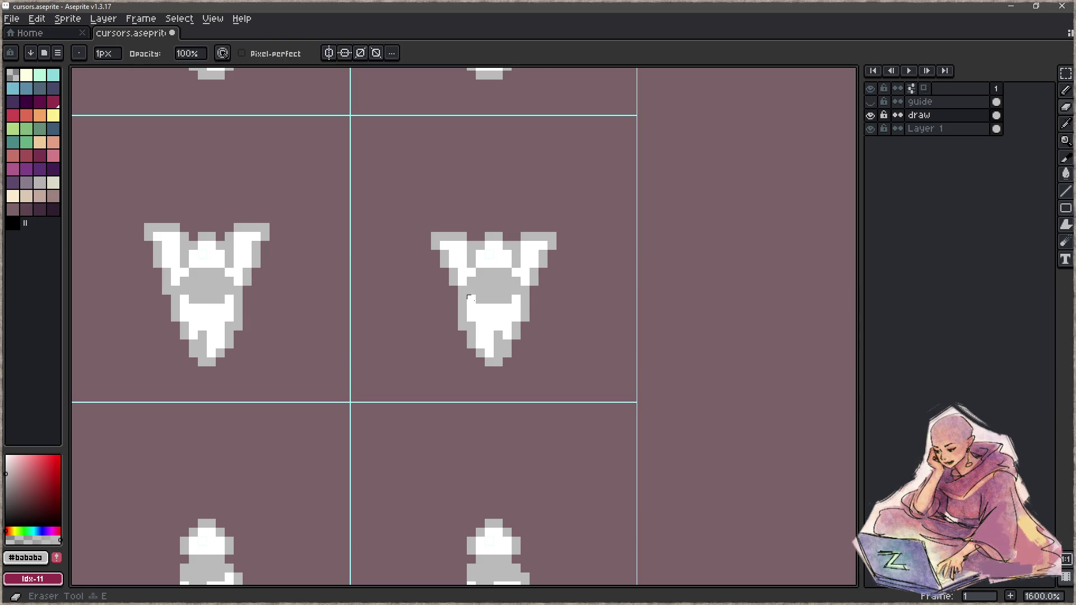
pyautogui.press('e')
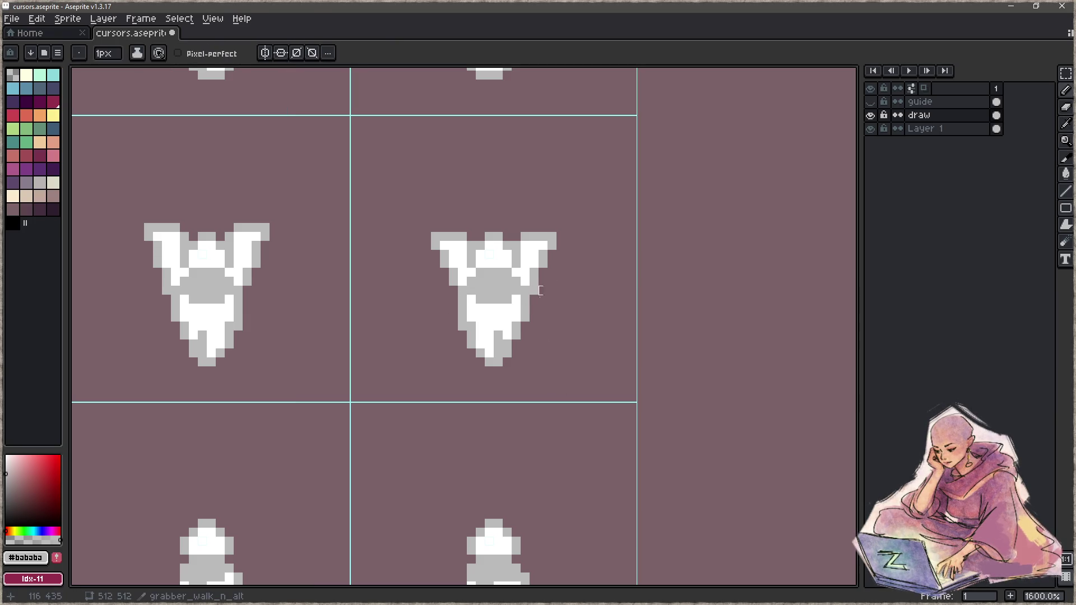
pyautogui.scroll(-4, 559, 337)
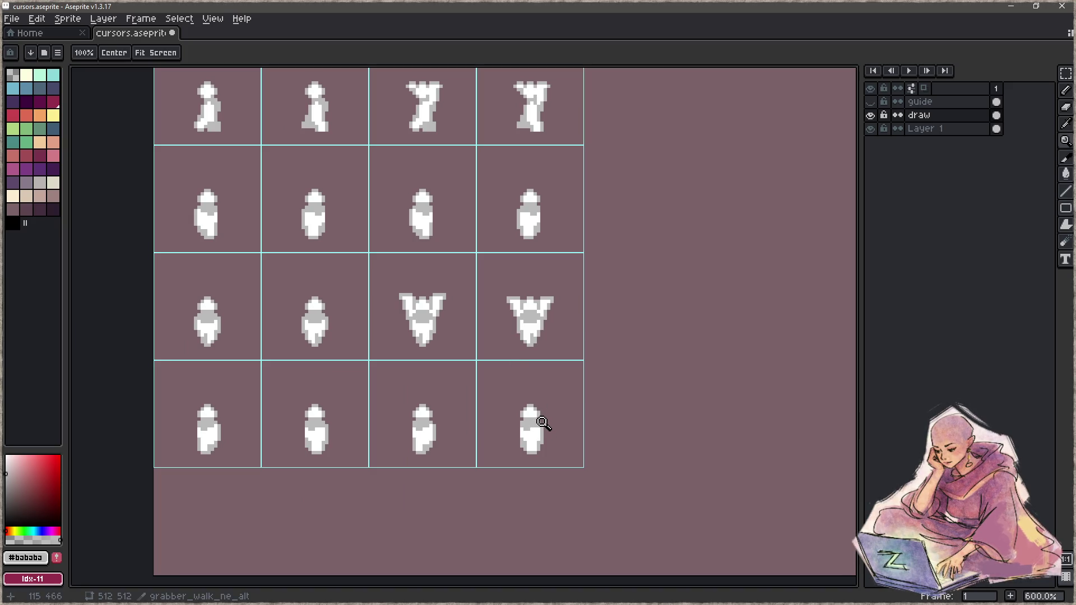
# On grabber_walk_ne, paint a white column and a grey outline at the top-right edge.
pyautogui.scroll(-2, 497, 331)
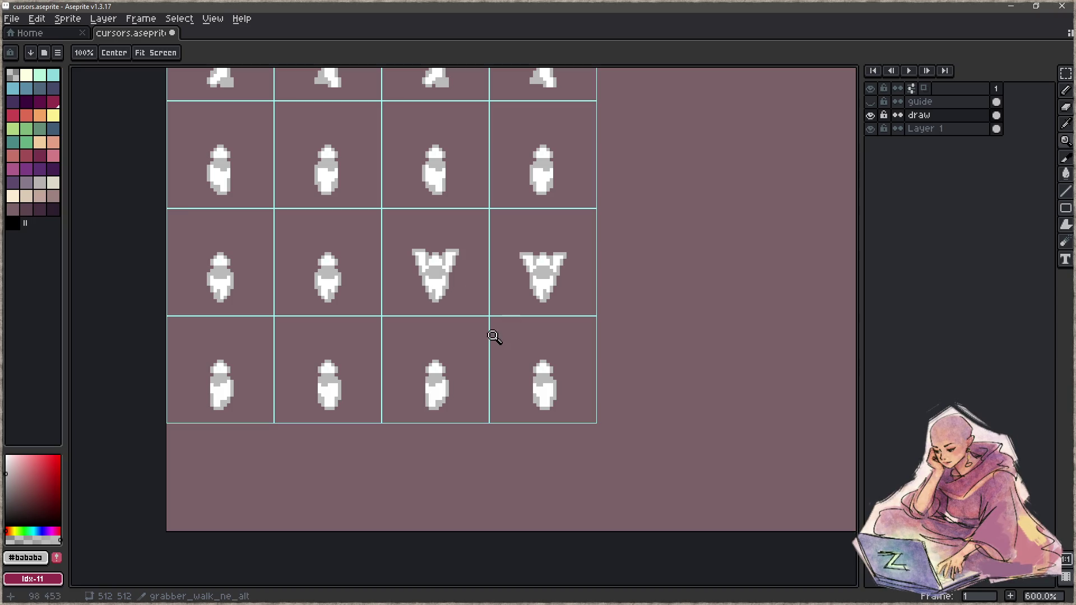
pyautogui.scroll(6, 442, 382)
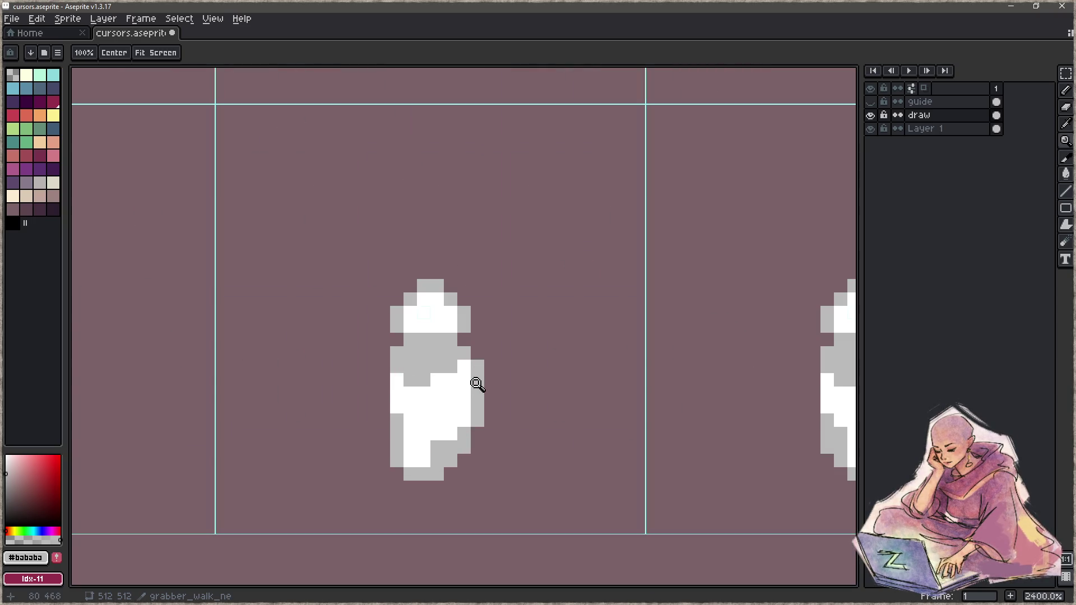
pyautogui.press('b')
pyautogui.moveTo(464, 354)
pyautogui.mouseDown()
pyautogui.moveTo(464, 299)
pyautogui.moveTo(477, 339)
pyautogui.mouseUp()
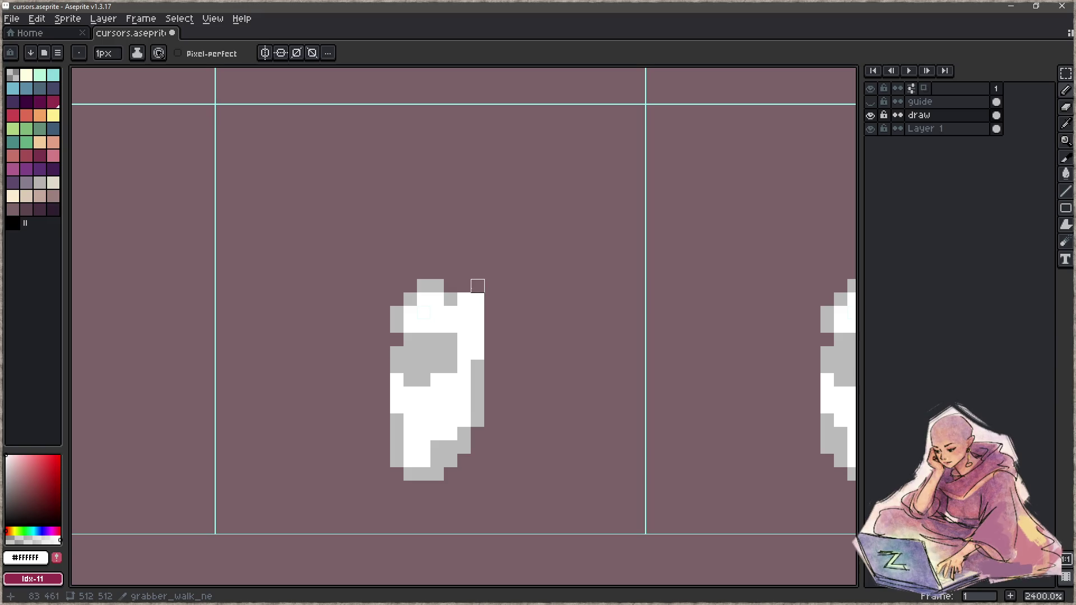
pyautogui.keyDown('alt'); pyautogui.click(450, 299); pyautogui.keyUp('alt')
pyautogui.moveTo(464, 286)
pyautogui.mouseDown()
pyautogui.moveTo(491, 300)
pyautogui.moveTo(491, 286)
pyautogui.moveTo(491, 353)
pyautogui.mouseUp()
# Paint a white arm along the left edge, extending past the top-left corner.
pyautogui.press('alt')
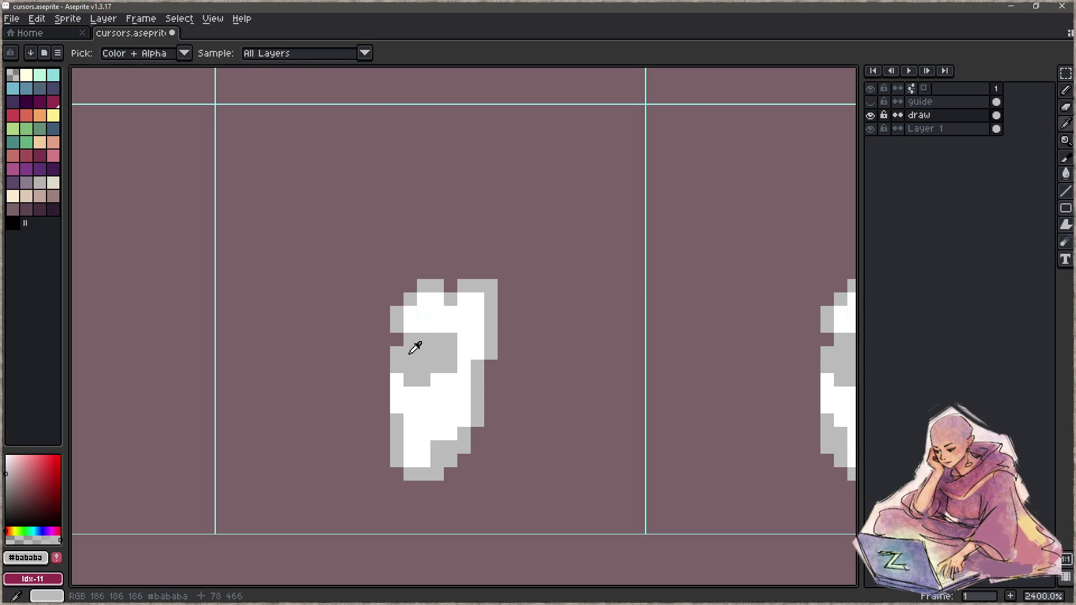
pyautogui.keyDown('alt'); pyautogui.click(435, 324); pyautogui.keyUp('alt')
pyautogui.click(397, 339)
pyautogui.click(396, 286)
pyautogui.click(397, 299)
pyautogui.moveTo(397, 286); pyautogui.dragTo(370, 285)
pyautogui.click(384, 299)
pyautogui.click(384, 312)
# Outline the new arm in grey, fix the misplaced top row, then zoom out.
pyautogui.press('alt')
pyautogui.keyDown('alt'); pyautogui.click(402, 313); pyautogui.keyUp('alt')
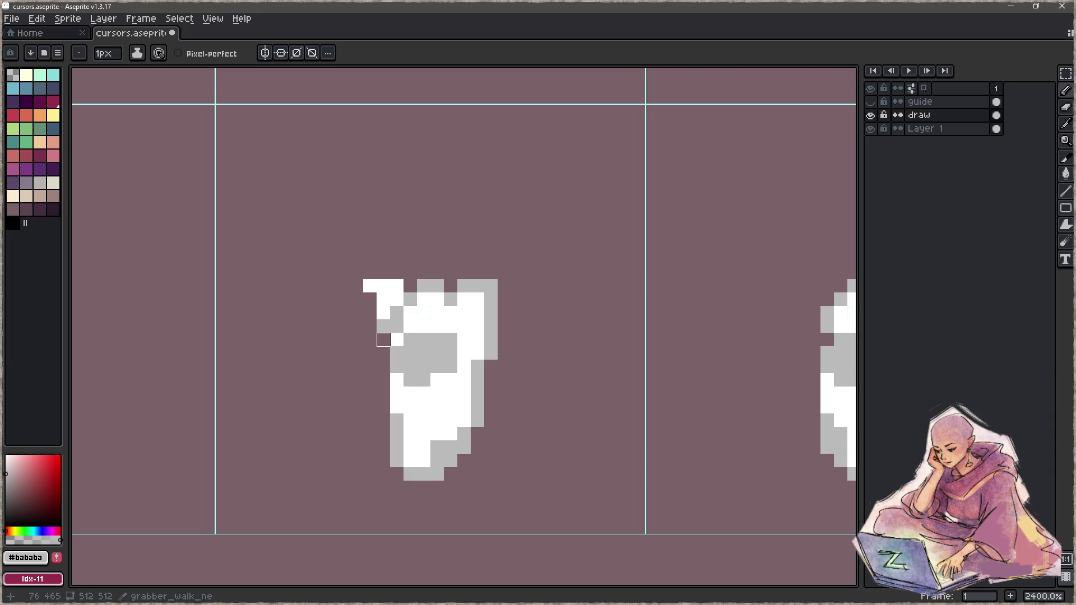
pyautogui.moveTo(370, 299); pyautogui.dragTo(370, 312)
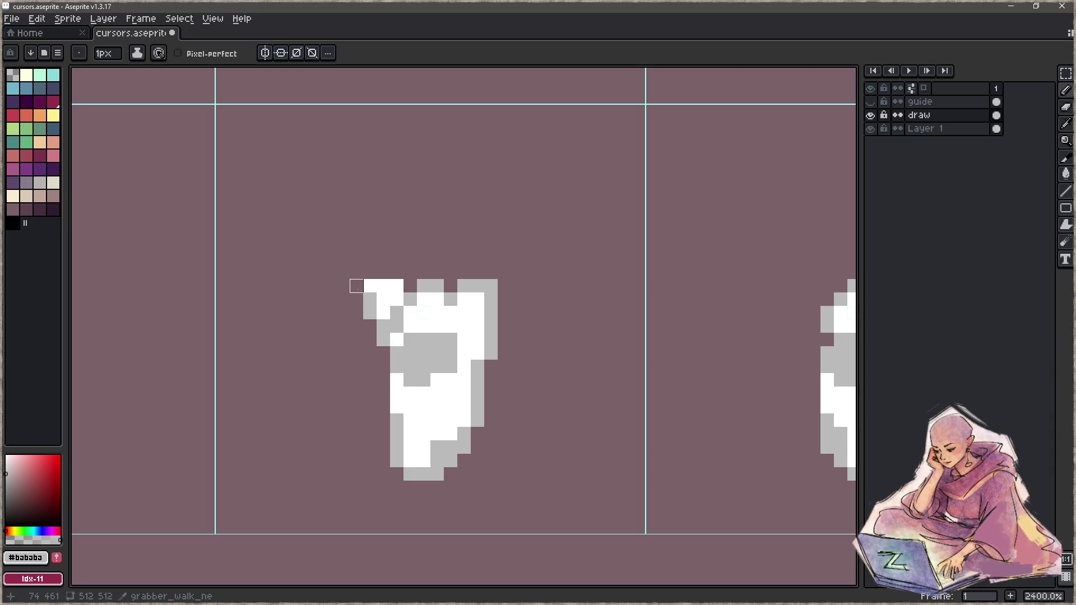
pyautogui.moveTo(356, 272); pyautogui.dragTo(424, 273)
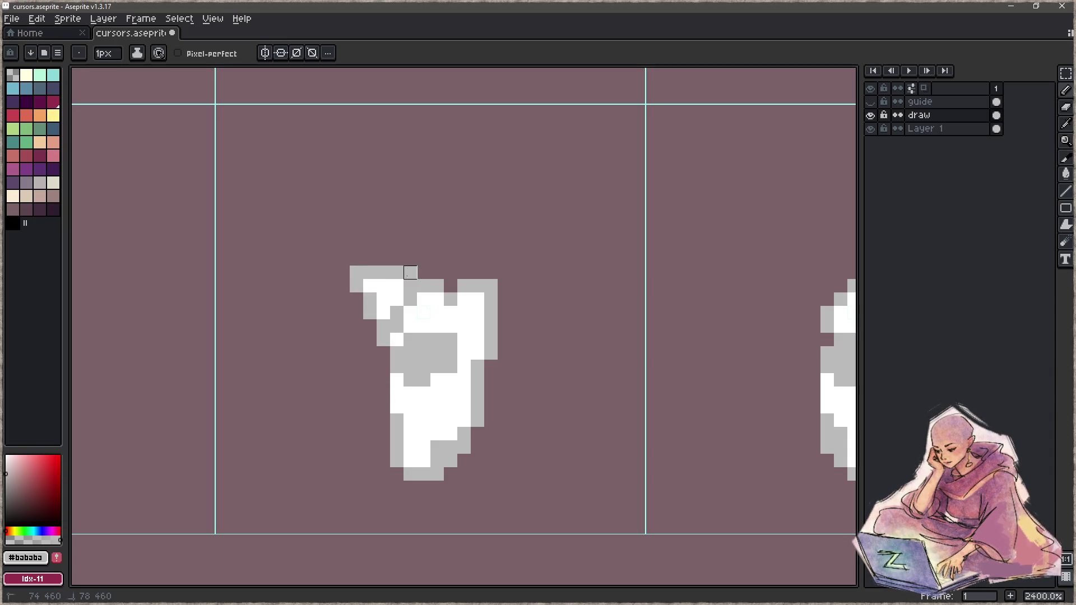
pyautogui.press('e')
pyautogui.moveTo(356, 272)
pyautogui.mouseDown()
pyautogui.moveTo(410, 272)
pyautogui.moveTo(357, 286)
pyautogui.mouseUp()
pyautogui.press('b')
pyautogui.keyDown('alt'); pyautogui.click(384, 299); pyautogui.keyUp('alt')
pyautogui.click(370, 299)
pyautogui.keyDown('alt'); pyautogui.click(370, 312); pyautogui.keyUp('alt')
pyautogui.press('z')
pyautogui.scroll(-7, 392, 365)
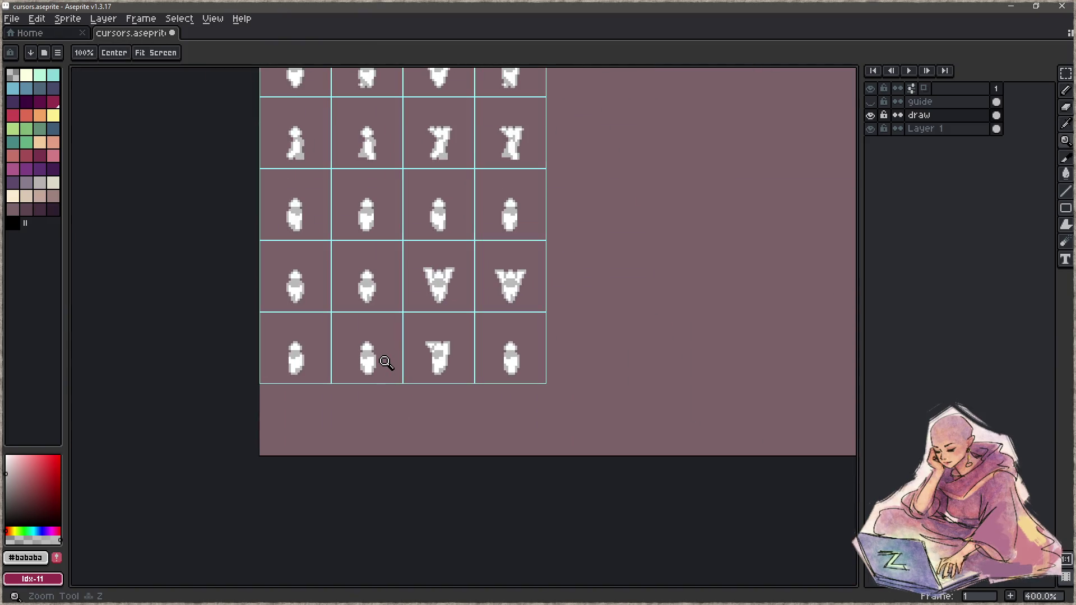
pyautogui.scroll(8, 426, 358)
pyautogui.press('b')
pyautogui.press('z')
pyautogui.scroll(-8, 400, 335)
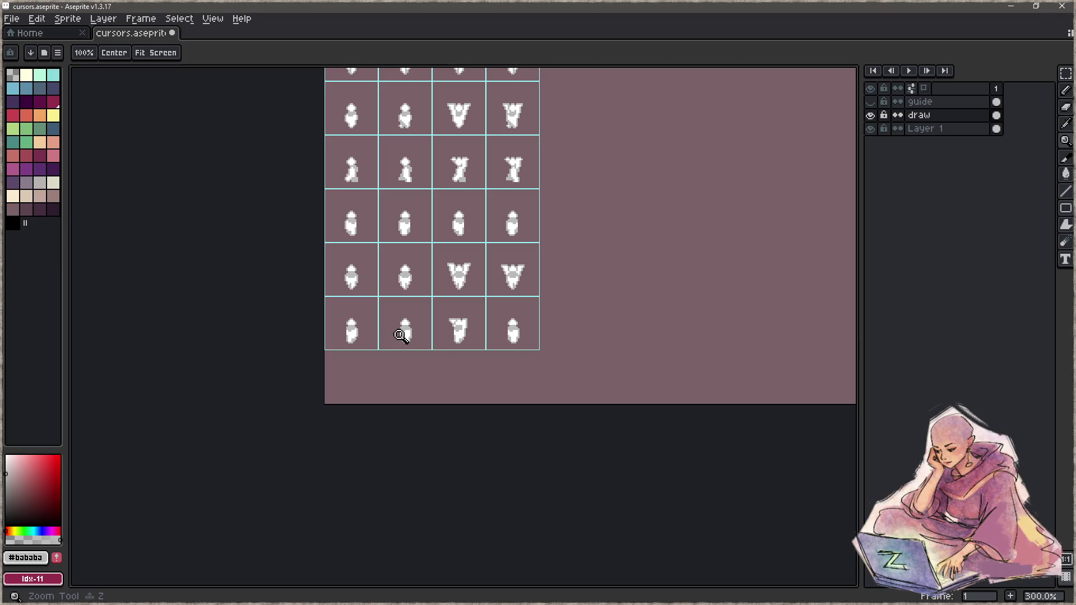
pyautogui.scroll(8, 401, 335)
pyautogui.press('b')
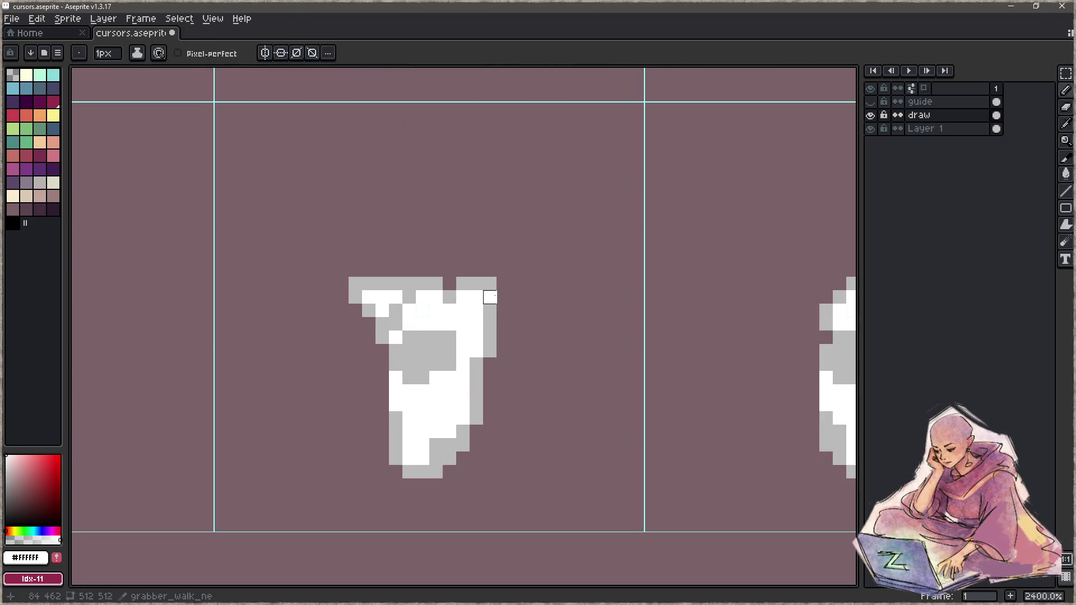
pyautogui.press('z')
pyautogui.scroll(-7, 436, 365)
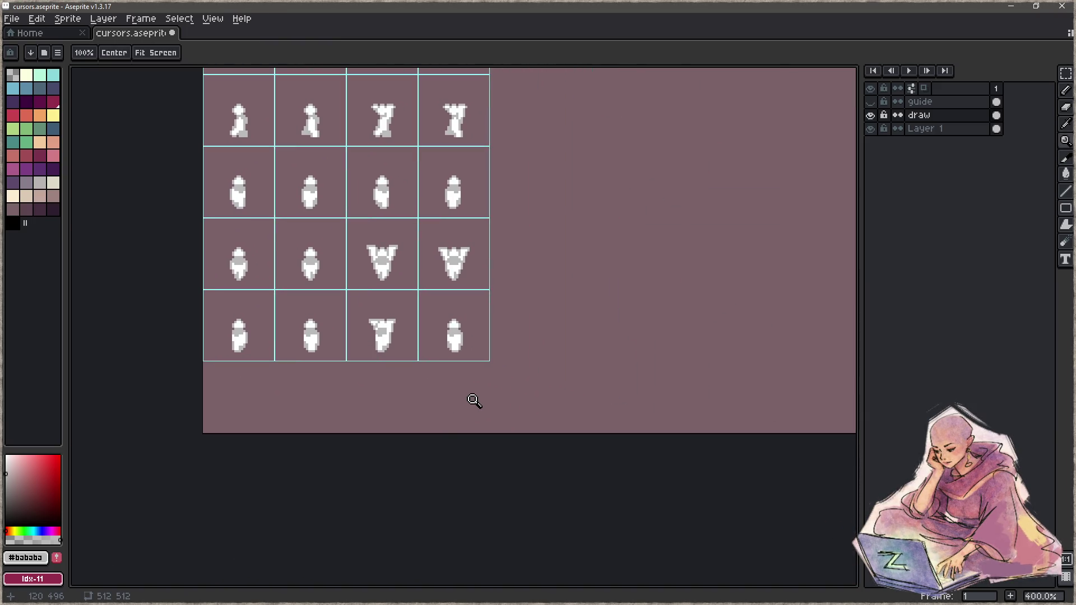
pyautogui.scroll(4, 384, 325)
pyautogui.press('b')
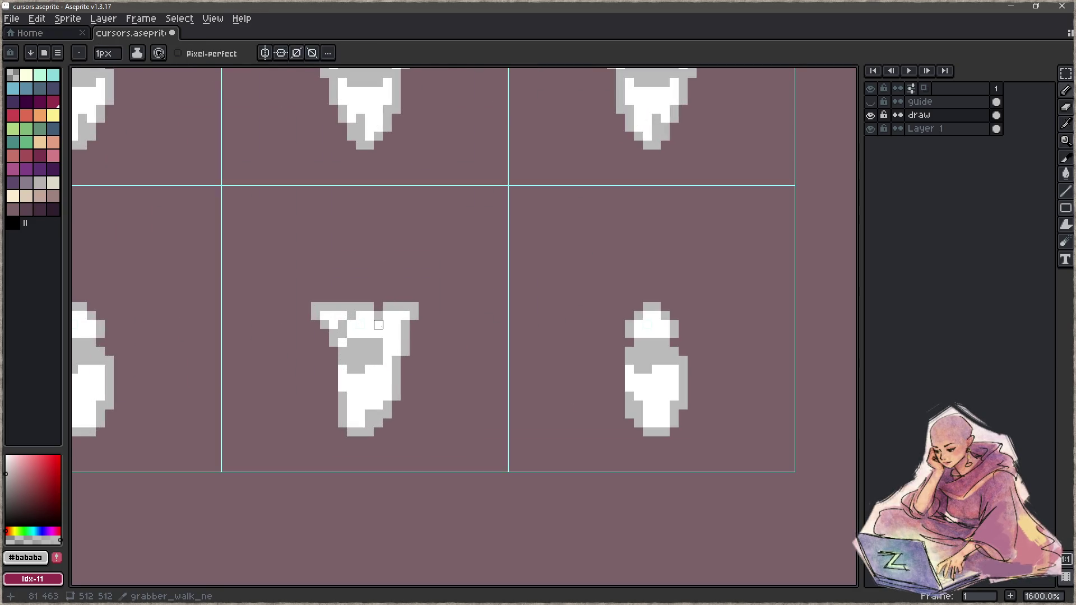
pyautogui.press('z')
pyautogui.scroll(-6, 387, 375)
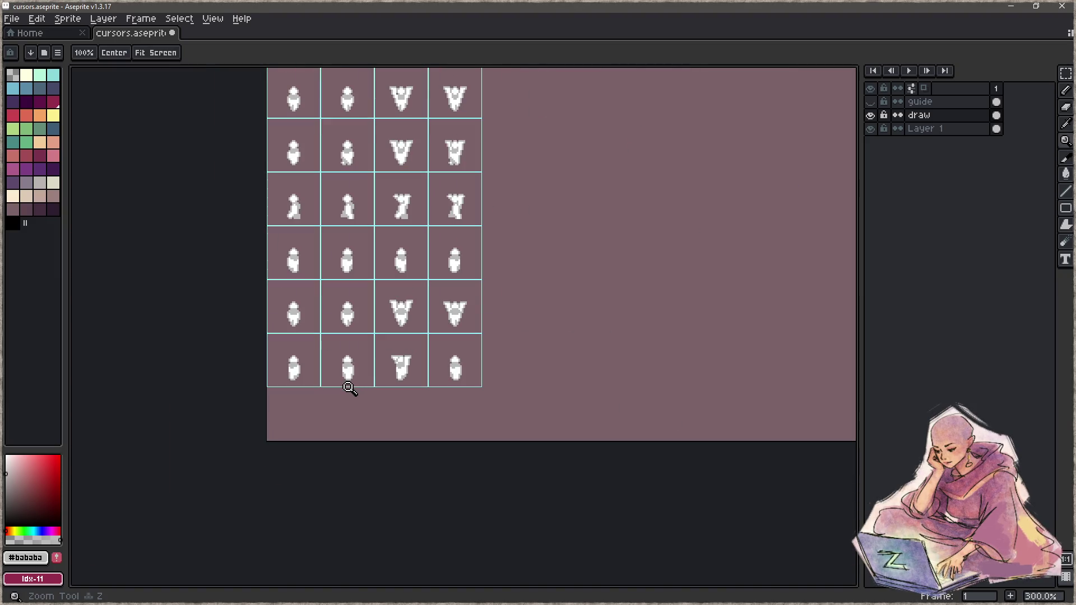
pyautogui.scroll(6, 350, 388)
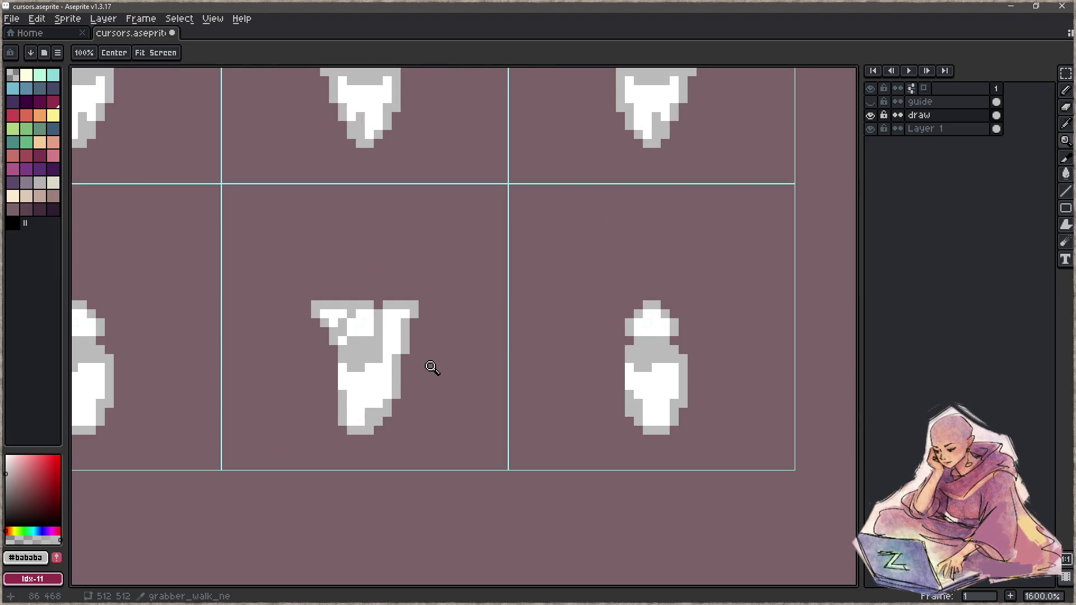
pyautogui.press('b')
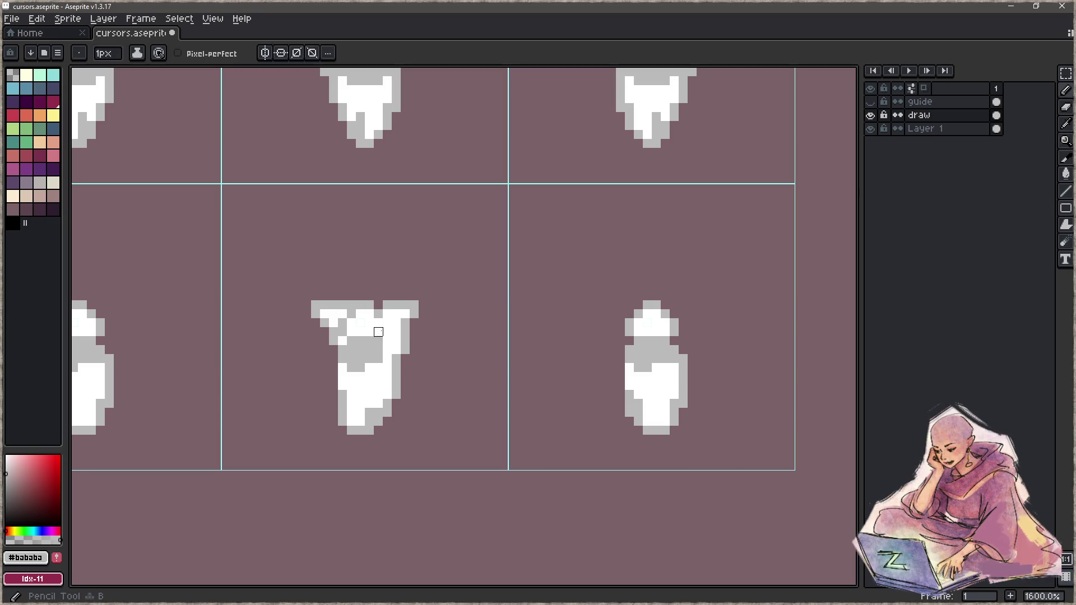
pyautogui.press('z')
pyautogui.scroll(-7, 395, 365)
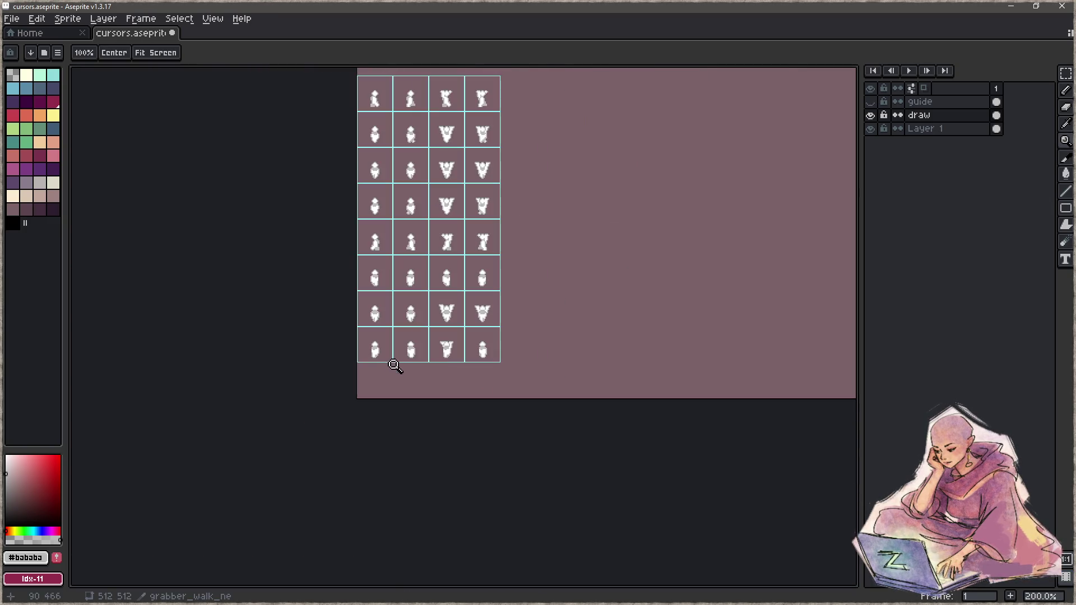
pyautogui.scroll(4, 388, 367)
pyautogui.scroll(3, 459, 357)
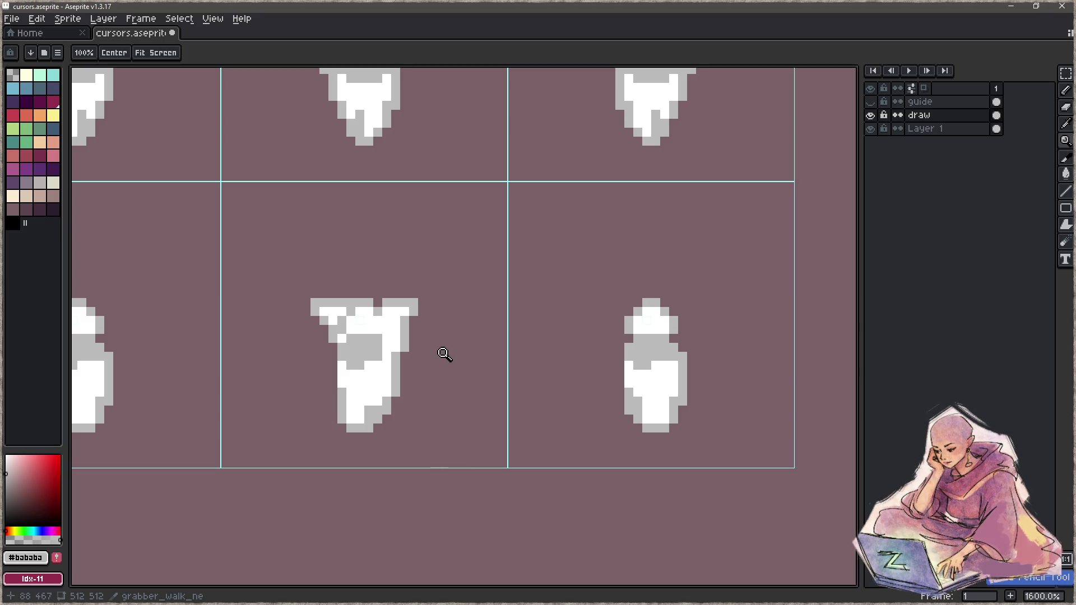
pyautogui.moveTo(492, 360); pyautogui.dragTo(428, 358)
pyautogui.press('b')
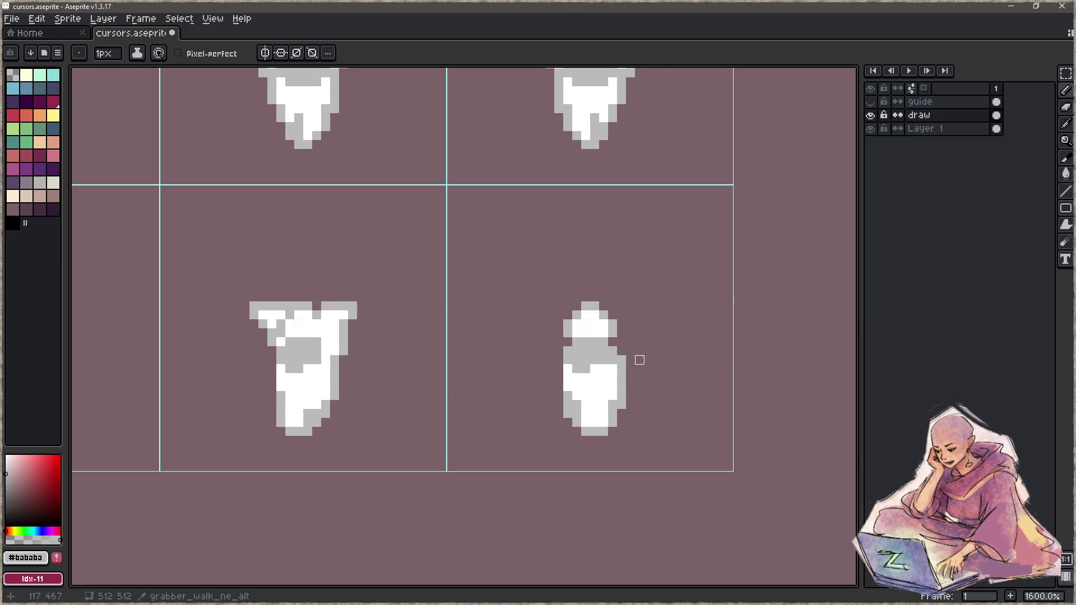
pyautogui.scroll(-5, 631, 360)
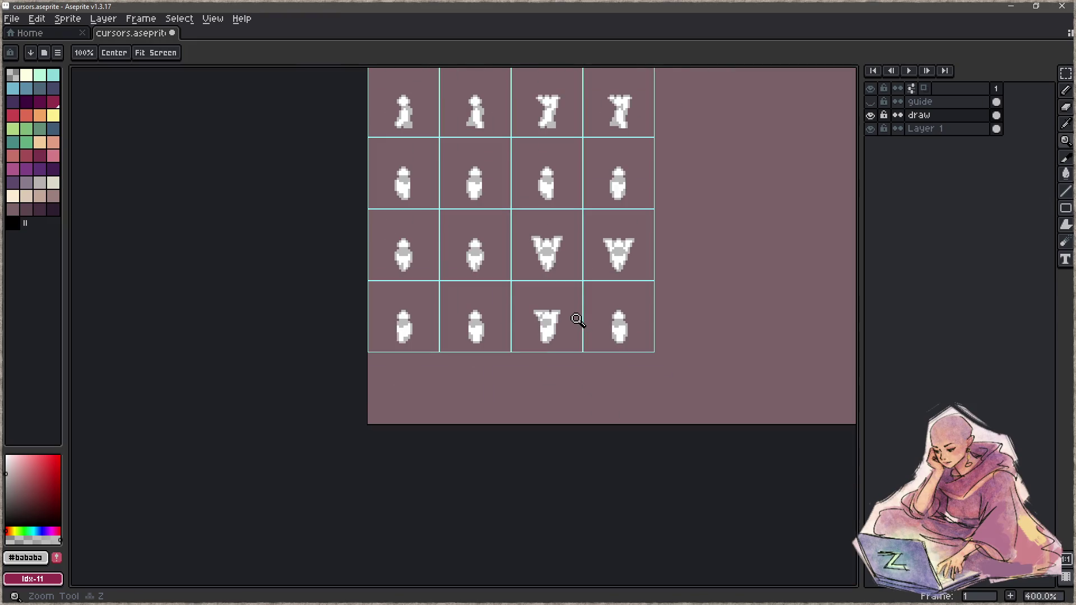
pyautogui.moveTo(644, 269); pyautogui.dragTo(516, 405)
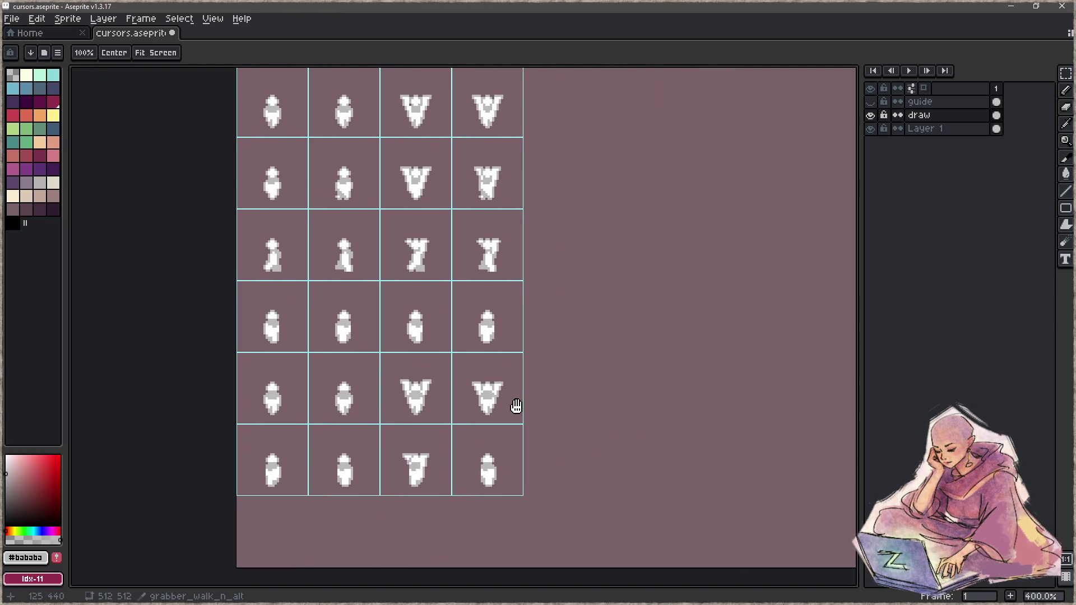
pyautogui.moveTo(516, 406); pyautogui.dragTo(514, 519)
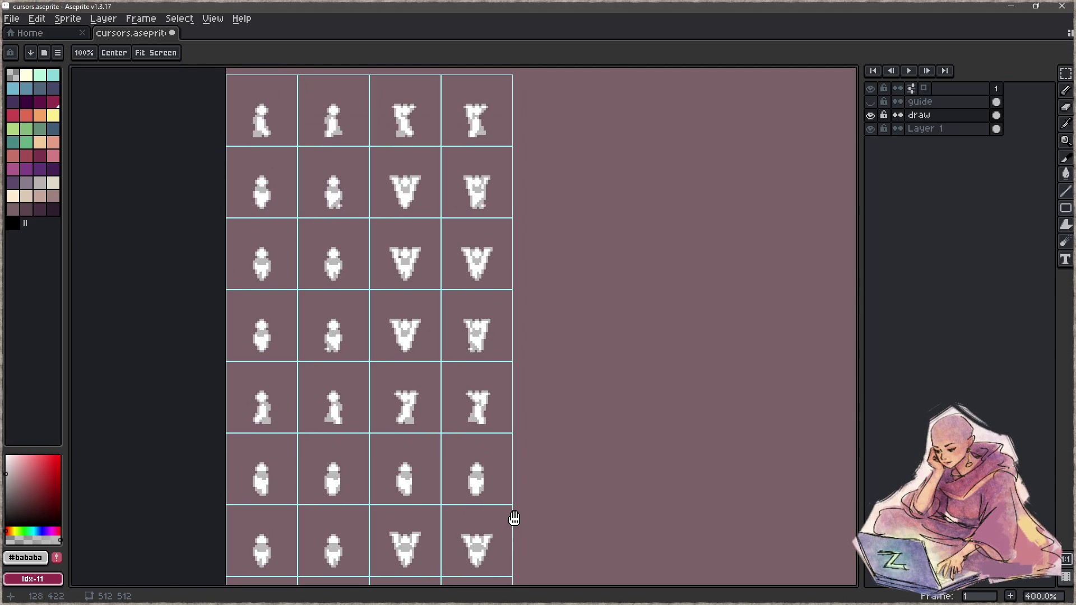
pyautogui.moveTo(514, 517); pyautogui.dragTo(517, 346)
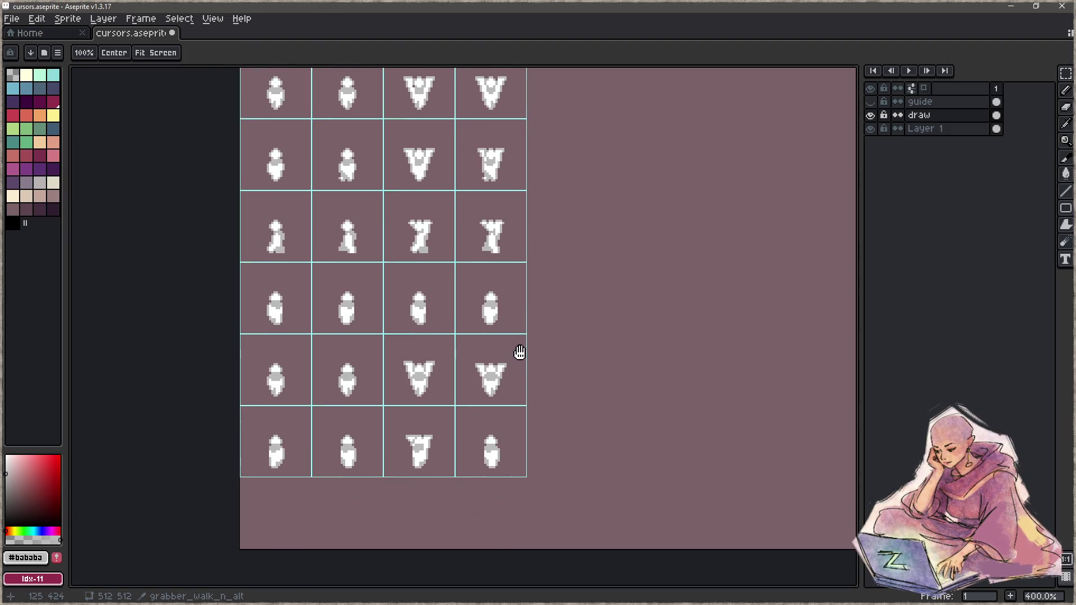
pyautogui.scroll(-3, 525, 360)
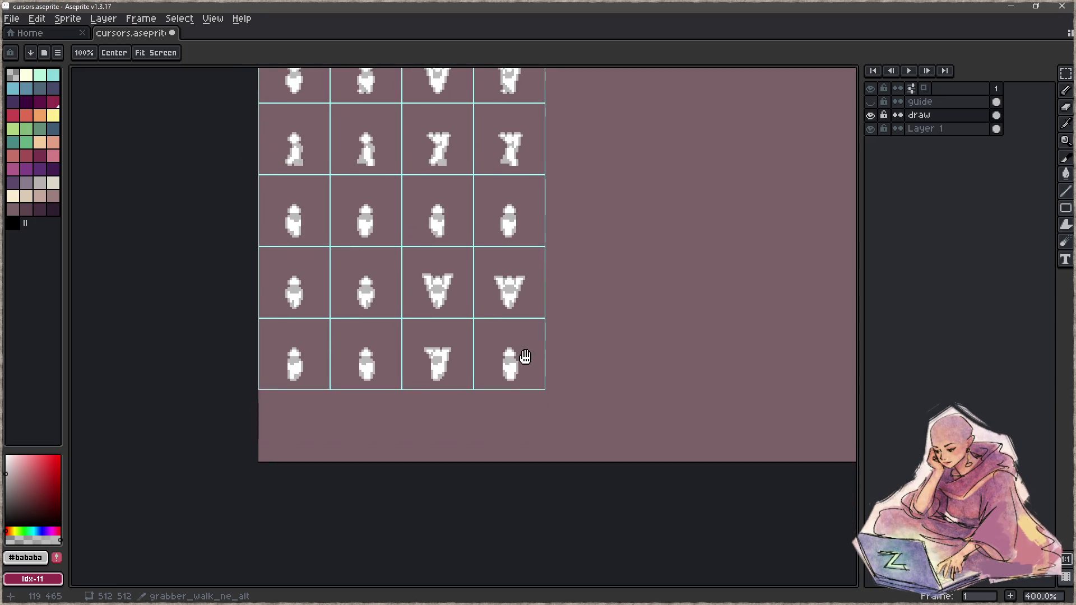
pyautogui.scroll(5, 453, 380)
pyautogui.press('b')
# Undo the stray arrow sketch and zoom in on the bottom-right sprite with white picked.
pyautogui.moveTo(381, 462)
pyautogui.mouseDown()
pyautogui.moveTo(504, 373)
pyautogui.moveTo(493, 437)
pyautogui.mouseUp()
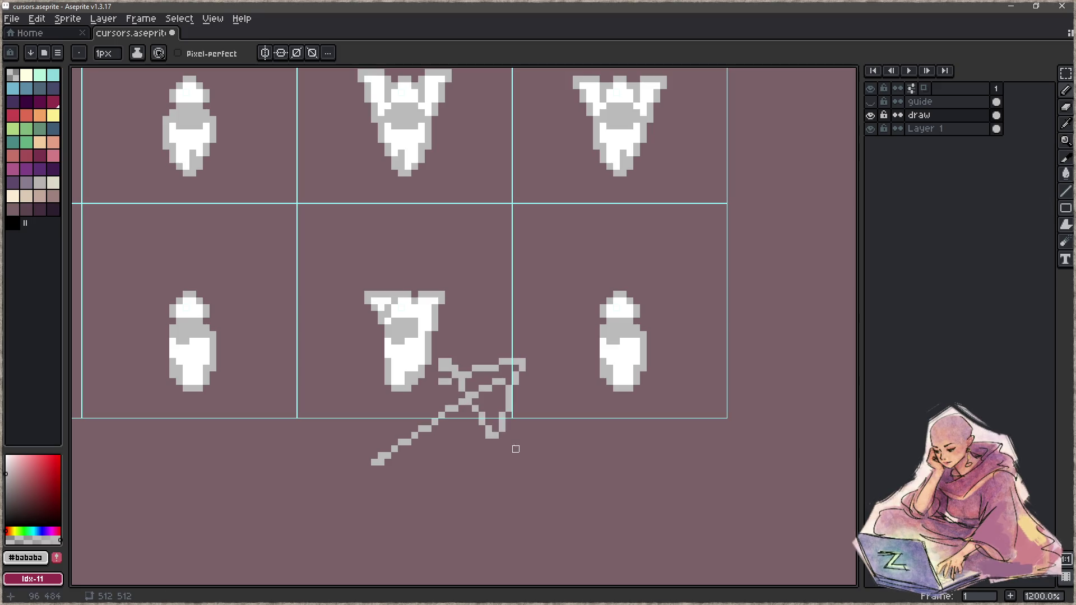
pyautogui.press('z')
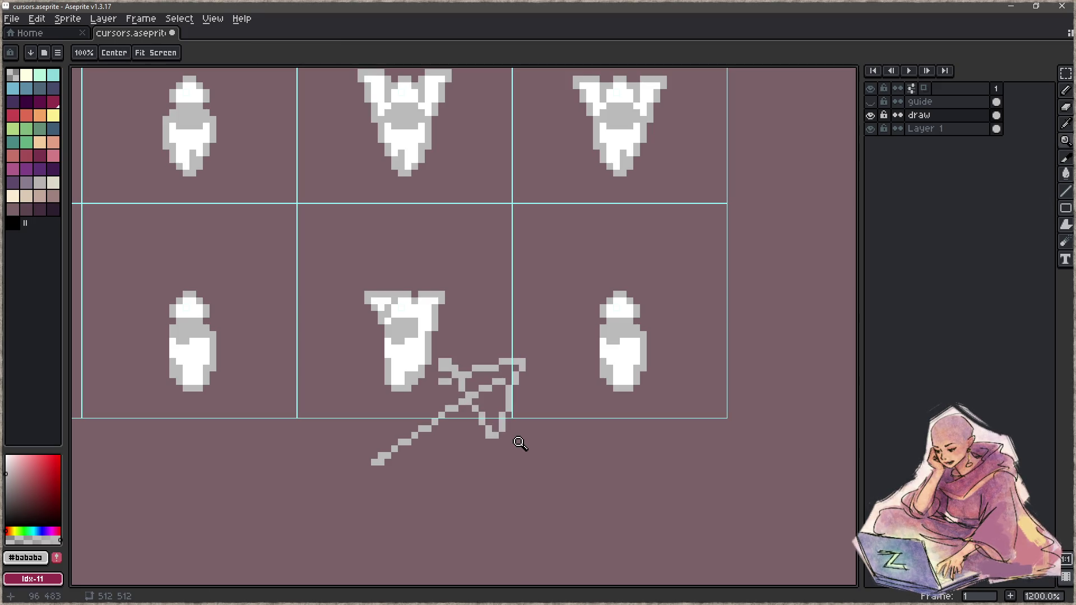
pyautogui.hotkey('ctrl', 'z')
pyautogui.hotkey('ctrl', 'z')
pyautogui.moveTo(562, 360); pyautogui.dragTo(415, 395)
pyautogui.press('b')
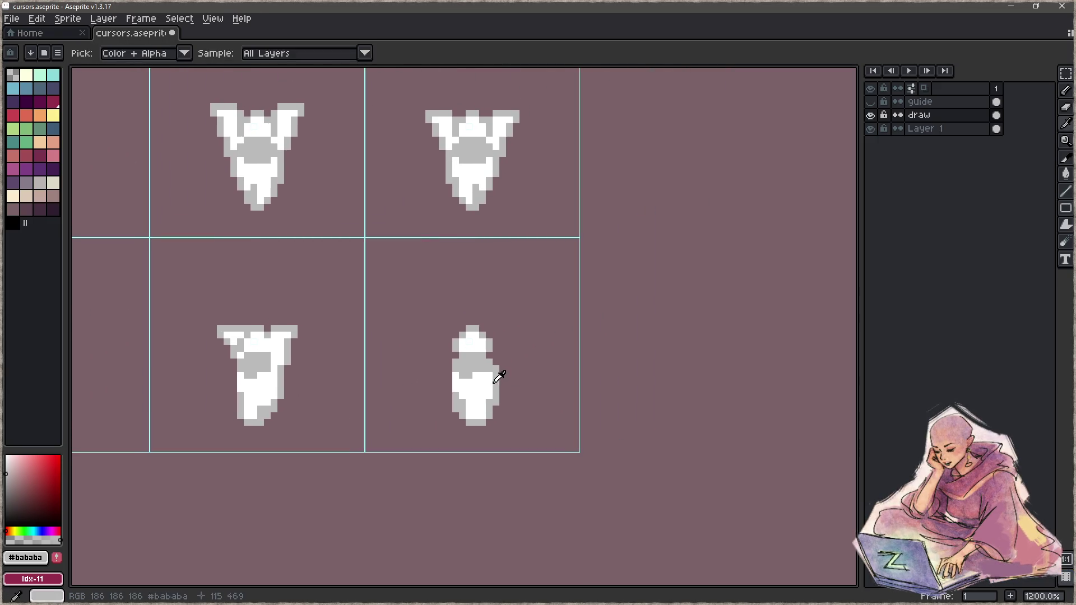
pyautogui.keyDown('alt'); pyautogui.click(493, 371); pyautogui.keyUp('alt')
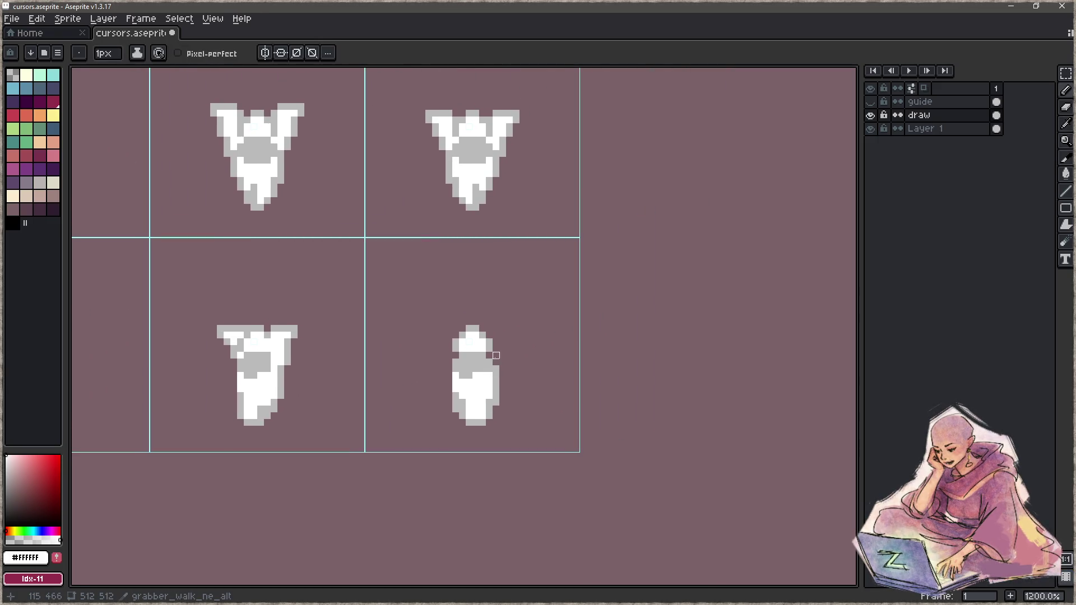
pyautogui.press('z')
pyautogui.click(501, 355)
pyautogui.press('b')
# Flare the sprite's top-right with white pixels and a grey edge.
pyautogui.moveTo(486, 366); pyautogui.dragTo(495, 347)
pyautogui.click(494, 330)
pyautogui.click(503, 329)
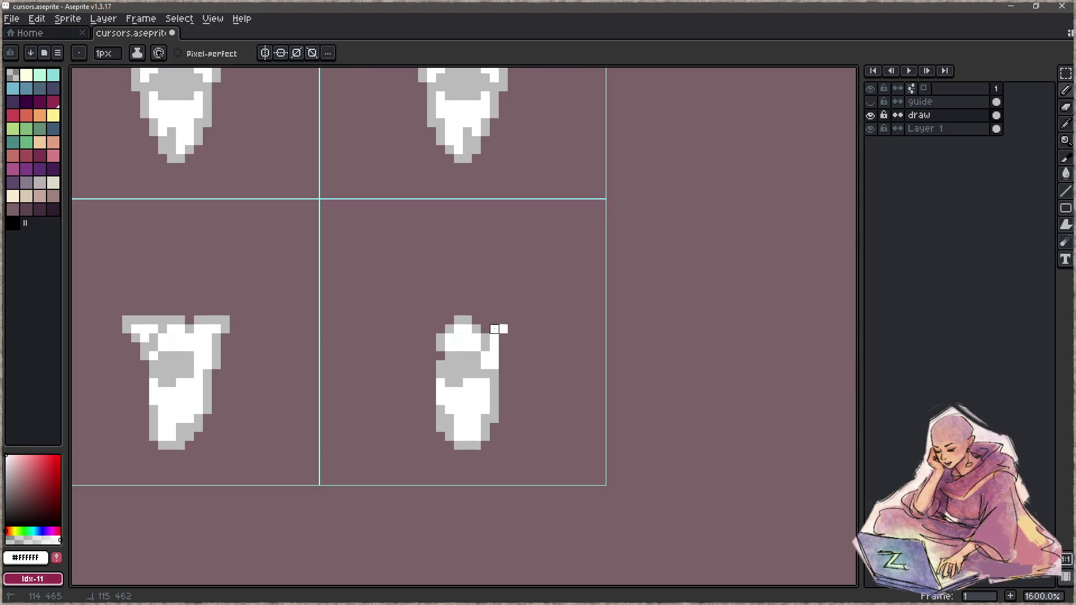
pyautogui.keyDown('alt'); pyautogui.click(486, 330); pyautogui.keyUp('alt')
pyautogui.moveTo(485, 320)
pyautogui.mouseDown()
pyautogui.moveTo(512, 329)
pyautogui.moveTo(504, 366)
pyautogui.mouseUp()
# Flare the top-left with white pixels and a grey outline, then zoom out.
pyautogui.keyDown('alt'); pyautogui.click(492, 348); pyautogui.keyUp('alt')
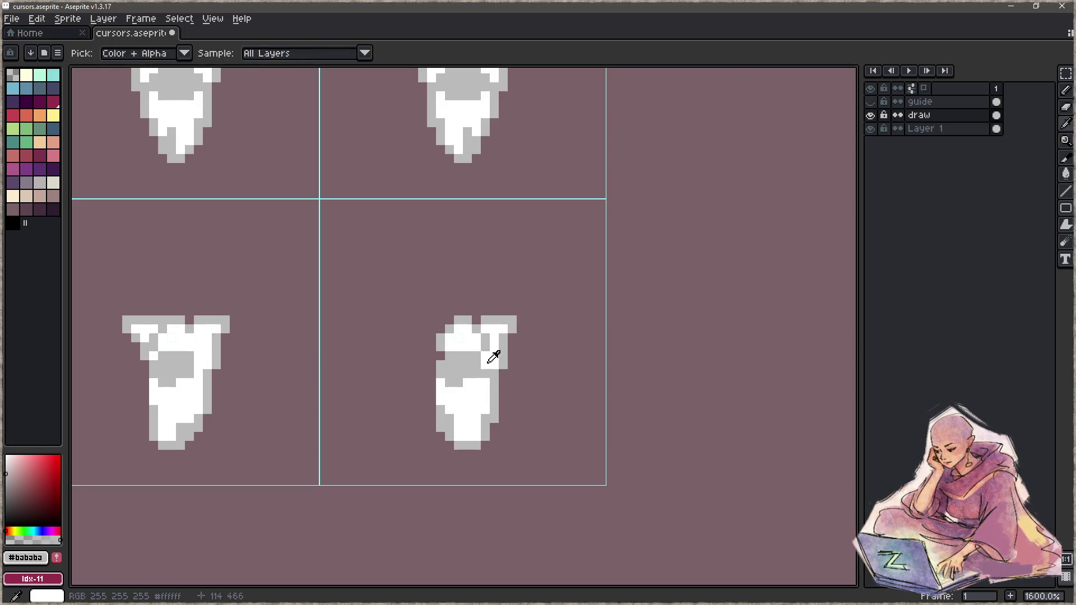
pyautogui.click(440, 357)
pyautogui.moveTo(440, 330); pyautogui.dragTo(432, 330)
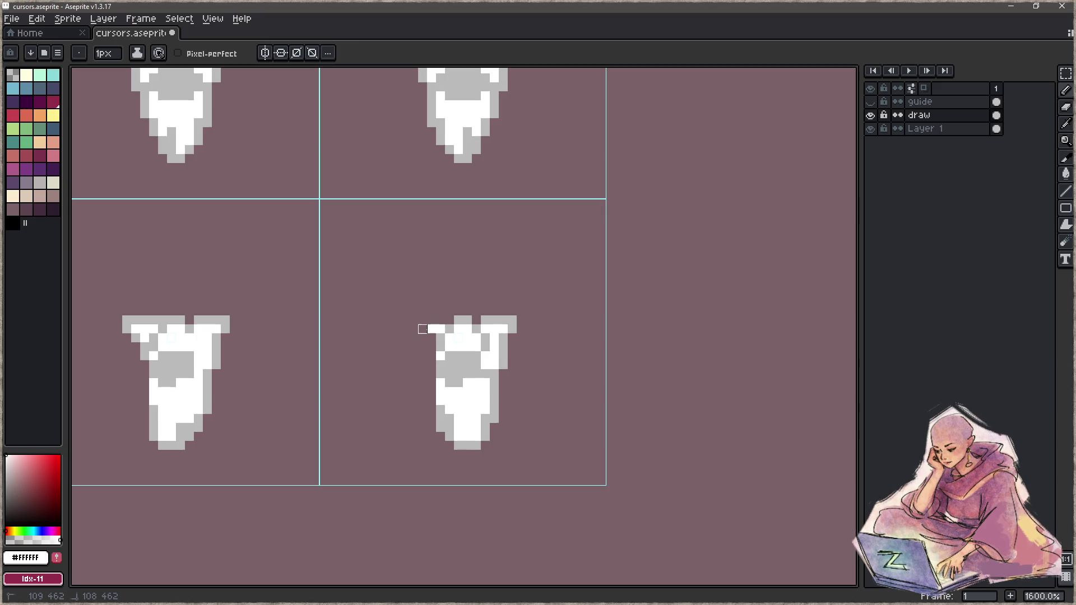
pyautogui.click(422, 329)
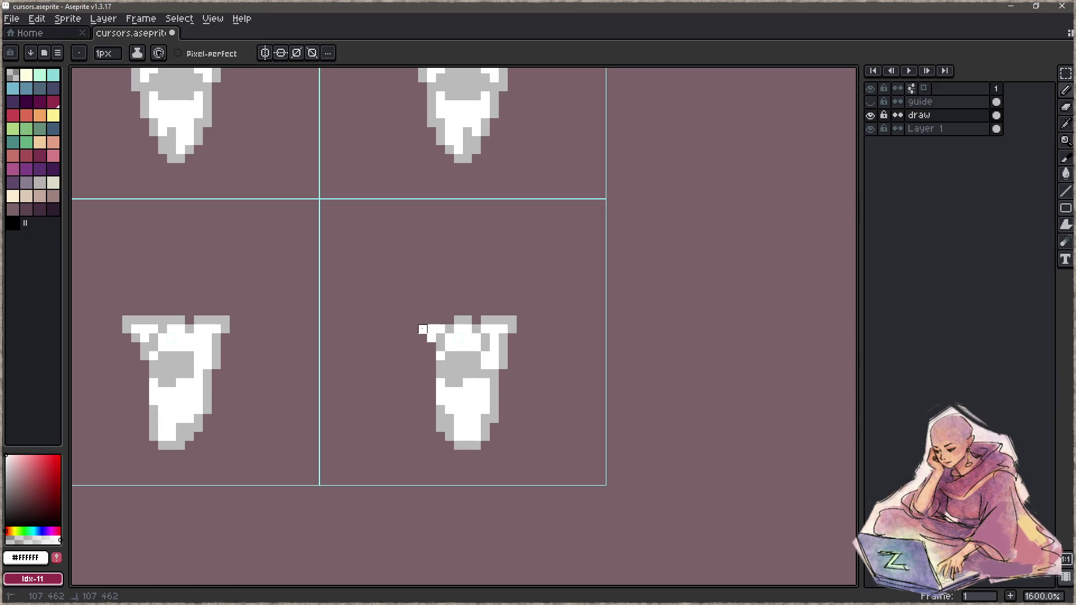
pyautogui.keyDown('alt'); pyautogui.click(449, 329); pyautogui.keyUp('alt')
pyautogui.moveTo(441, 321); pyautogui.dragTo(423, 339)
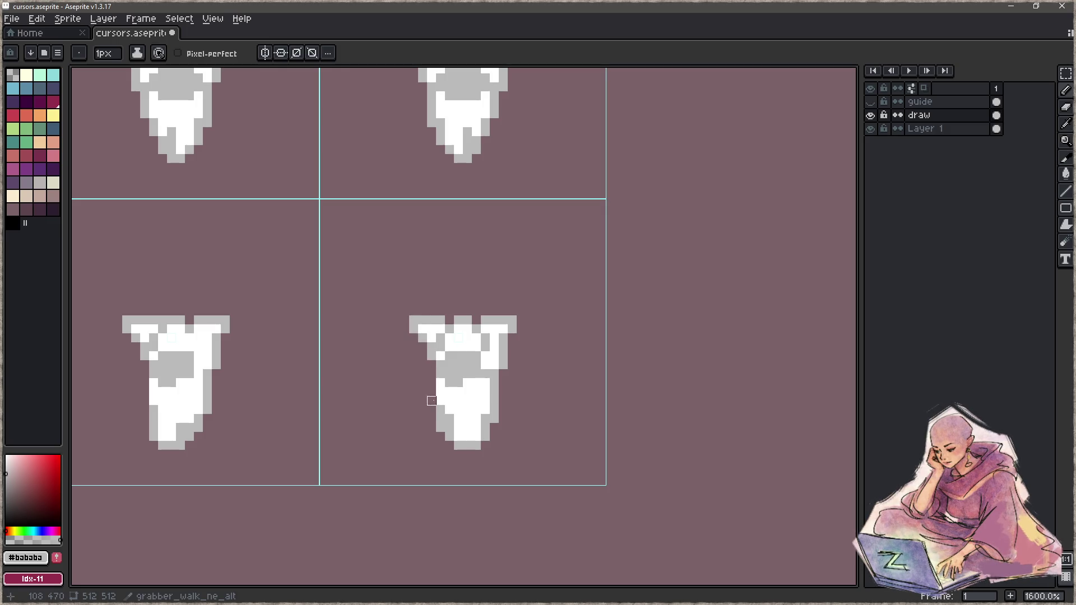
pyautogui.press('z')
pyautogui.scroll(-5, 422, 409)
pyautogui.scroll(-2, 421, 409)
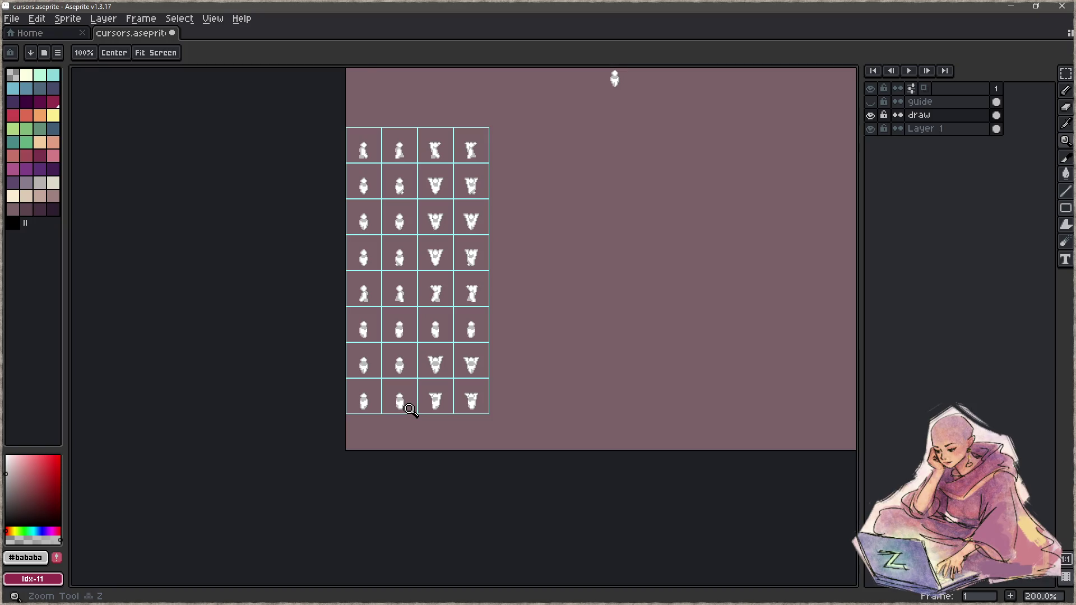
# Paint white at the lower right and a grey shading column down the body, removing a stray pixel.
pyautogui.scroll(7, 411, 409)
pyautogui.press('b')
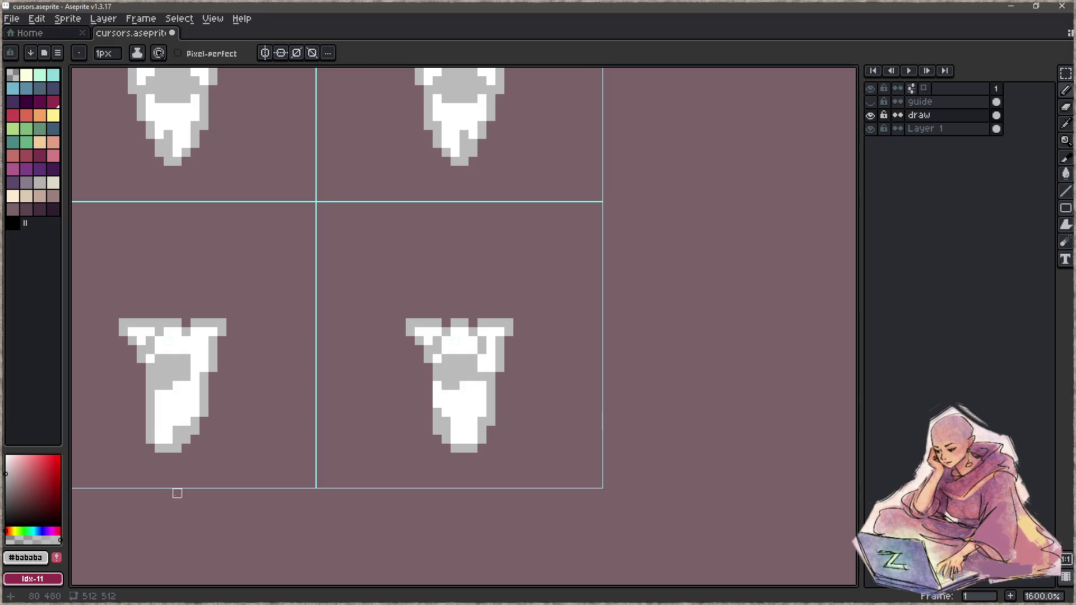
pyautogui.press('z')
pyautogui.scroll(-6, 367, 445)
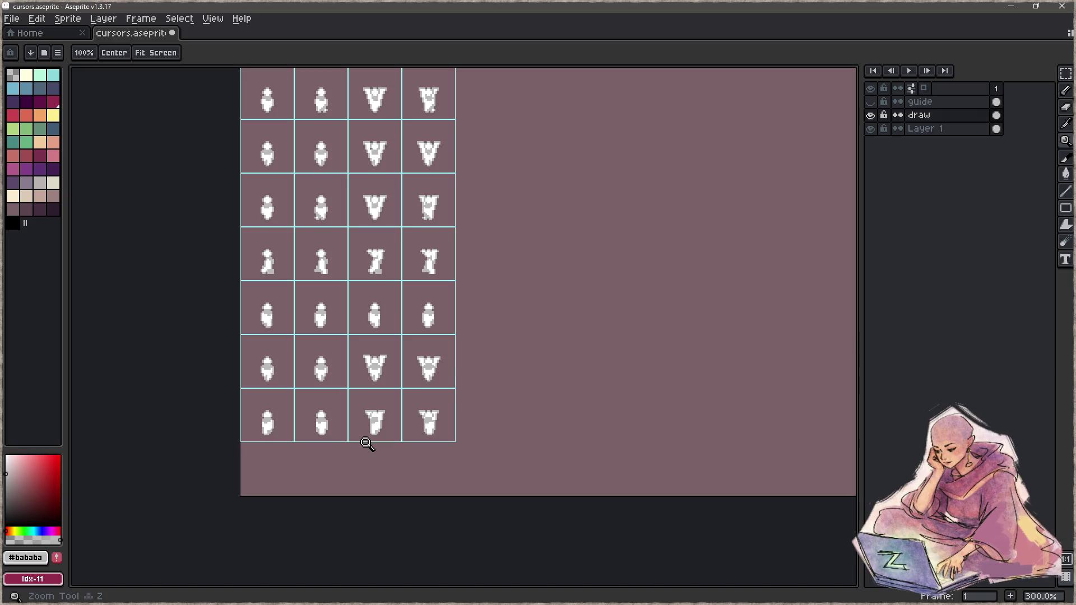
pyautogui.scroll(9, 368, 446)
pyautogui.press('b')
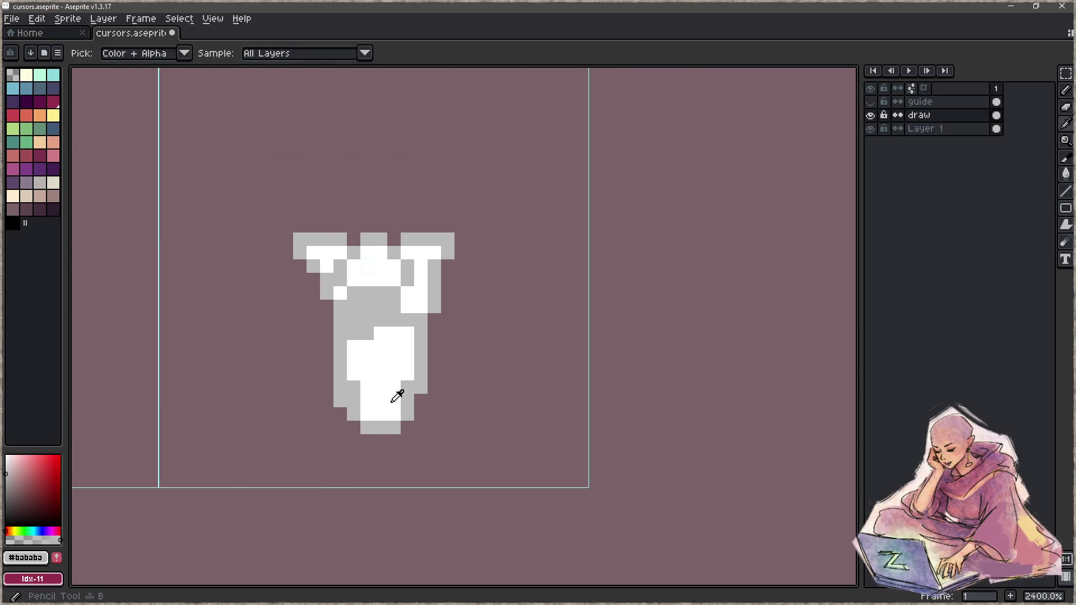
pyautogui.moveTo(408, 388); pyautogui.dragTo(421, 415)
pyautogui.keyDown('alt'); pyautogui.click(388, 425); pyautogui.keyUp('alt')
pyautogui.moveTo(367, 387)
pyautogui.mouseDown()
pyautogui.moveTo(367, 414)
pyautogui.moveTo(407, 428)
pyautogui.mouseUp()
pyautogui.rightClick(421, 414)
pyautogui.press('e')
pyautogui.press('z')
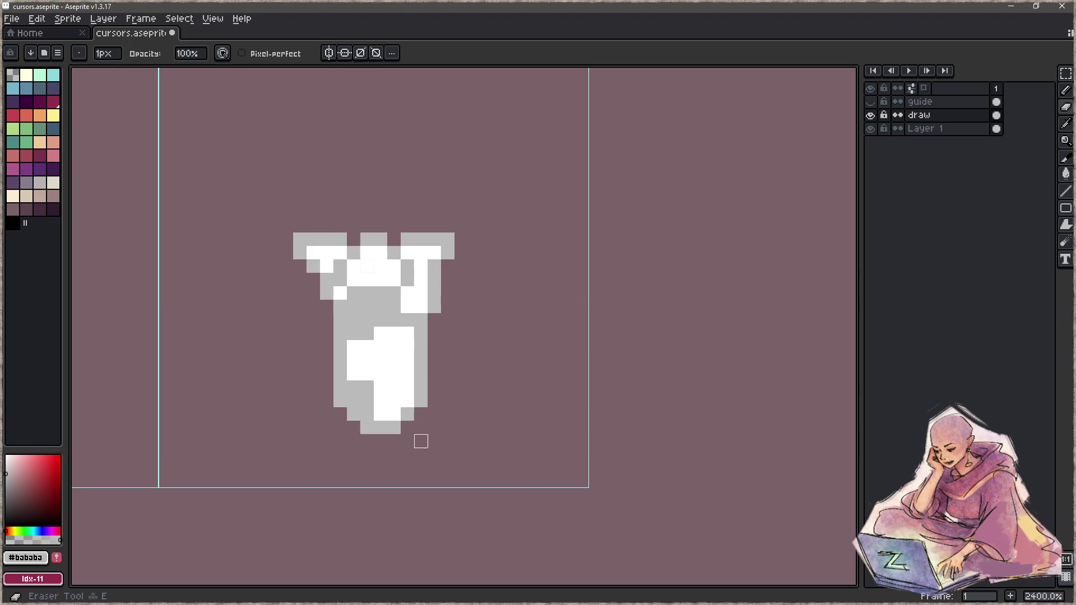
pyautogui.scroll(-8, 341, 448)
pyautogui.scroll(3, 368, 445)
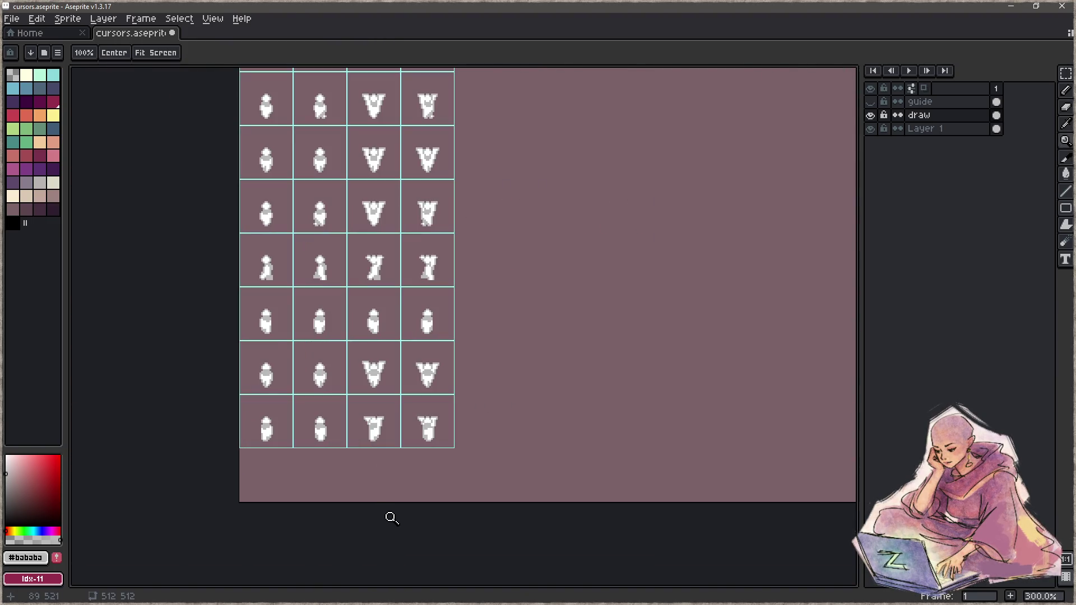
# Review the cursor sheet, save cursors.aseprite, and set the drawing colour to grey.
pyautogui.moveTo(684, 286)
pyautogui.mouseDown()
pyautogui.moveTo(420, 428)
pyautogui.moveTo(447, 547)
pyautogui.mouseUp()
pyautogui.moveTo(429, 498); pyautogui.dragTo(429, 496)
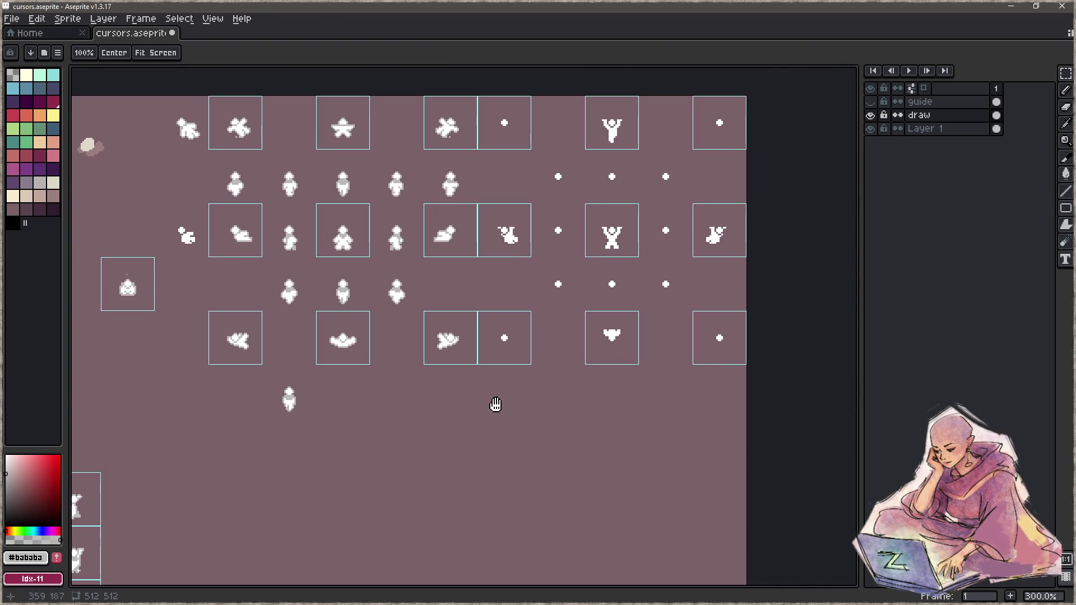
pyautogui.hscroll(5, 465, 412)
pyautogui.scroll(3, 465, 412)
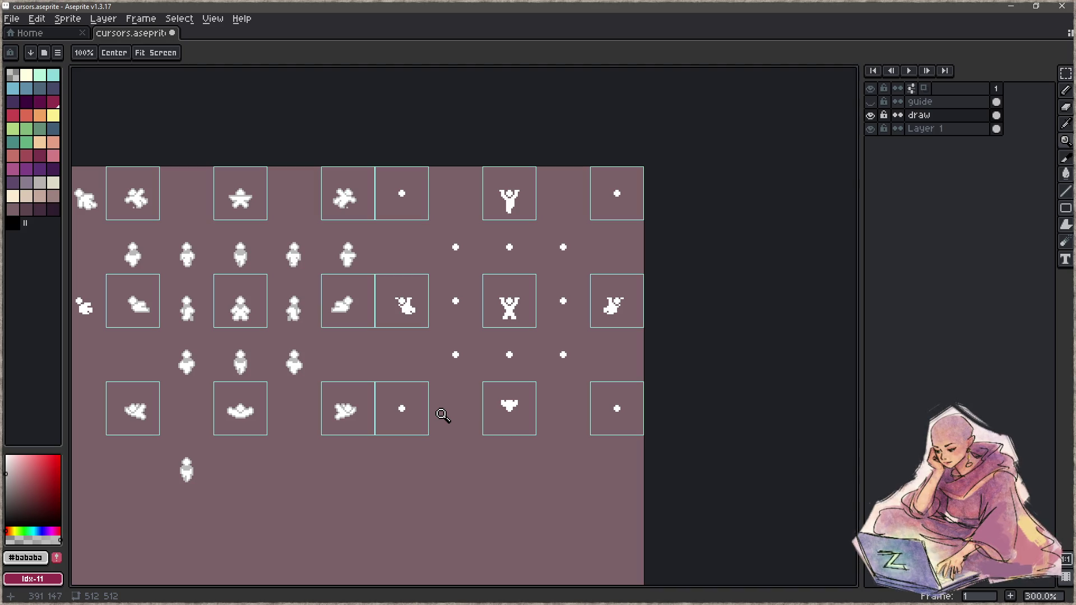
pyautogui.hotkey('ctrl', 's')
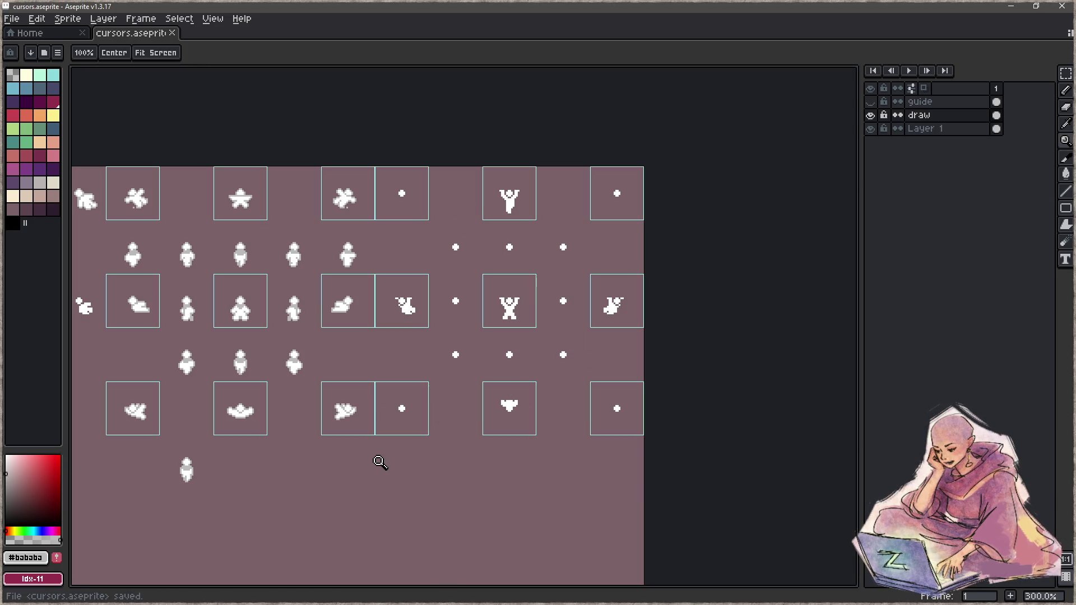
pyautogui.moveTo(19, 472); pyautogui.dragTo(6, 473)
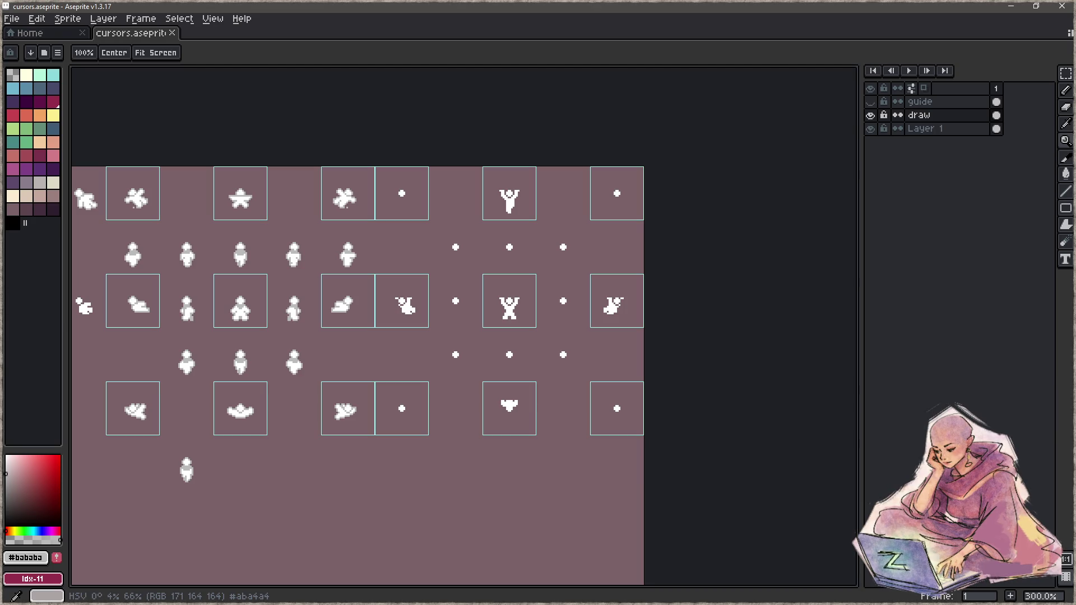
pyautogui.hotkey('alt', 'Tab')
# In sepapu_draw.c, find the todo comment above switch(state) and check draw_player's click-cursor assignment.
pyautogui.click(473, 386)
pyautogui.scroll(-2, 473, 387)
pyautogui.scroll(-7, 448, 385)
pyautogui.scroll(-10, 426, 383)
pyautogui.scroll(-12, 397, 381)
pyautogui.scroll(-10, 396, 381)
pyautogui.scroll(-10, 397, 383)
pyautogui.scroll(-10, 398, 383)
pyautogui.scroll(-10, 398, 384)
pyautogui.scroll(-12, 397, 384)
pyautogui.scroll(-9, 404, 378)
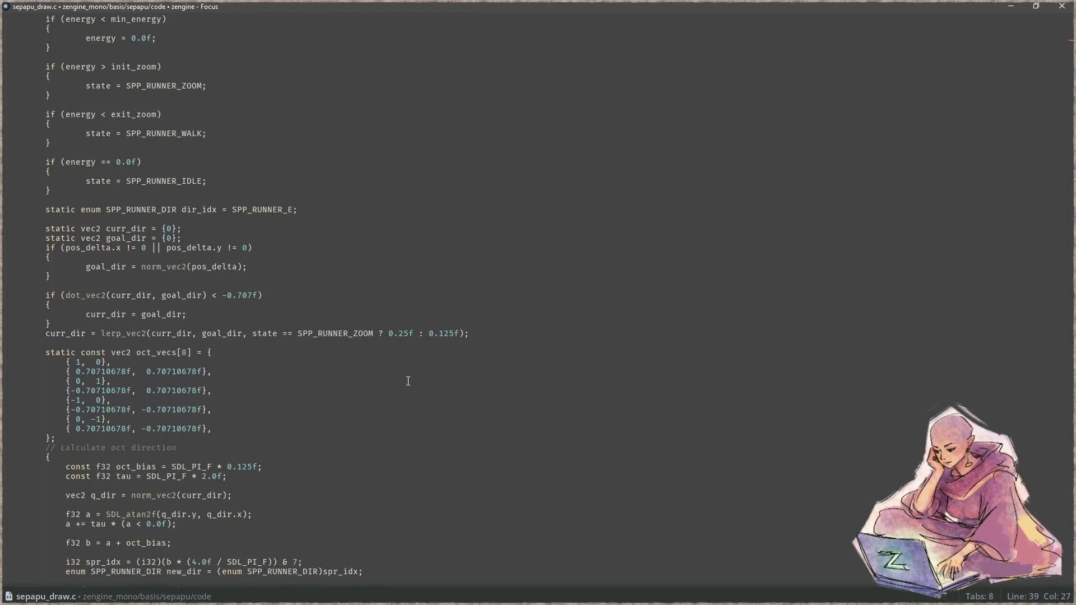
pyautogui.scroll(-5, 402, 373)
pyautogui.scroll(-2, 402, 373)
pyautogui.scroll(-4, 402, 374)
pyautogui.scroll(-5, 402, 375)
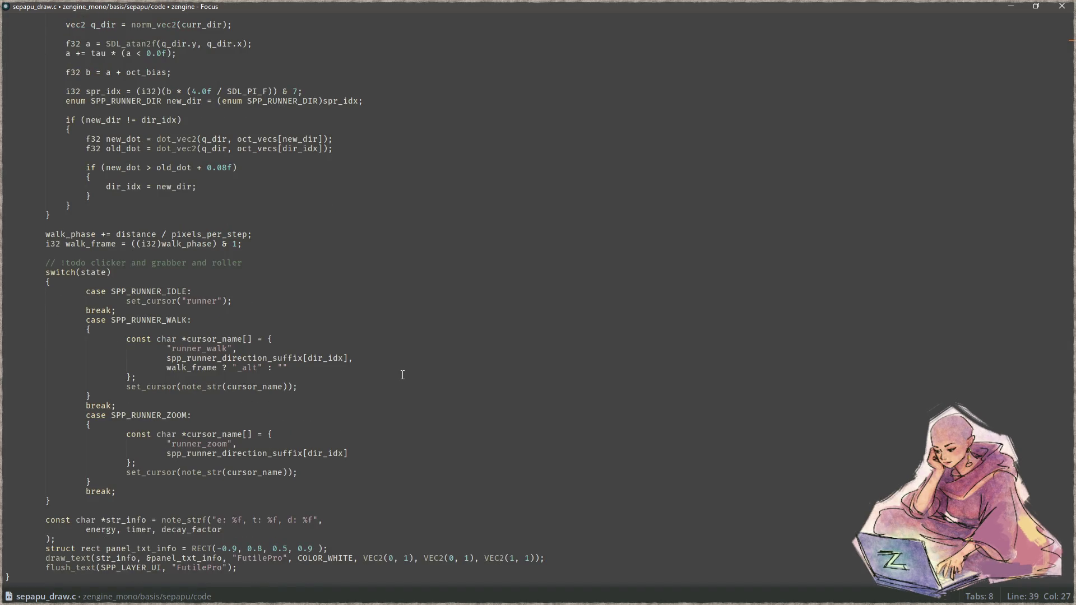
pyautogui.scroll(-2, 402, 374)
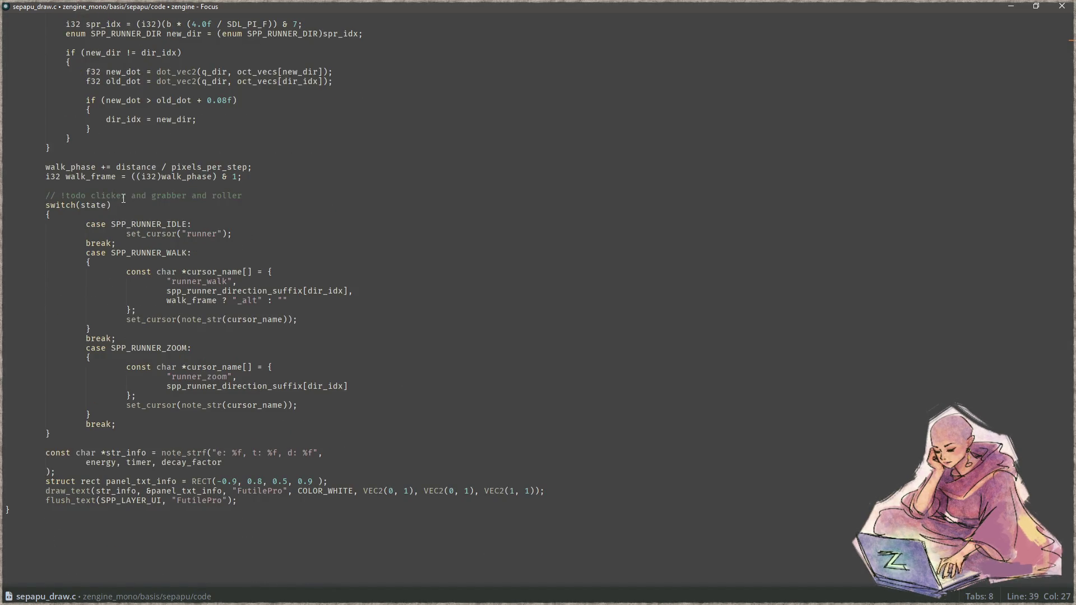
pyautogui.click(157, 193)
pyautogui.press('End')
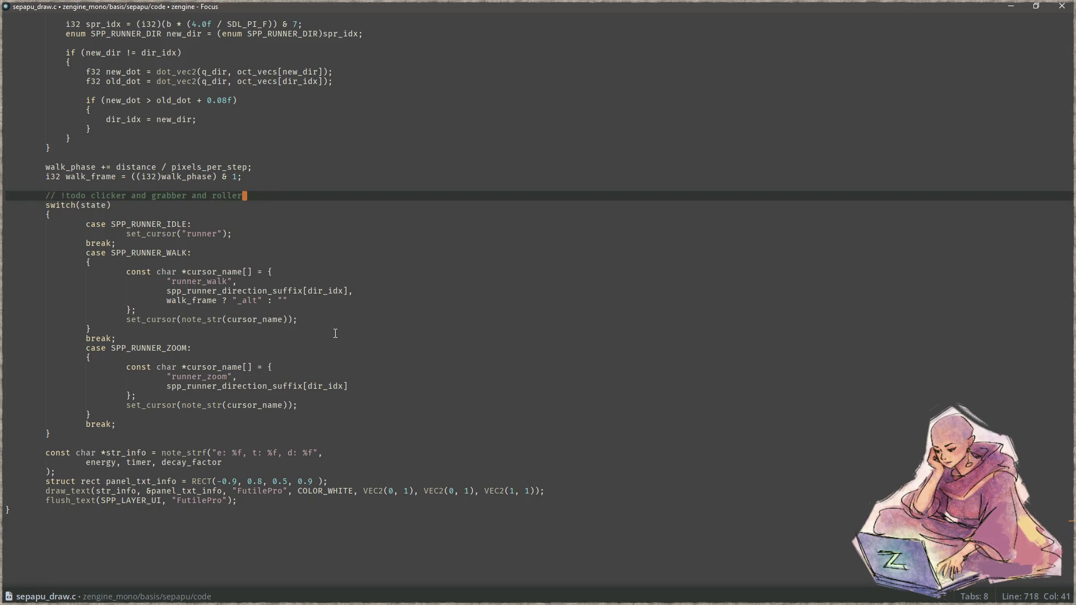
pyautogui.scroll(8, 335, 333)
pyautogui.scroll(15, 328, 331)
pyautogui.scroll(11, 320, 328)
pyautogui.scroll(12, 313, 326)
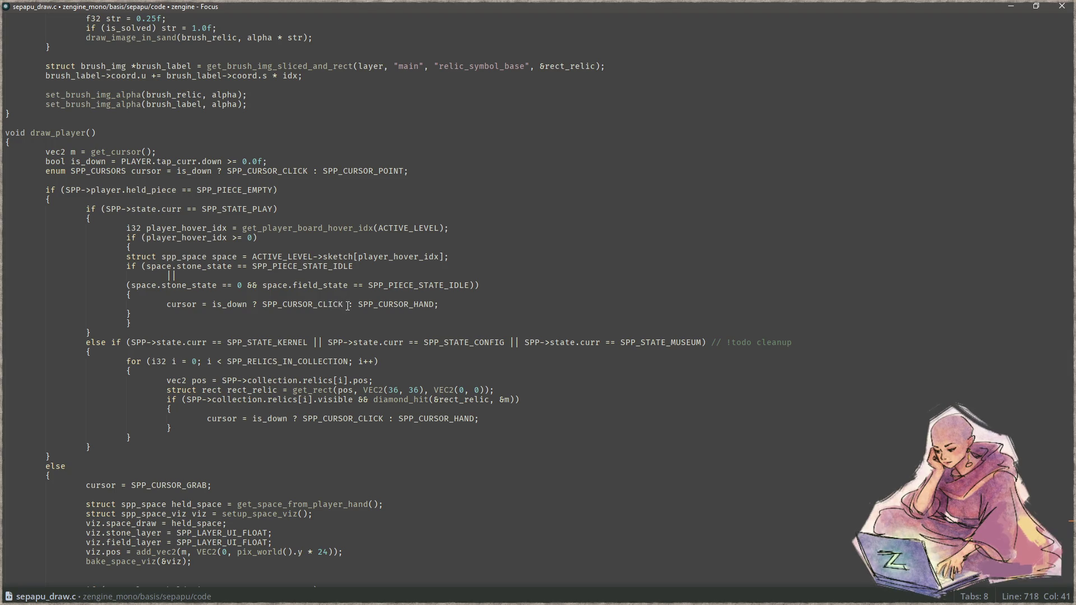
pyautogui.moveTo(343, 304); pyautogui.dragTo(167, 304)
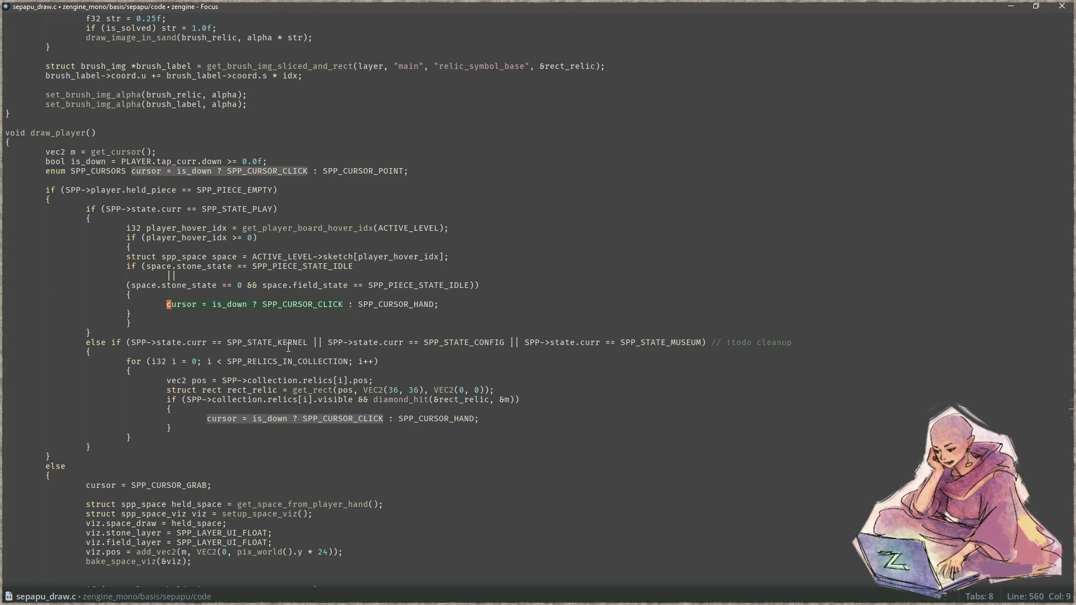
pyautogui.scroll(-10, 294, 349)
pyautogui.scroll(-10, 299, 350)
pyautogui.scroll(-10, 309, 351)
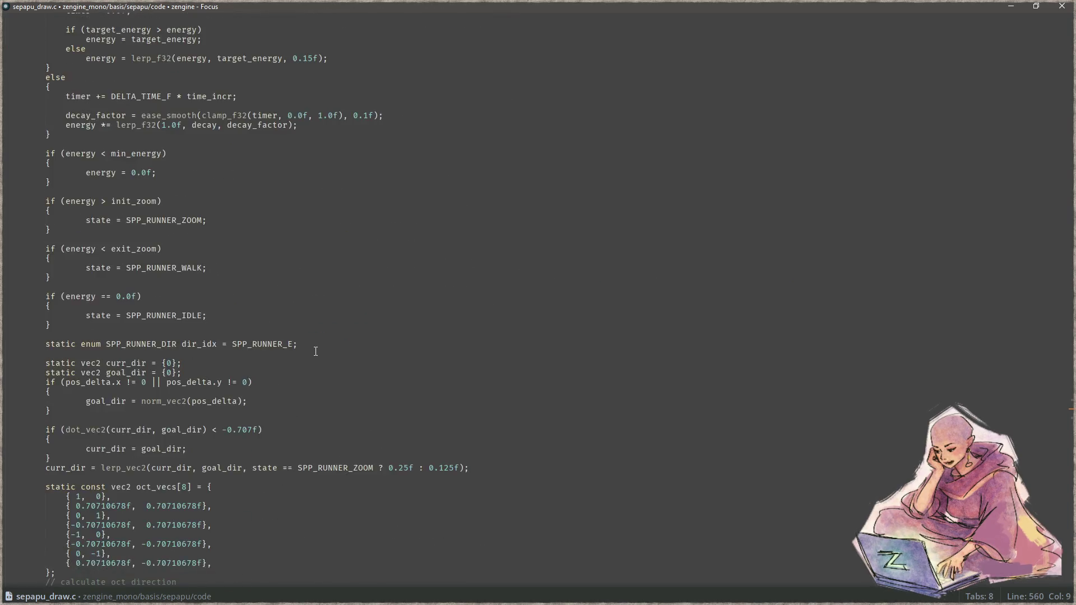
pyautogui.scroll(-10, 315, 352)
pyautogui.scroll(-9, 314, 351)
# Below the todo comment, add an if (cursor == SPP_CURSOR_CLICK) block followed by an else block.
pyautogui.click(281, 257)
pyautogui.press('Down')
pyautogui.press('End')
pyautogui.press('Return')
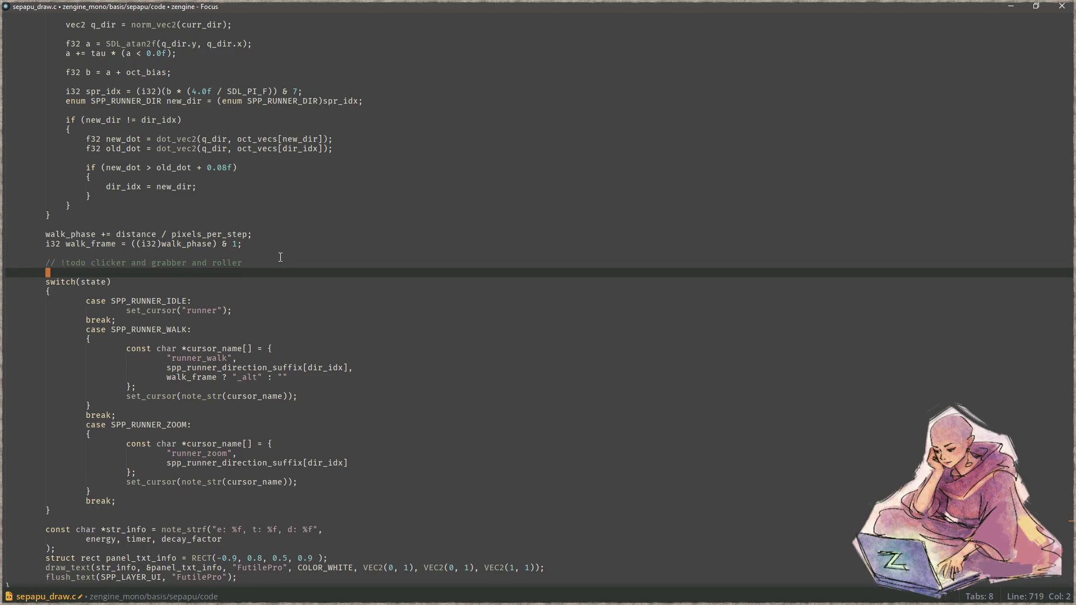
pyautogui.write('if (cursor = is_down ? SPP_CURSOR_CLICK')
pyautogui.hotkey('ctrl', 'Left')
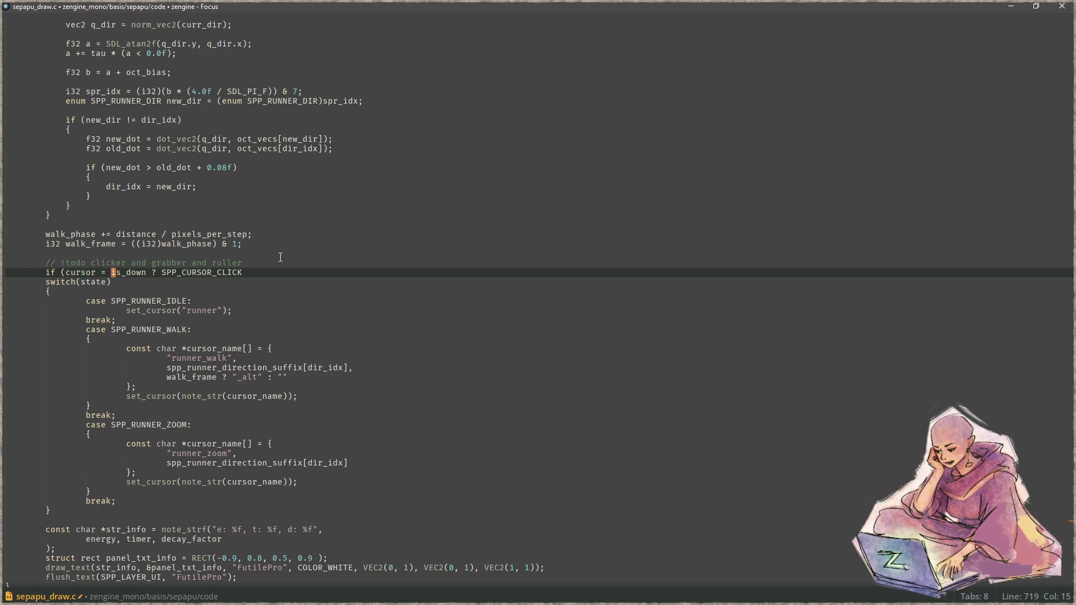
pyautogui.press('Delete')
pyautogui.press('Delete')
pyautogui.press('Delete')
pyautogui.press('Delete')
pyautogui.press('Delete')
pyautogui.press('Delete')
pyautogui.press('Delete')
pyautogui.press('Delete')
pyautogui.press('Delete')
pyautogui.press('Delete')
pyautogui.write('==')
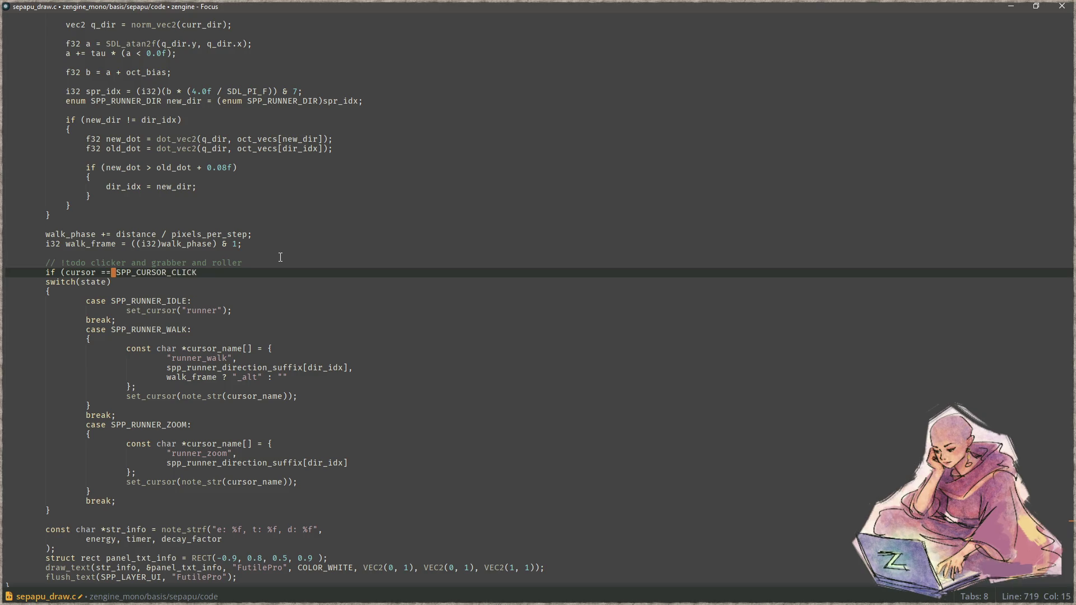
pyautogui.write(')')
pyautogui.press('Return')
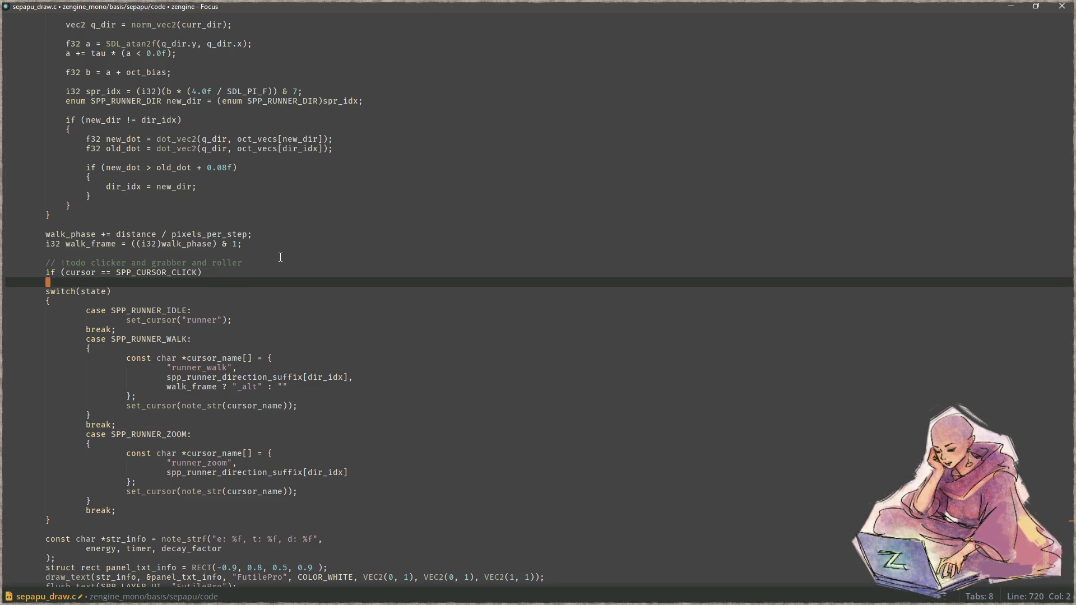
pyautogui.write('{')
pyautogui.press('Return')
pyautogui.press('Return')
pyautogui.press('Return')
pyautogui.write('else')
pyautogui.press('Return')
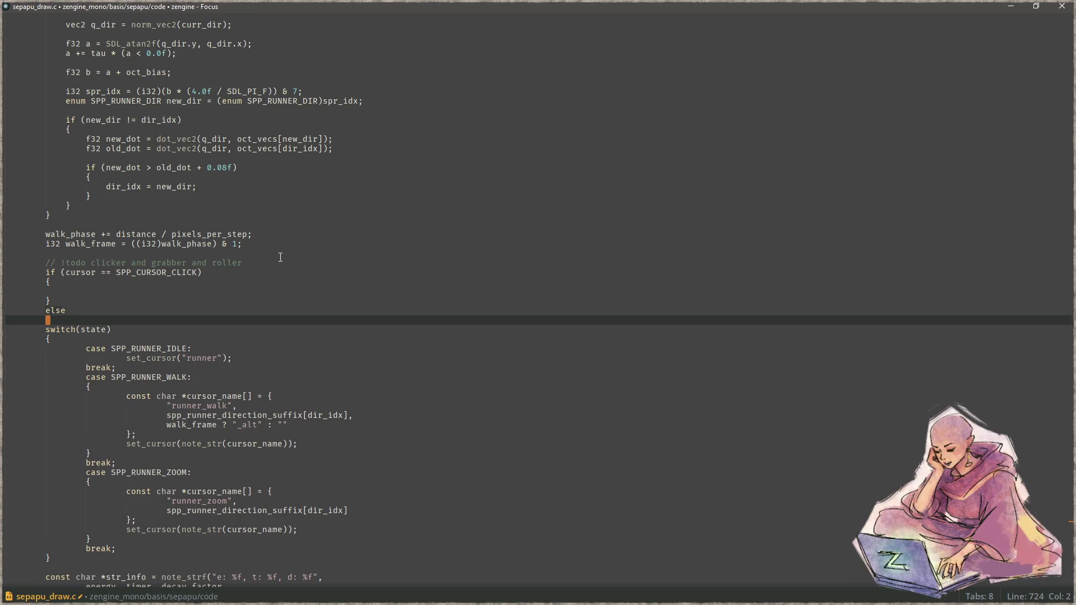
pyautogui.write('{')
pyautogui.press('Return')
# Copy the runner set_cursor call into the if block and change it to set_cursor("clicker").
pyautogui.press('Up')
pyautogui.press('Up')
pyautogui.press('Up')
pyautogui.press('Down')
pyautogui.press('Down')
pyautogui.press('Down')
pyautogui.press('Home')
pyautogui.hotkey('ctrl', 'c')
pyautogui.press('Up')
pyautogui.press('Up')
pyautogui.press('Up')
pyautogui.hotkey('ctrl', 'v')
pyautogui.press('End')
pyautogui.press('Left')
pyautogui.press('Left')
pyautogui.press('Left')
pyautogui.hotkey('ctrl', 'BackSpace')
pyautogui.write('clicker')
pyautogui.press('Down')
pyautogui.press('Down')
pyautogui.press('Down')
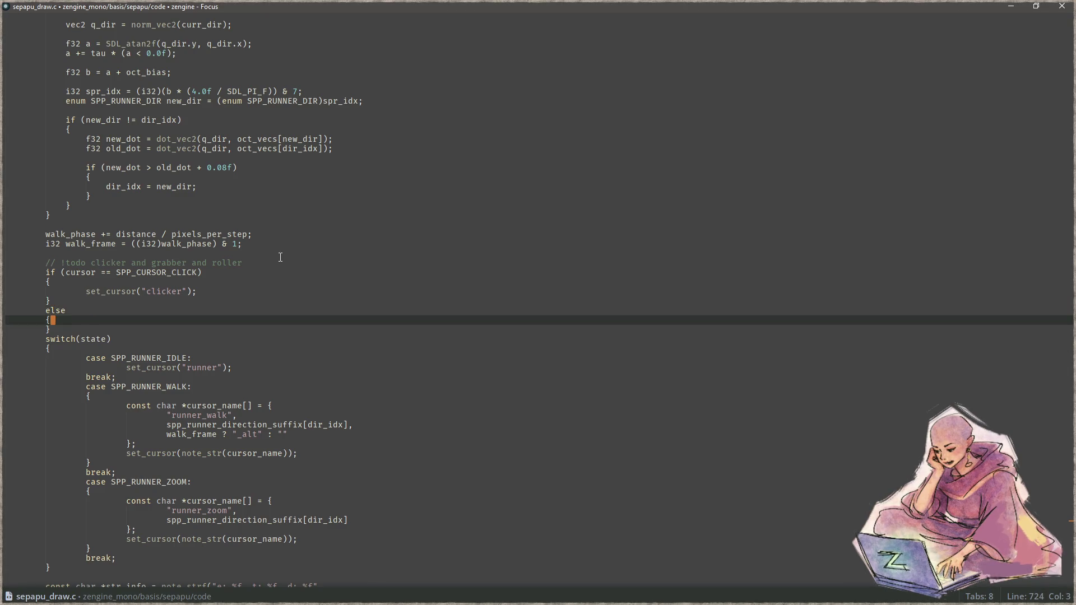
pyautogui.scroll(10, 281, 257)
# Check where SPP_CURSOR_HAND and draw_player's empty-hand condition are used.
pyautogui.scroll(14, 337, 280)
pyautogui.scroll(11, 380, 305)
pyautogui.scroll(9, 390, 313)
pyautogui.scroll(5, 391, 312)
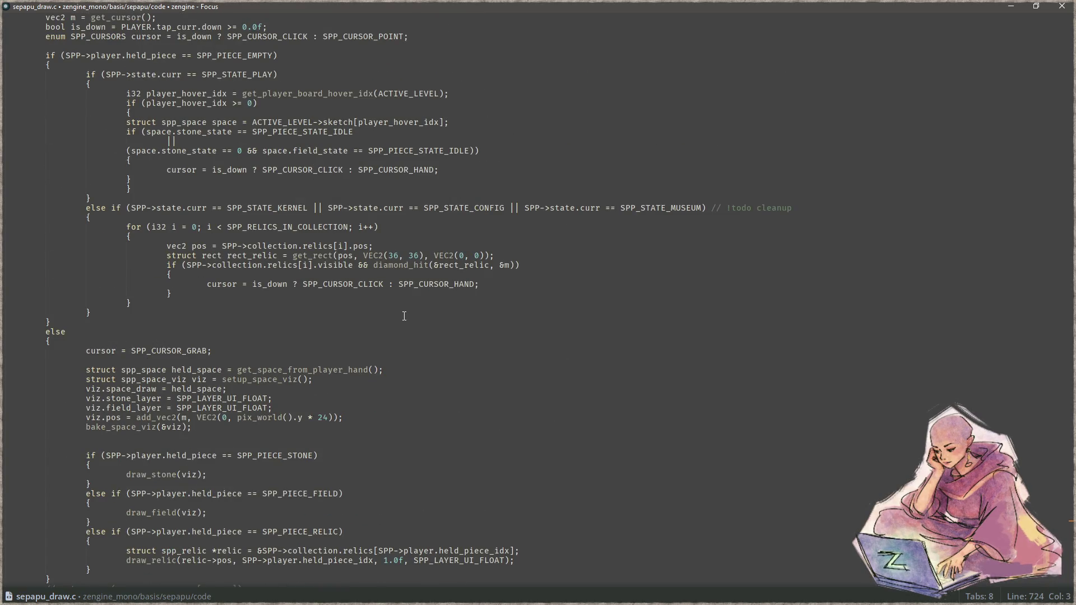
pyautogui.doubleClick(421, 285)
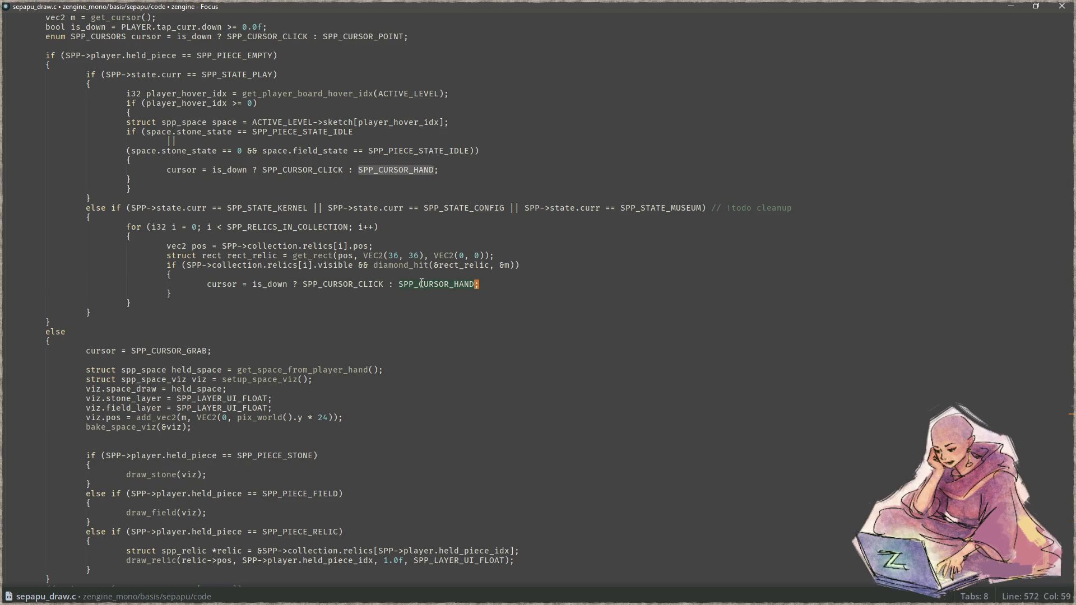
pyautogui.scroll(2, 403, 260)
pyautogui.scroll(2, 311, 242)
pyautogui.scroll(3, 219, 224)
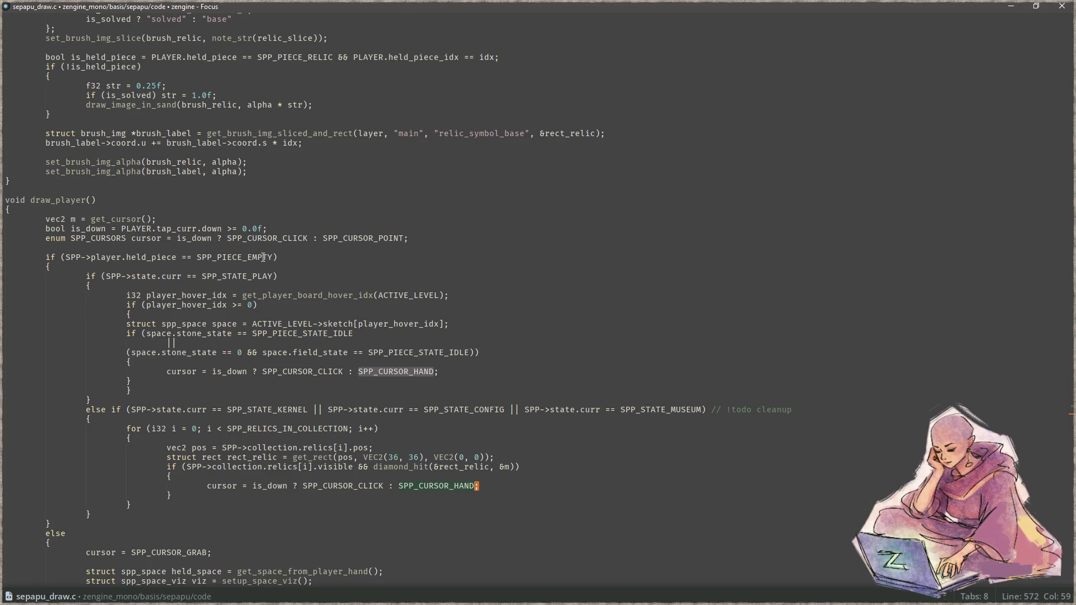
pyautogui.moveTo(277, 258); pyautogui.dragTo(68, 259)
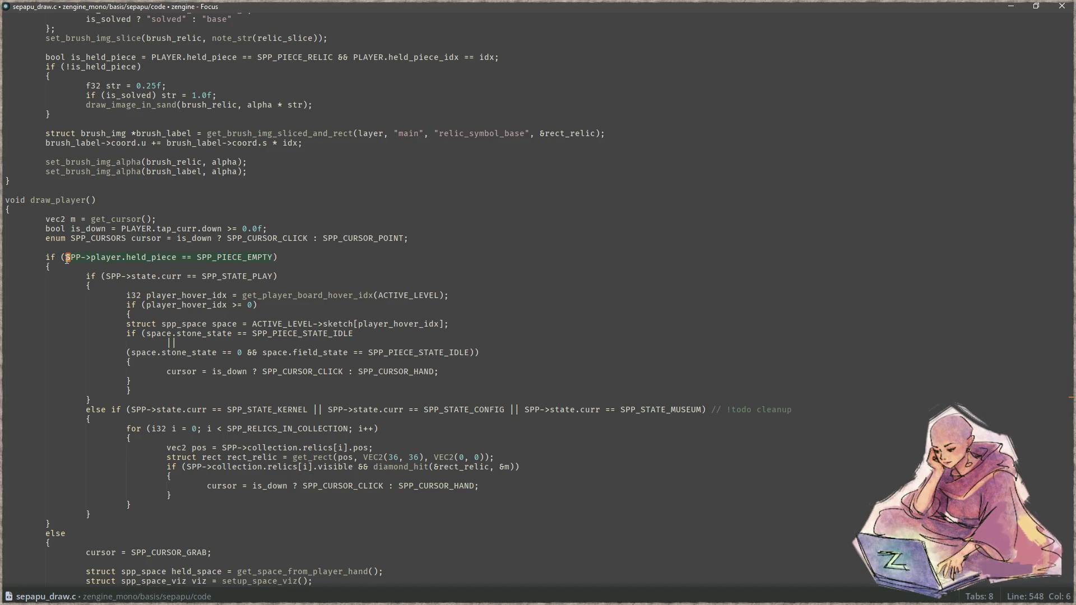
pyautogui.scroll(-11, 284, 363)
pyautogui.scroll(-12, 280, 362)
pyautogui.scroll(-13, 275, 359)
pyautogui.scroll(-9, 269, 356)
pyautogui.scroll(-9, 264, 353)
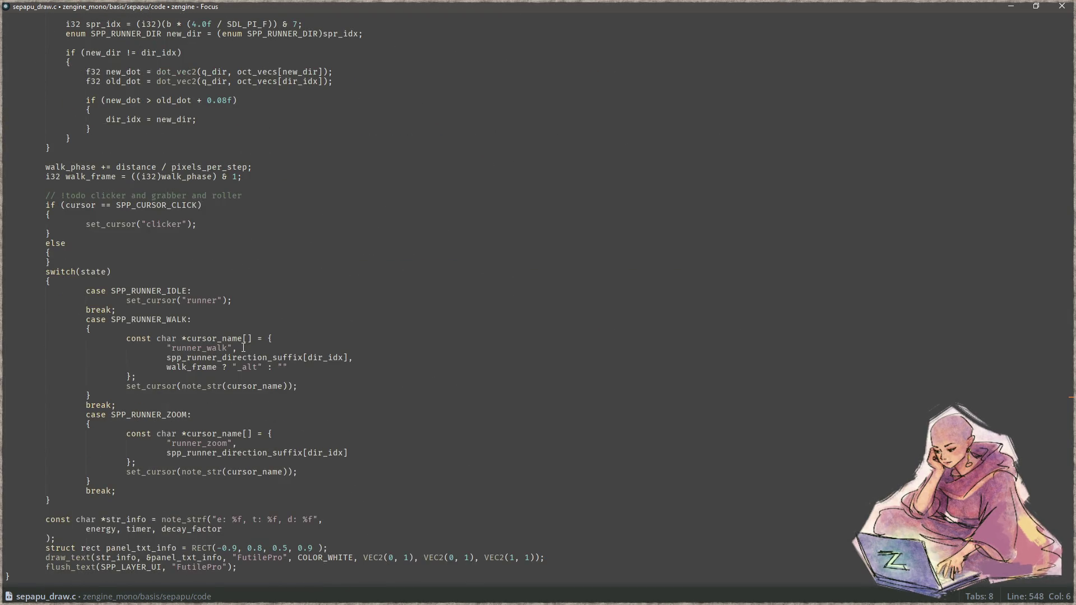
pyautogui.scroll(-2, 236, 314)
# Make the else an else if (SPP->player.held_piece == SPP_PIECE_EMPTY) and add a new else block.
pyautogui.click(186, 180)
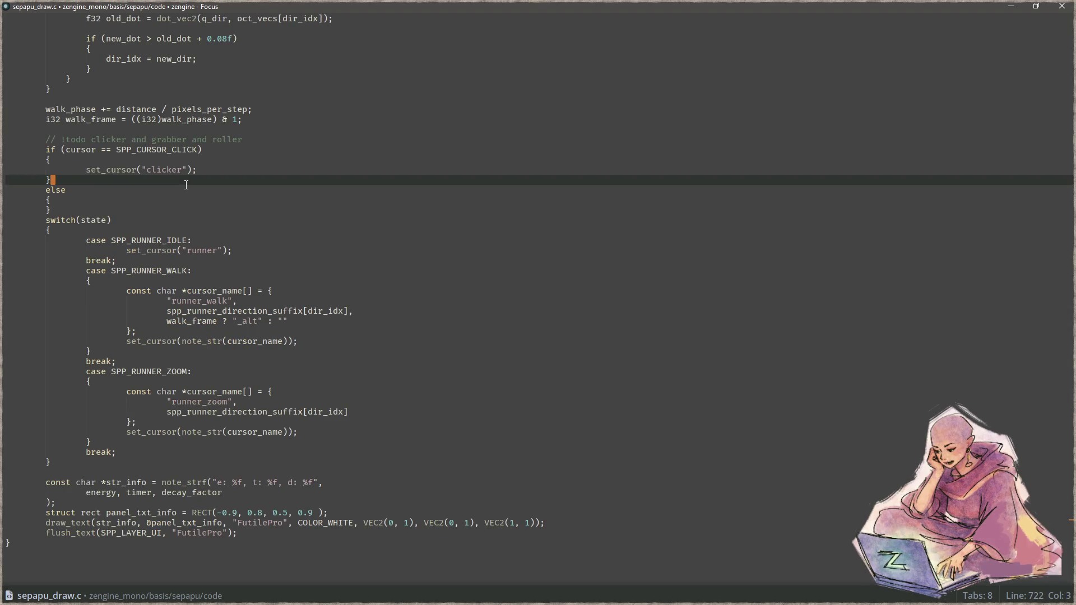
pyautogui.press('Down')
pyautogui.write('if (SPP->player.held_piece == SPP_PIECE_EMPTY)')
pyautogui.press('Down')
pyautogui.press('Down')
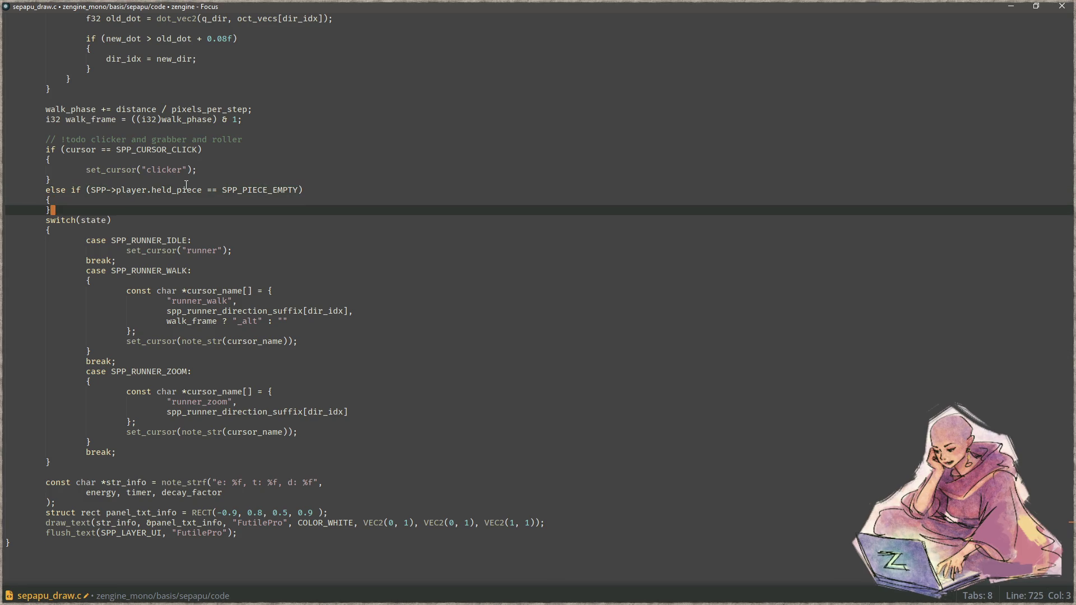
pyautogui.press('Return')
pyautogui.write('else')
pyautogui.press('Return')
pyautogui.write('{')
pyautogui.press('Return')
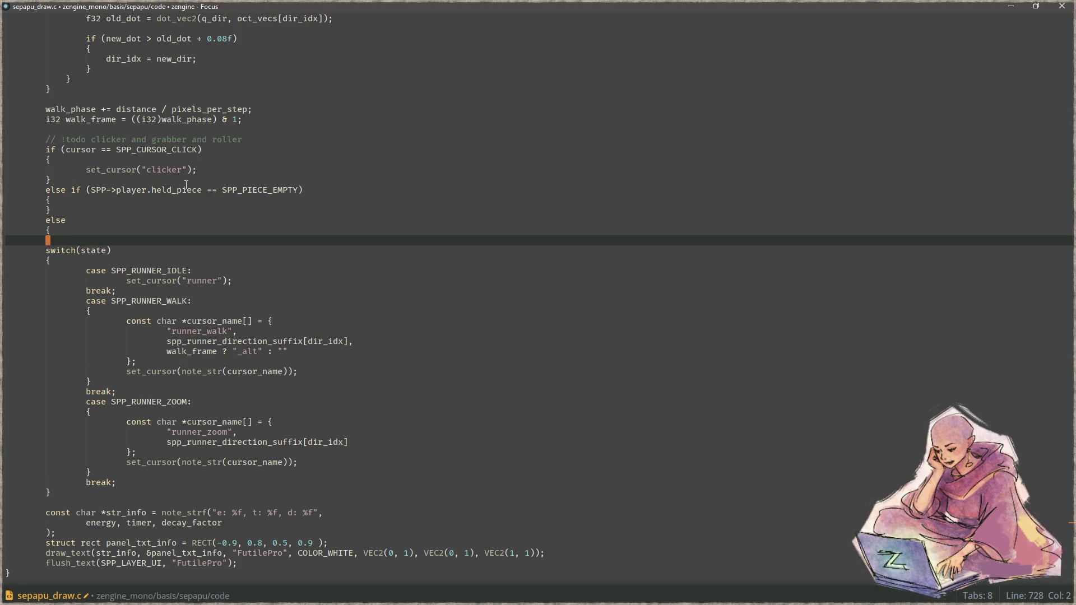
# Move the indented switch(state) block into the else-if and paste a copy into the final else.
pyautogui.press('Down')
pyautogui.press('End')
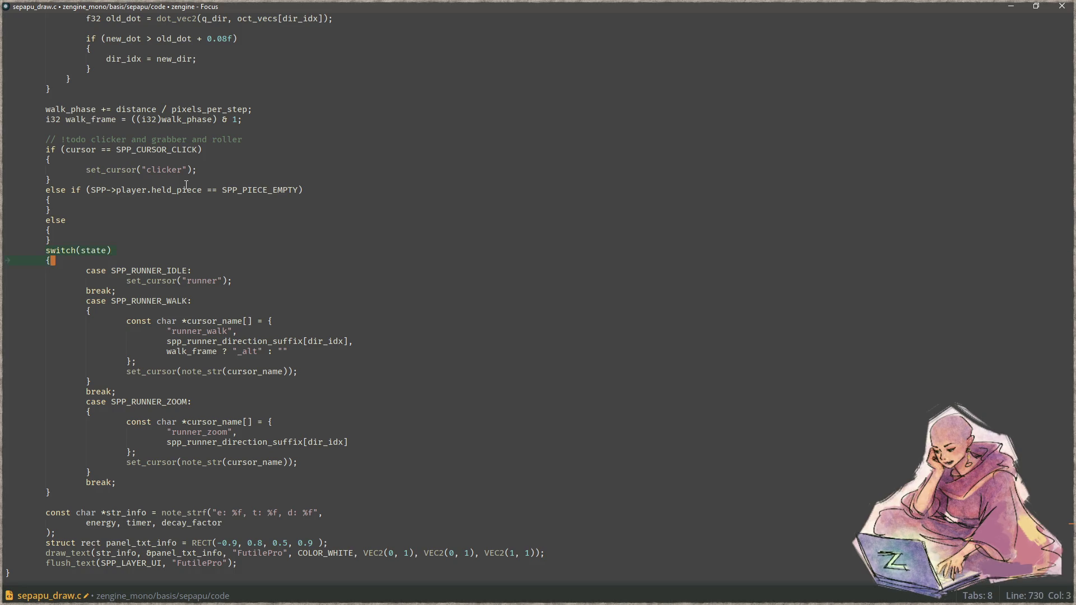
pyautogui.hotkey('alt', 'shift', 'Up')
pyautogui.hotkey('alt', 'shift', 'Up')
pyautogui.hotkey('alt', 'shift', 'Up')
pyautogui.hotkey('alt', 'shift', 'Up')
pyautogui.press('Tab')
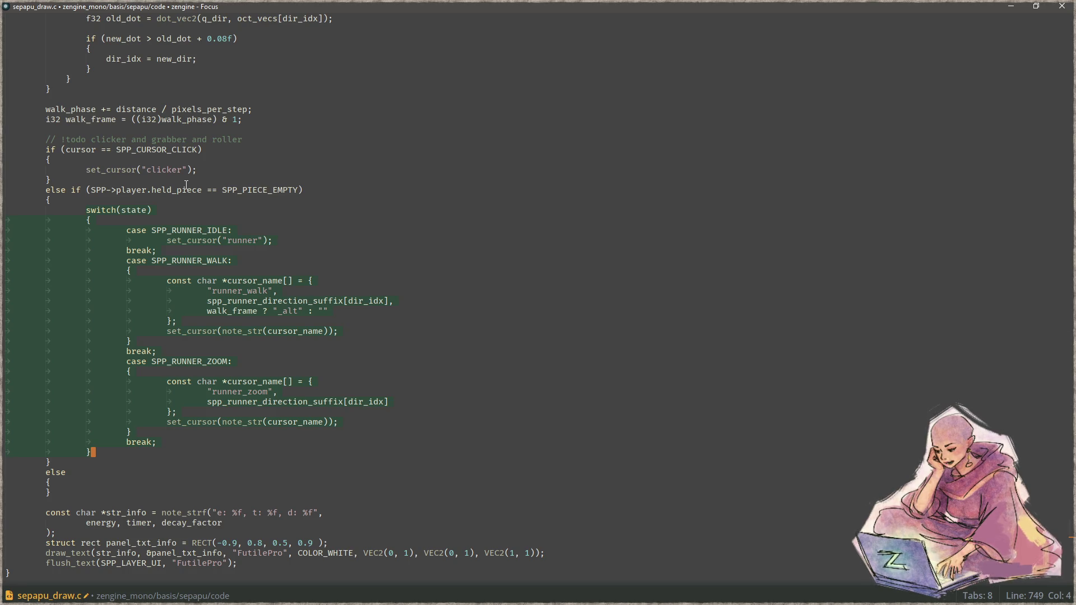
pyautogui.press('Down')
pyautogui.hotkey('shift', 'Up')
pyautogui.hotkey('shift', 'Up')
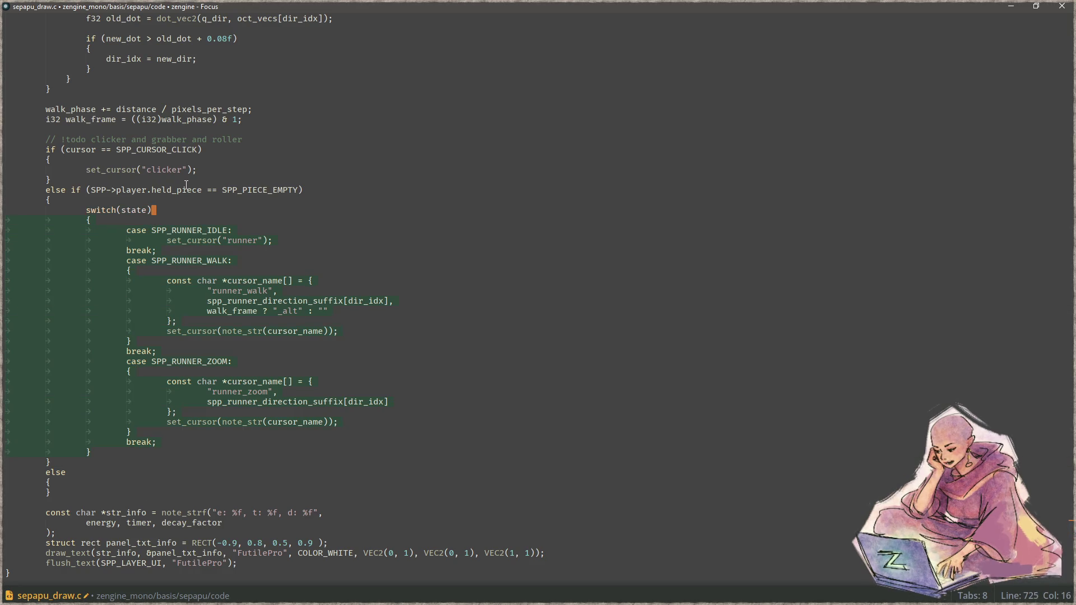
pyautogui.press('Down')
pyautogui.press('Down')
pyautogui.press('Down')
pyautogui.press('End')
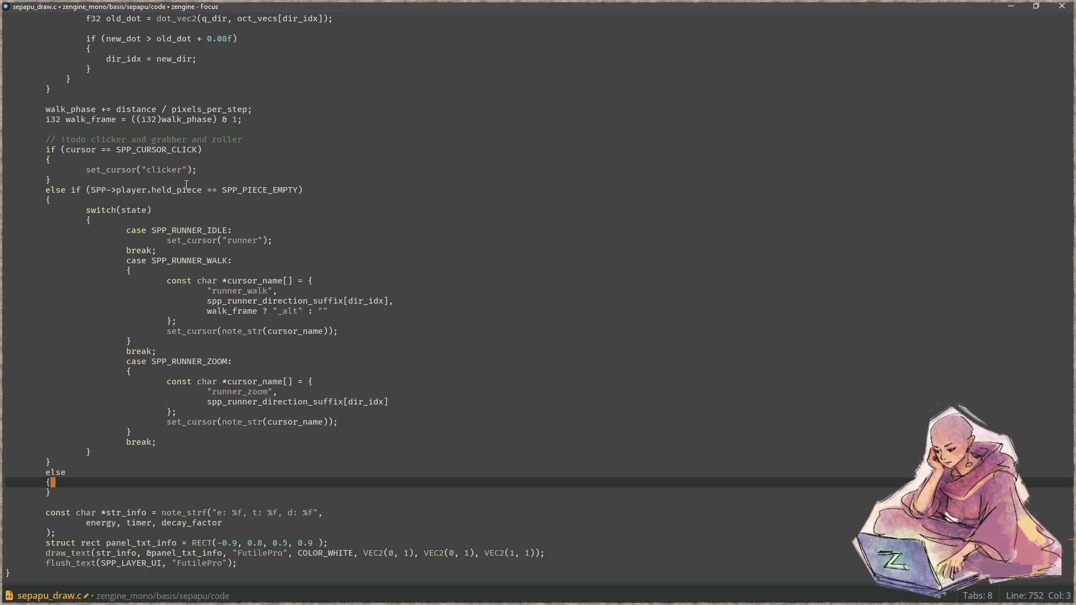
pyautogui.hotkey('ctrl', 'v')
pyautogui.press('Up')
pyautogui.press('Up')
pyautogui.press('Up')
pyautogui.press('Up')
pyautogui.press('Up')
pyautogui.press('Up')
pyautogui.press('Up')
pyautogui.press('BackSpace')
pyautogui.press('Down')
pyautogui.press('Down')
pyautogui.press('Down')
# In the else copy of the switch, rename the runner cursors to grabber and grabber_walk.
pyautogui.press('End')
pyautogui.press('Left')
pyautogui.press('Left')
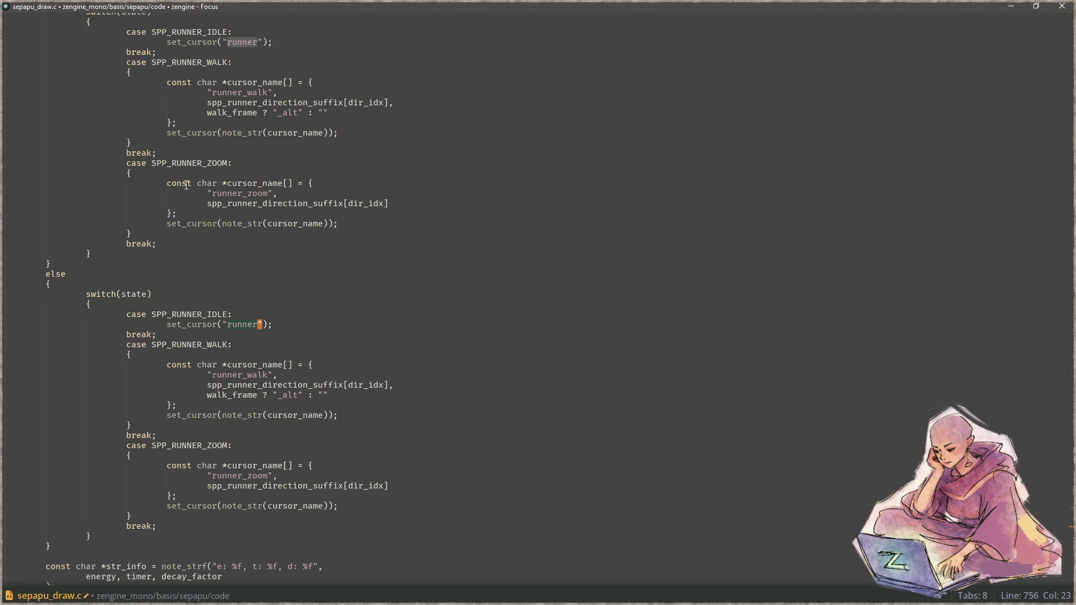
pyautogui.scroll(1, 186, 185)
pyautogui.press('Left')
pyautogui.press('Left')
pyautogui.hotkey('ctrl', 'd')
pyautogui.hotkey('ctrl', 'd')
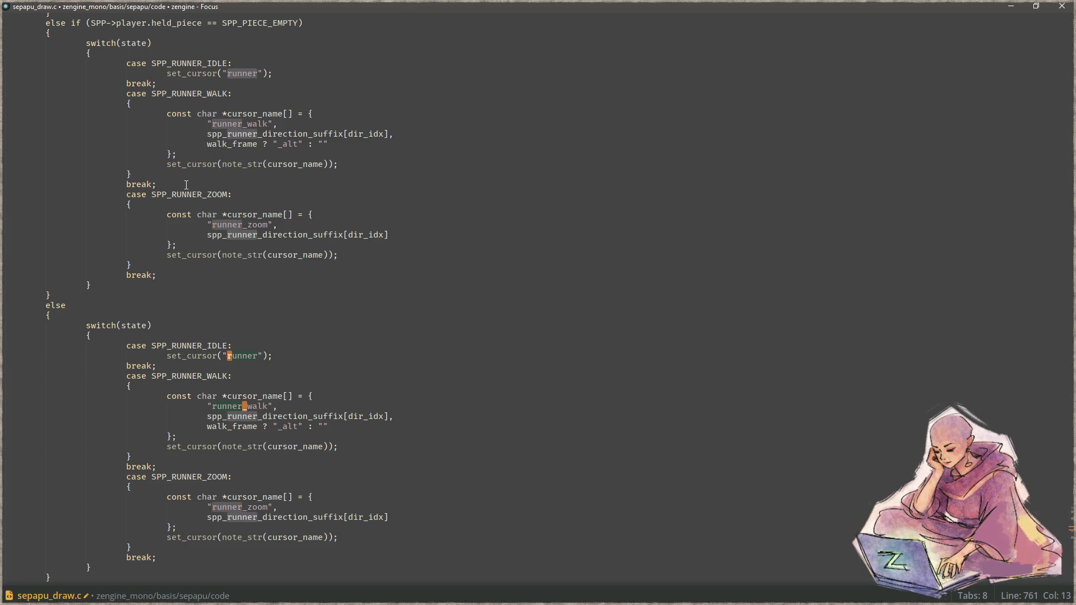
pyautogui.write('grabber')
pyautogui.press('Escape')
pyautogui.press('Down')
pyautogui.press('Down')
pyautogui.press('Down')
pyautogui.press('Down')
pyautogui.press('Down')
# Change runner_zoom to grabber_zoom and compile the game with F5.
pyautogui.press('Left')
pyautogui.press('Left')
pyautogui.press('Left')
pyautogui.press('BackSpace')
pyautogui.press('BackSpace')
pyautogui.press('BackSpace')
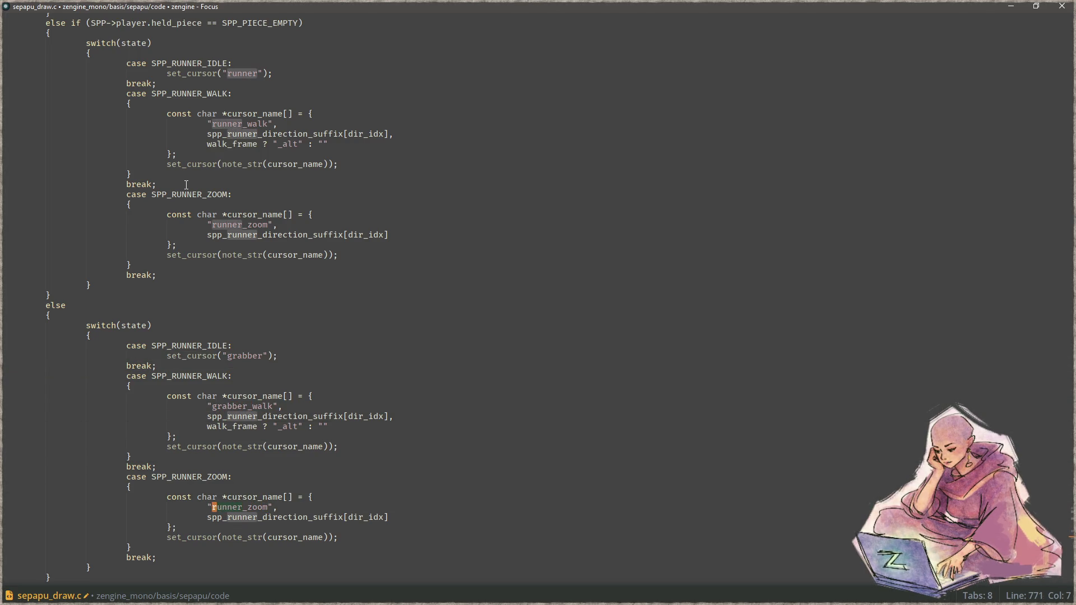
pyautogui.write('gra')
pyautogui.press('Up')
pyautogui.press('Up')
pyautogui.press('Up')
pyautogui.press('Up')
pyautogui.press('Up')
pyautogui.press('Up')
pyautogui.scroll(1, 186, 184)
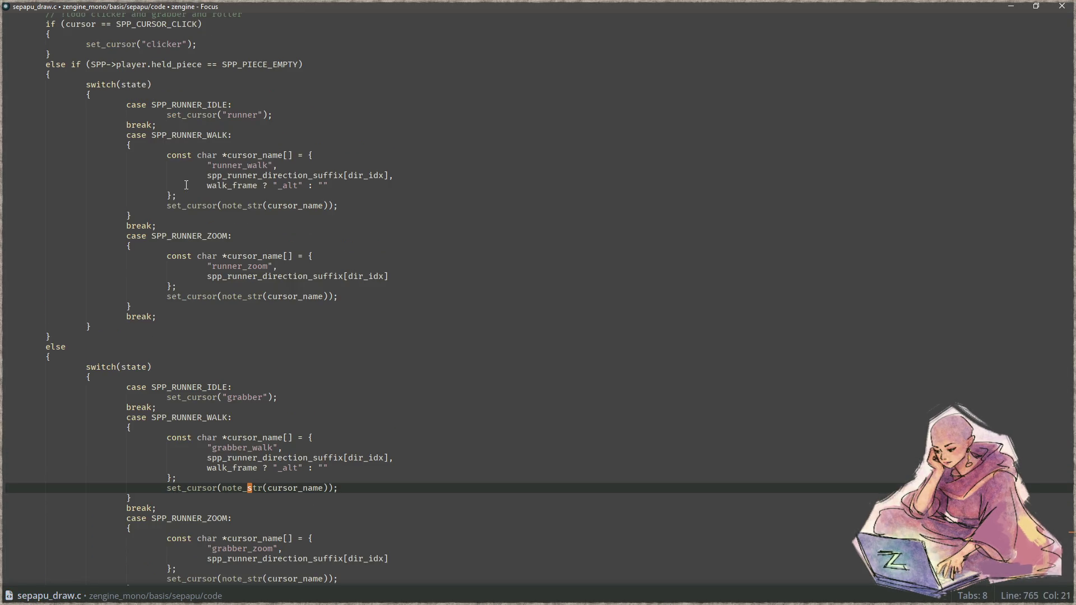
pyautogui.press('F5')
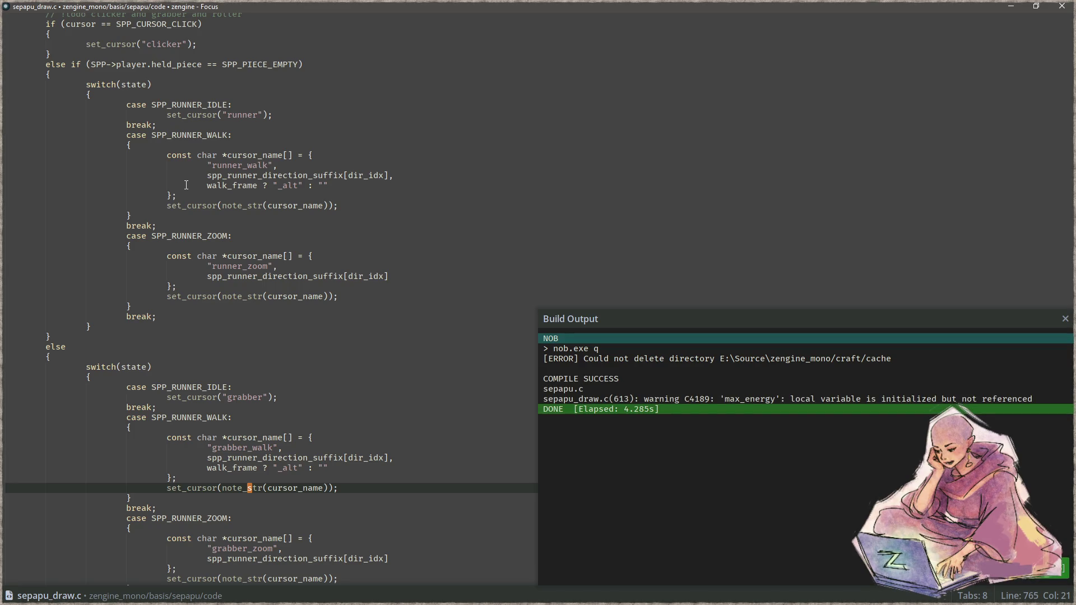
# Launch Sepapu, open the tile-row puzzle, carry the white piece off the board, then quit with Escape.
pyautogui.press('F6')
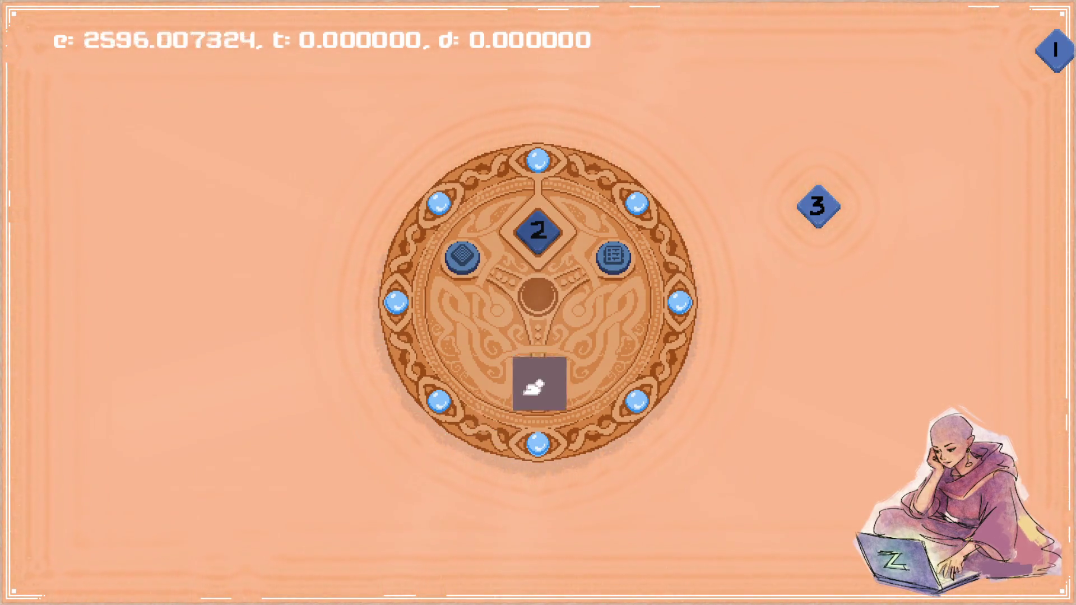
pyautogui.click(536, 388)
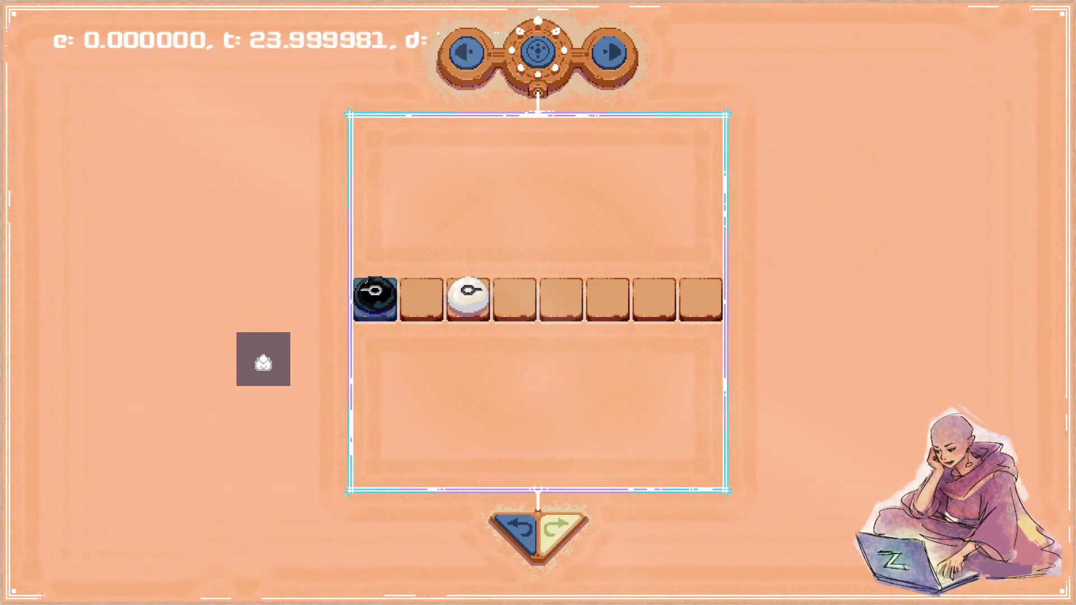
pyautogui.moveTo(463, 295)
pyautogui.mouseDown()
pyautogui.moveTo(535, 345)
pyautogui.moveTo(254, 372)
pyautogui.mouseUp()
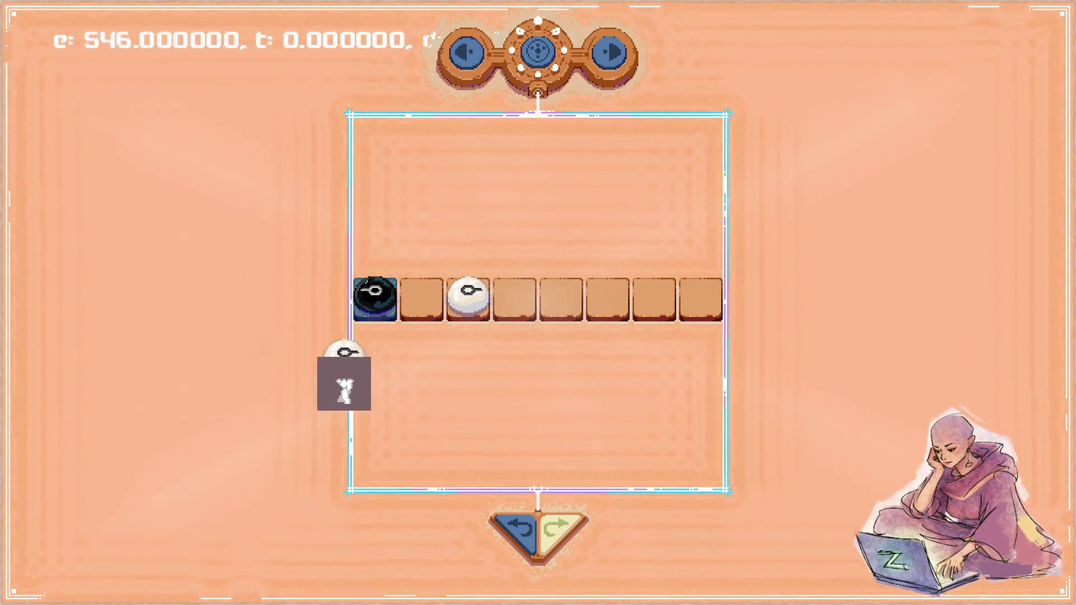
pyautogui.moveTo(254, 372)
pyautogui.mouseDown()
pyautogui.moveTo(140, 184)
pyautogui.moveTo(163, 164)
pyautogui.moveTo(116, 163)
pyautogui.moveTo(246, 188)
pyautogui.mouseUp()
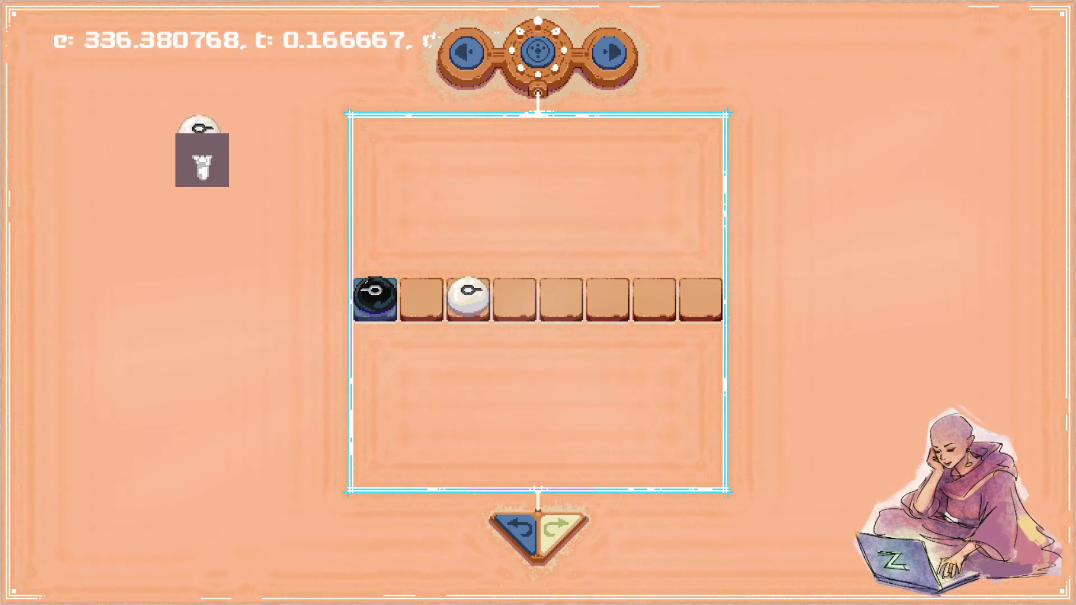
pyautogui.press('Escape')
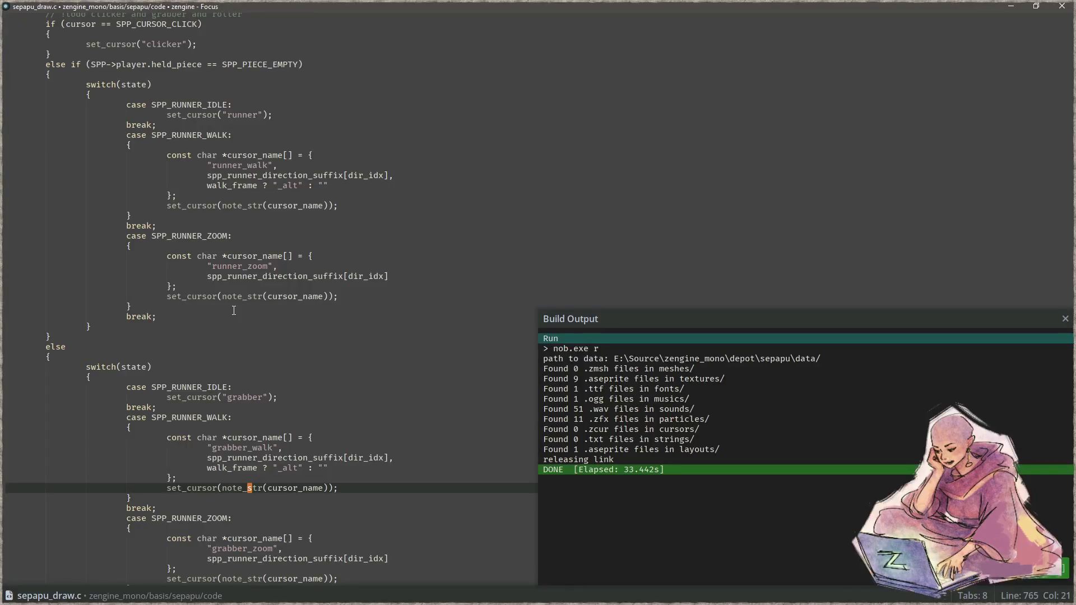
# Clear two walk frames in the cursors sheet, fill them with copies of the bottom-row poses, and hide Layer 1.
pyautogui.hotkey('alt', 'Tab')
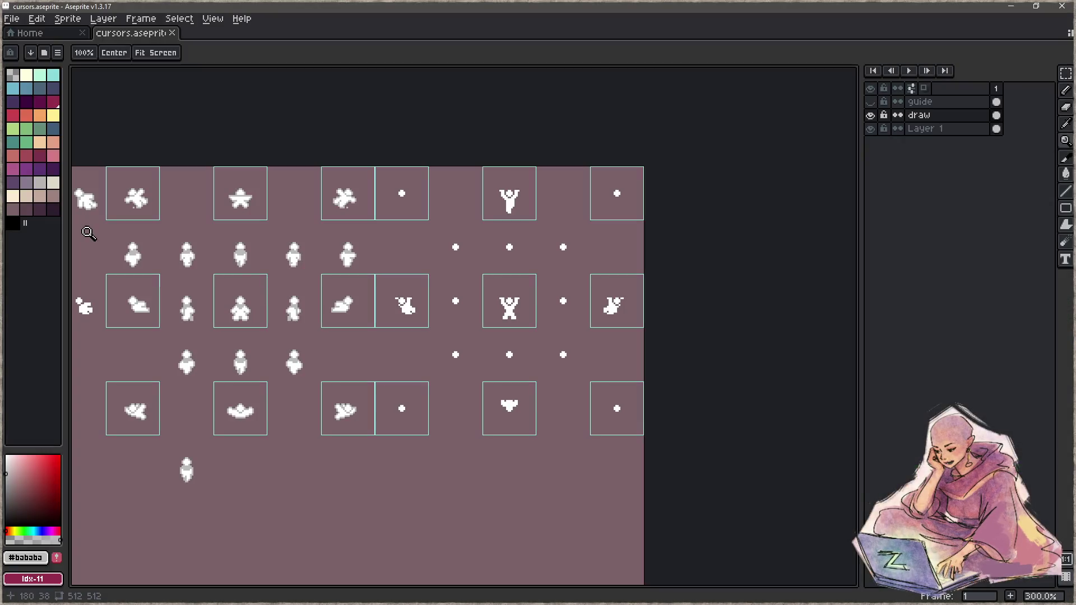
pyautogui.scroll(3, 528, 269)
pyautogui.scroll(1, 401, 440)
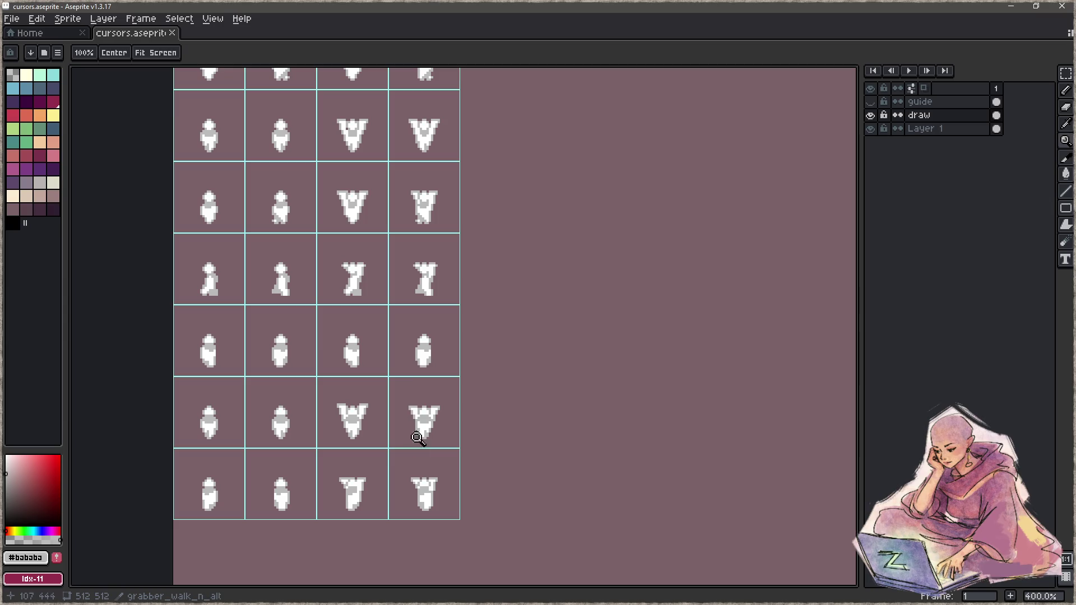
pyautogui.press('m')
pyautogui.moveTo(319, 308); pyautogui.dragTo(449, 374)
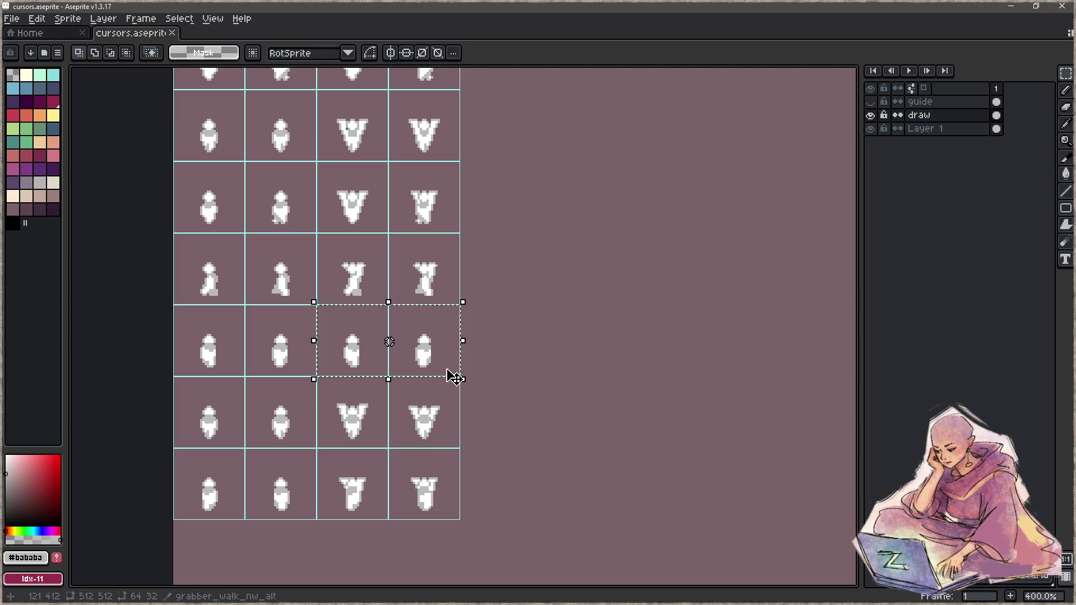
pyautogui.press('Delete')
pyautogui.moveTo(318, 449)
pyautogui.mouseDown()
pyautogui.moveTo(388, 519)
pyautogui.moveTo(373, 371)
pyautogui.mouseUp()
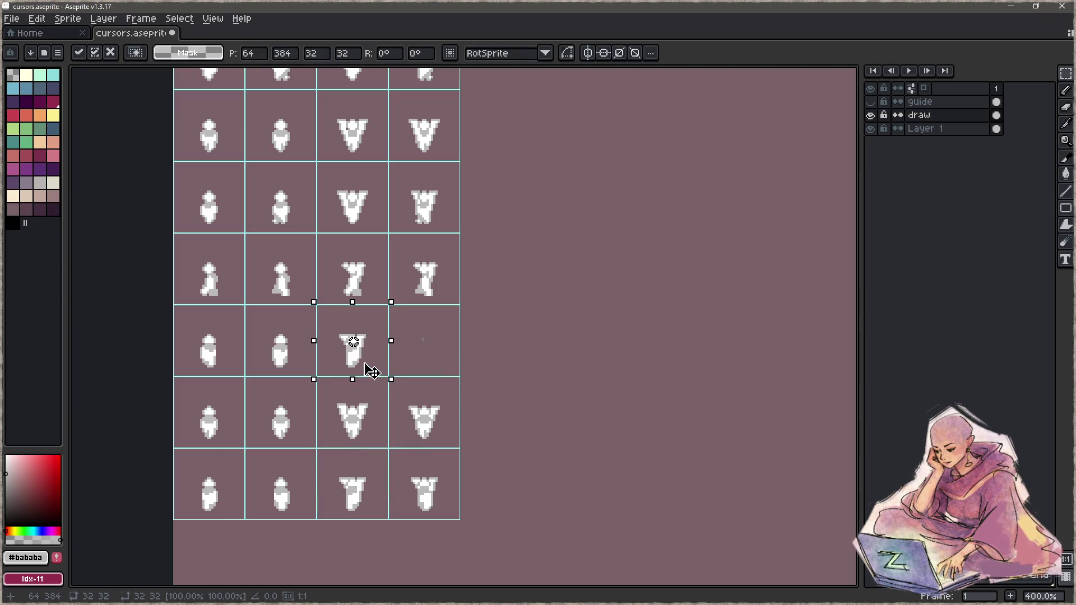
pyautogui.moveTo(390, 449)
pyautogui.mouseDown()
pyautogui.moveTo(459, 519)
pyautogui.moveTo(430, 365)
pyautogui.mouseUp()
pyautogui.scroll(-1, 495, 337)
pyautogui.press('Return')
pyautogui.click(871, 129)
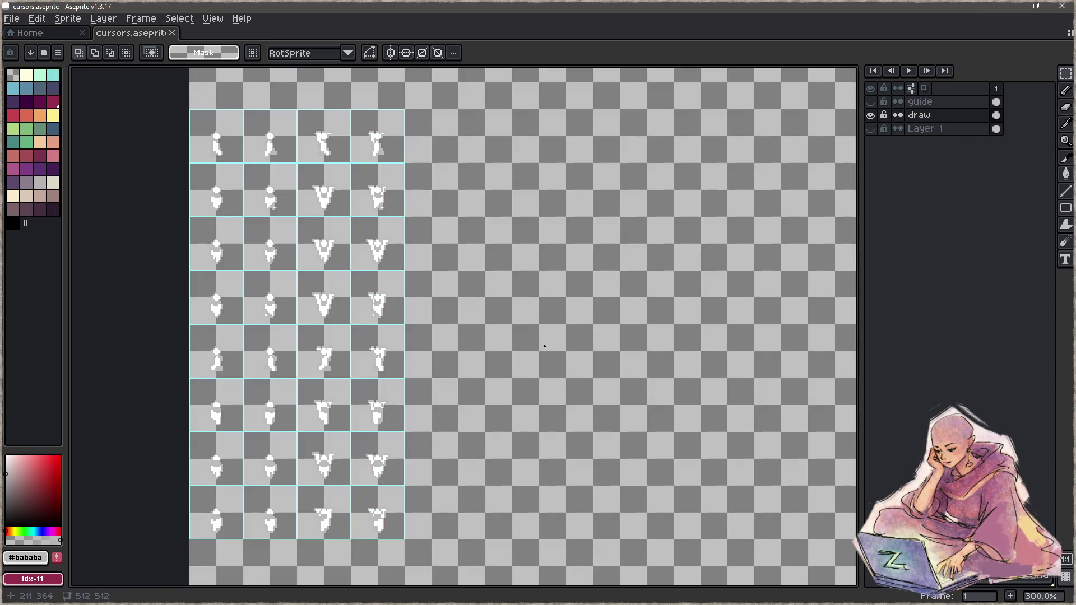
# Back in Focus, rebuild the game with F7 and run it with F5.
pyautogui.click(1010, 6)
pyautogui.click(372, 322)
pyautogui.press('F7')
pyautogui.press('F5')
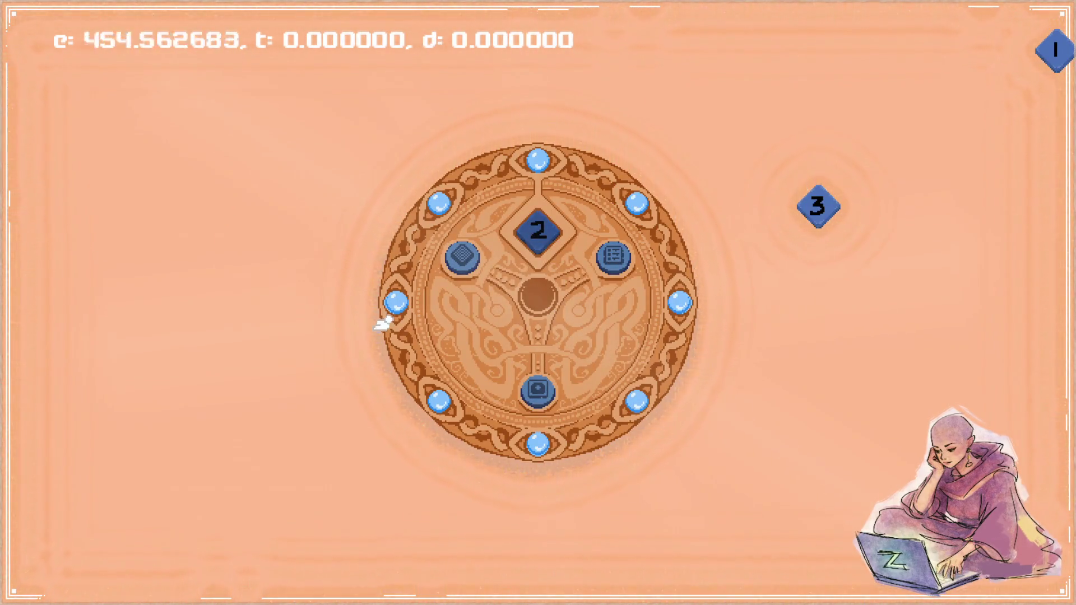
# Open the tile-row puzzle and repeatedly carry copies of the white stone off the board and back.
pyautogui.click(314, 420)
pyautogui.click(537, 390)
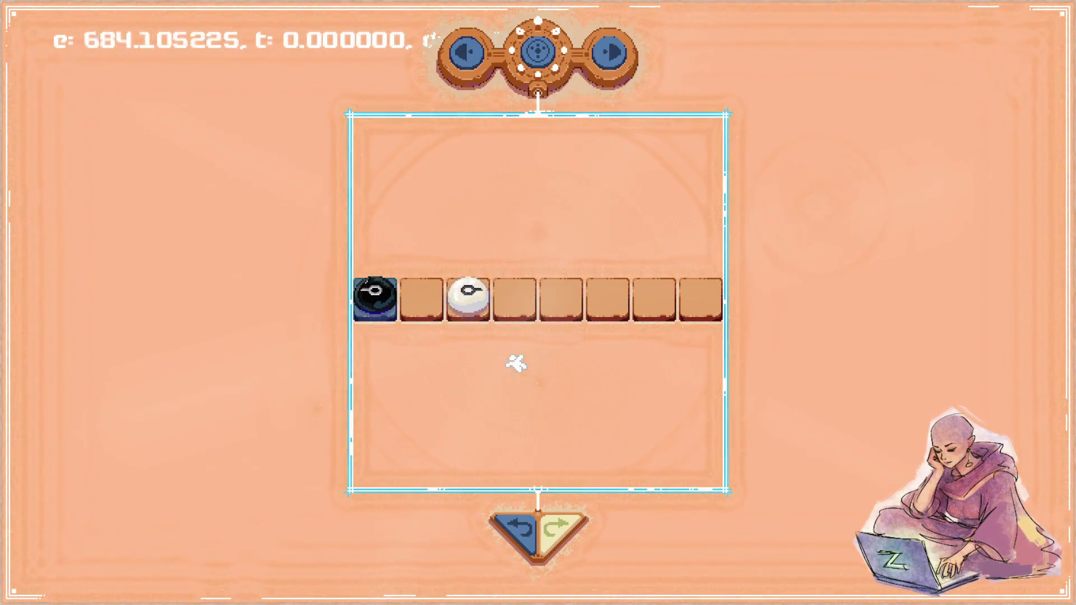
pyautogui.click(477, 297)
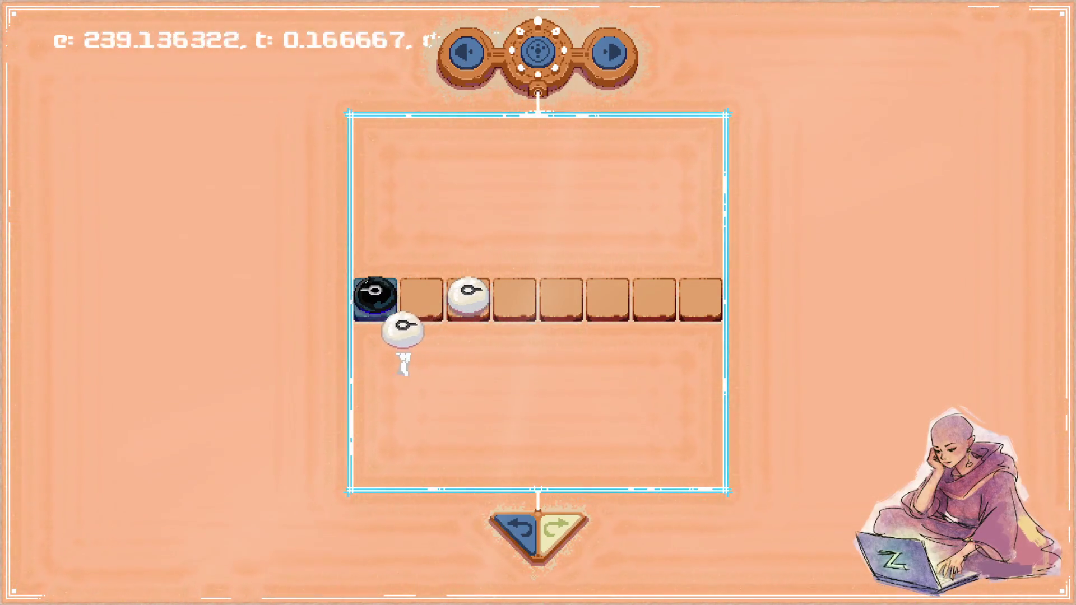
pyautogui.moveTo(321, 337)
pyautogui.mouseDown()
pyautogui.moveTo(192, 305)
pyautogui.moveTo(260, 343)
pyautogui.moveTo(230, 419)
pyautogui.moveTo(237, 297)
pyautogui.moveTo(264, 278)
pyautogui.mouseUp()
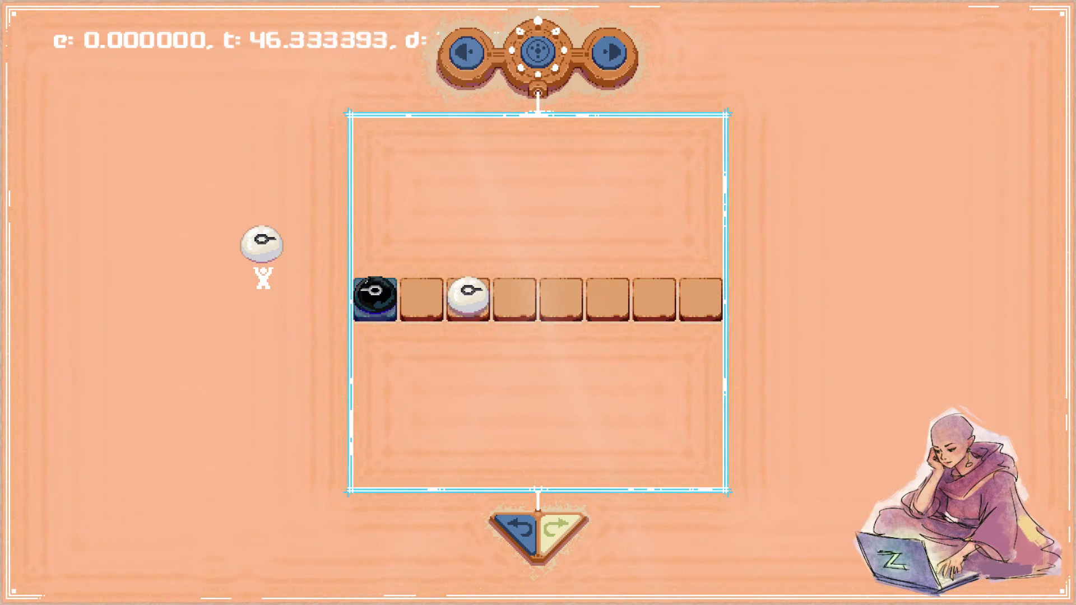
pyautogui.moveTo(263, 278)
pyautogui.mouseDown()
pyautogui.moveTo(255, 202)
pyautogui.moveTo(214, 332)
pyautogui.moveTo(247, 360)
pyautogui.moveTo(267, 401)
pyautogui.moveTo(228, 428)
pyautogui.moveTo(184, 437)
pyautogui.moveTo(138, 397)
pyautogui.moveTo(156, 354)
pyautogui.moveTo(234, 300)
pyautogui.moveTo(233, 257)
pyautogui.moveTo(161, 240)
pyautogui.moveTo(140, 268)
pyautogui.moveTo(149, 298)
pyautogui.moveTo(196, 354)
pyautogui.moveTo(238, 377)
pyautogui.mouseUp()
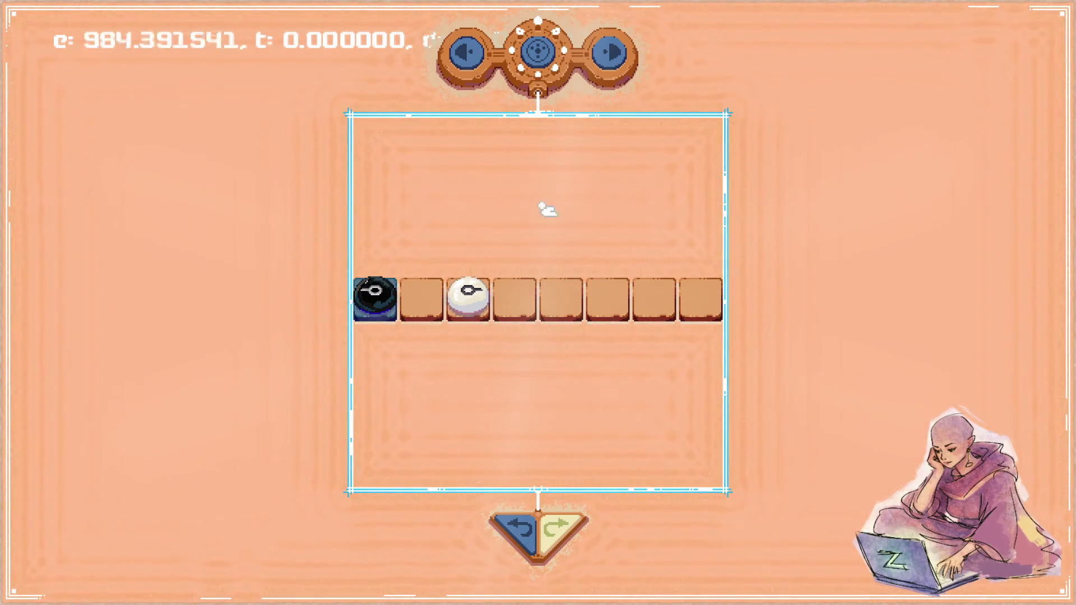
pyautogui.moveTo(468, 294); pyautogui.dragTo(351, 210)
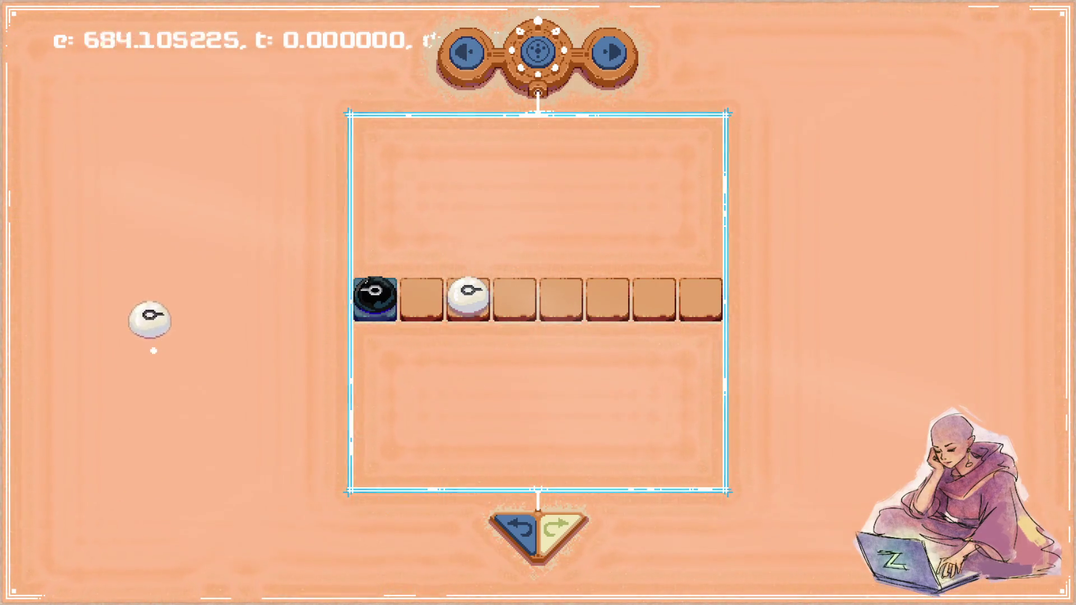
pyautogui.moveTo(351, 211)
pyautogui.mouseDown()
pyautogui.moveTo(315, 352)
pyautogui.moveTo(263, 288)
pyautogui.moveTo(192, 399)
pyautogui.moveTo(308, 402)
pyautogui.mouseUp()
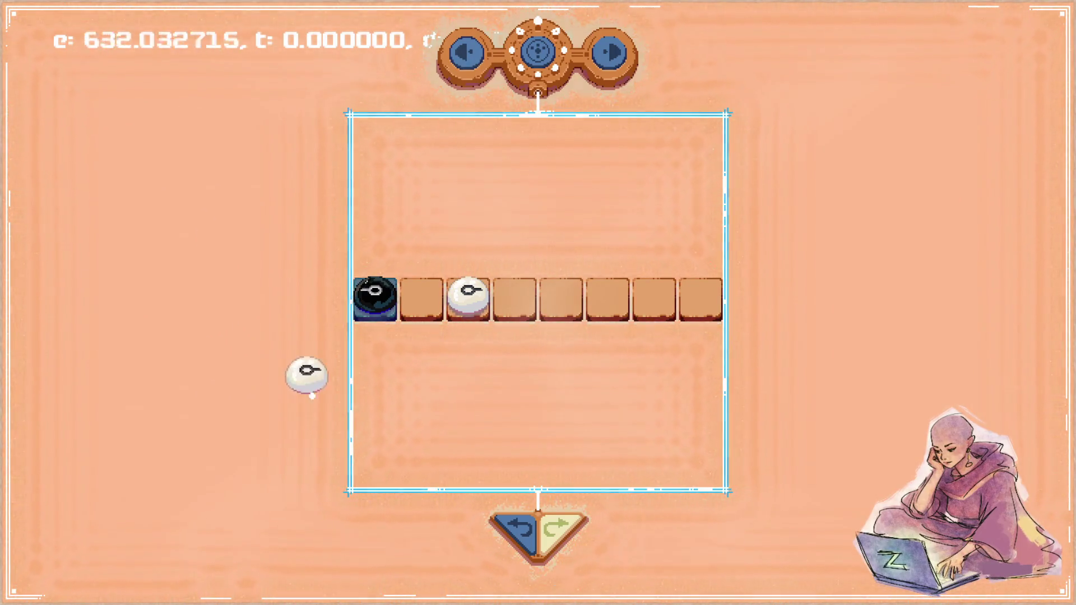
pyautogui.moveTo(433, 332)
pyautogui.mouseDown()
pyautogui.moveTo(308, 355)
pyautogui.moveTo(221, 284)
pyautogui.moveTo(190, 368)
pyautogui.moveTo(320, 321)
pyautogui.mouseUp()
pyautogui.moveTo(388, 381)
pyautogui.mouseDown()
pyautogui.moveTo(451, 413)
pyautogui.moveTo(495, 384)
pyautogui.moveTo(526, 396)
pyautogui.moveTo(497, 413)
pyautogui.moveTo(480, 381)
pyautogui.moveTo(504, 379)
pyautogui.moveTo(462, 402)
pyautogui.moveTo(457, 364)
pyautogui.moveTo(507, 395)
pyautogui.moveTo(473, 406)
pyautogui.moveTo(441, 378)
pyautogui.mouseUp()
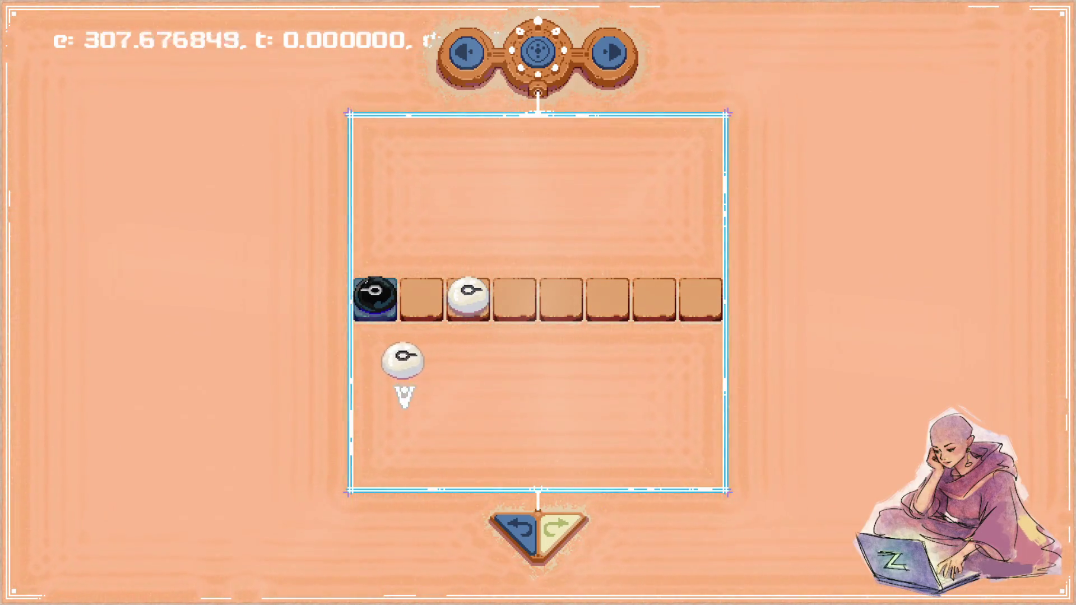
pyautogui.moveTo(436, 415)
pyautogui.mouseDown()
pyautogui.moveTo(483, 396)
pyautogui.moveTo(495, 403)
pyautogui.moveTo(433, 405)
pyautogui.mouseUp()
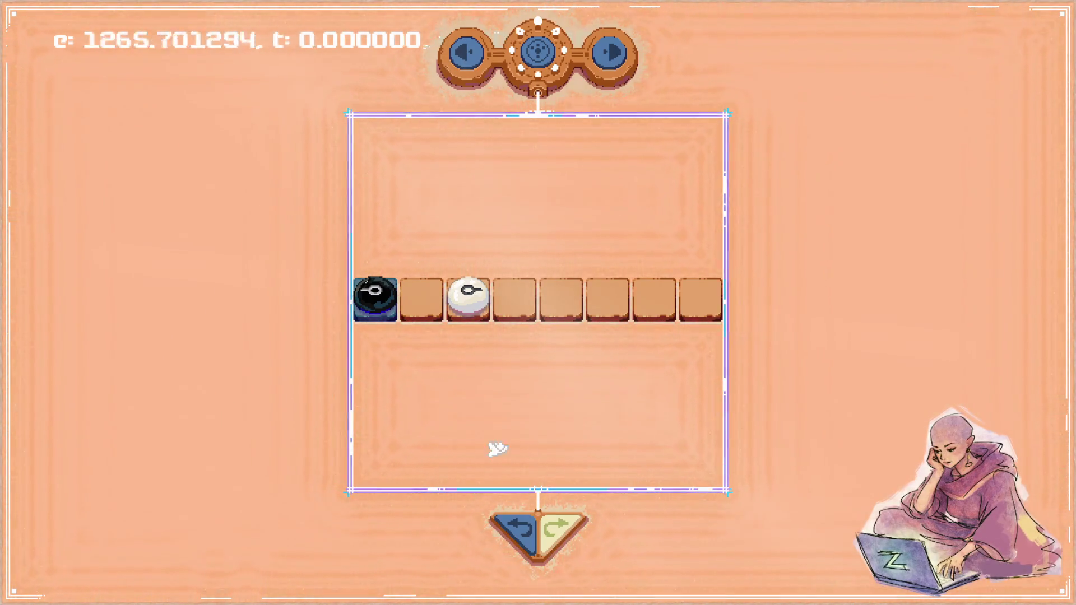
pyautogui.click(471, 296)
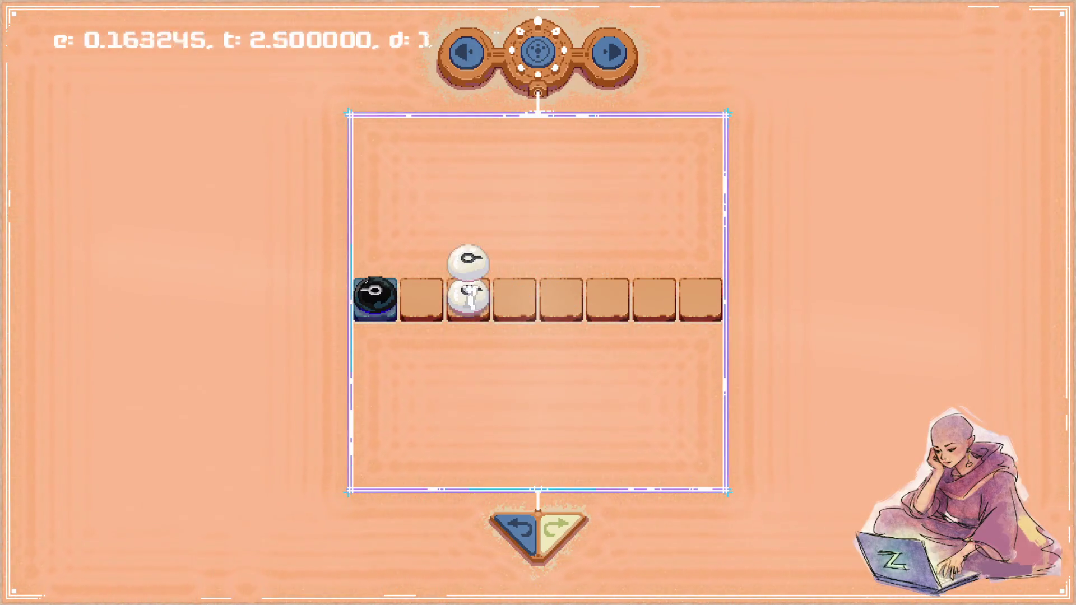
# Carry the white piece off the board and back, then move the sun piece onto the blue tile.
pyautogui.moveTo(469, 293); pyautogui.dragTo(404, 324)
pyautogui.moveTo(357, 356)
pyautogui.mouseDown()
pyautogui.moveTo(245, 290)
pyautogui.moveTo(246, 394)
pyautogui.moveTo(231, 405)
pyautogui.mouseUp()
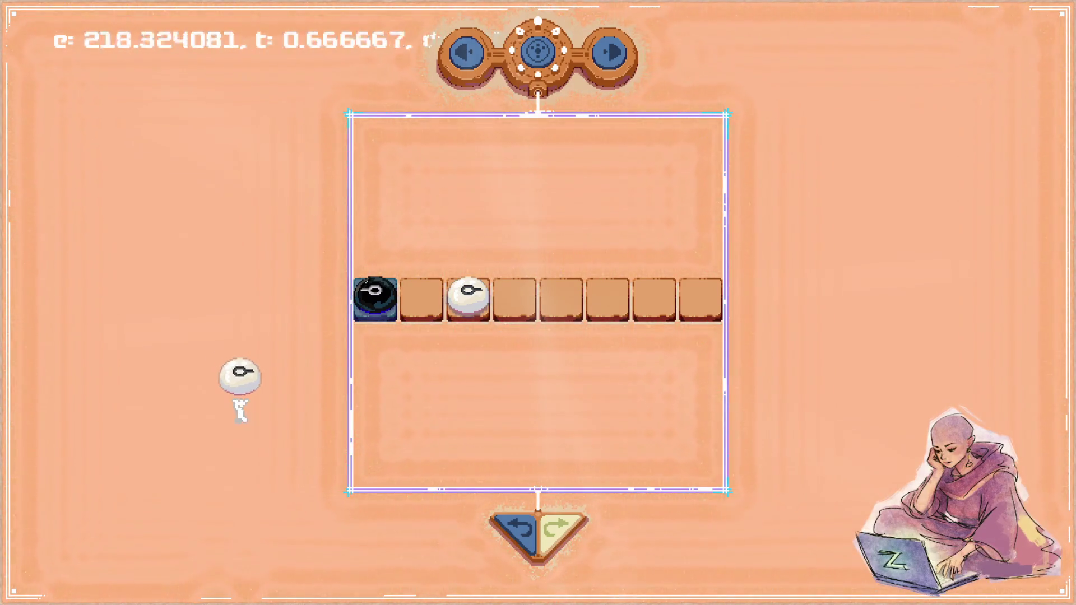
pyautogui.moveTo(232, 405); pyautogui.dragTo(377, 373)
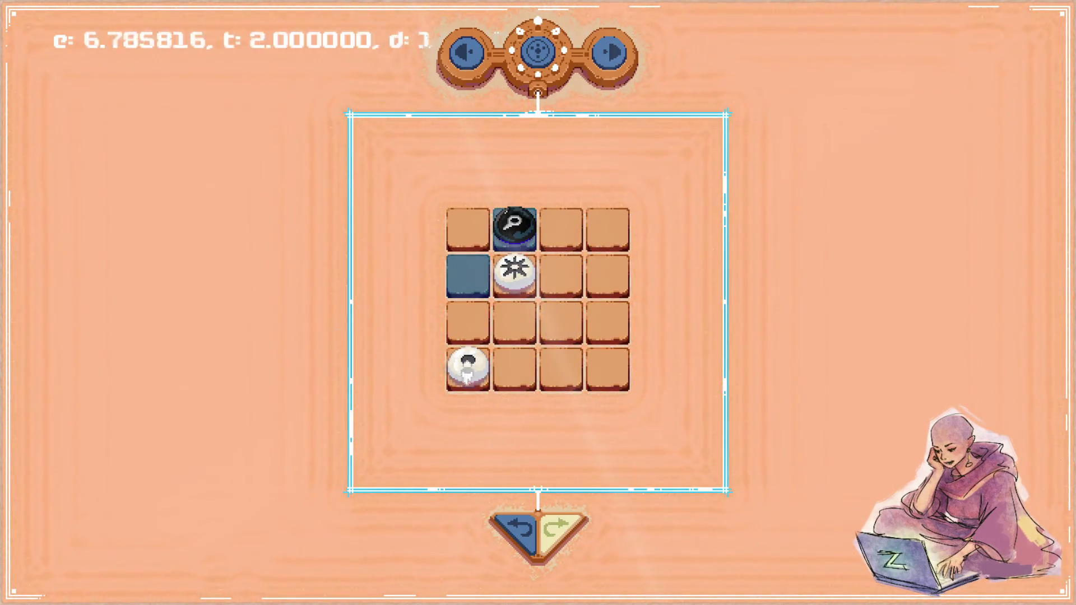
pyautogui.moveTo(511, 276); pyautogui.dragTo(541, 402)
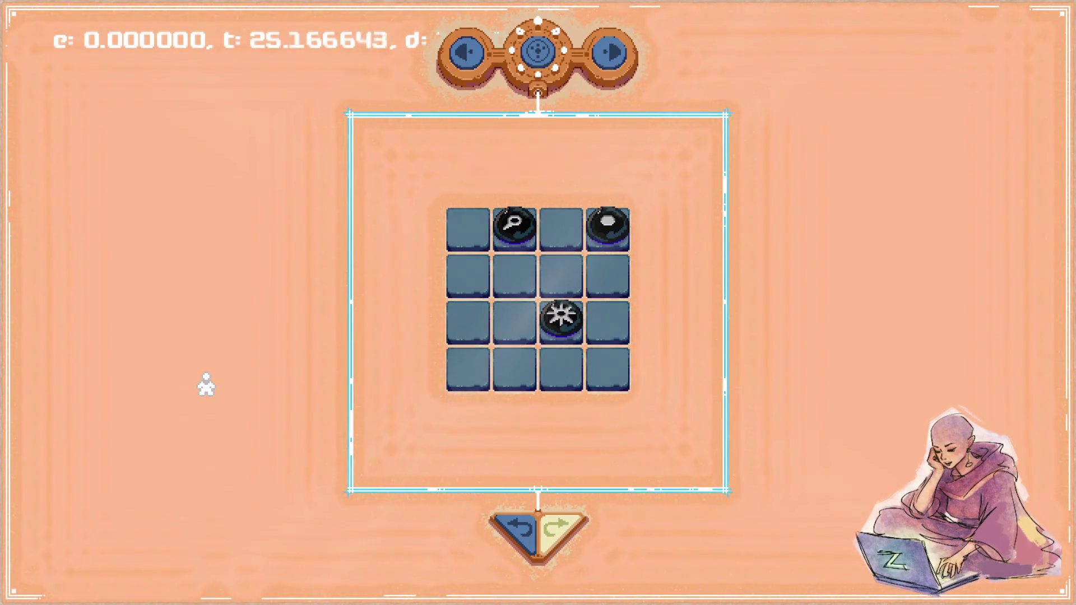
# Close Sepapu and return to the Focus editor on sepapu_draw.c.
pyautogui.press('Escape')
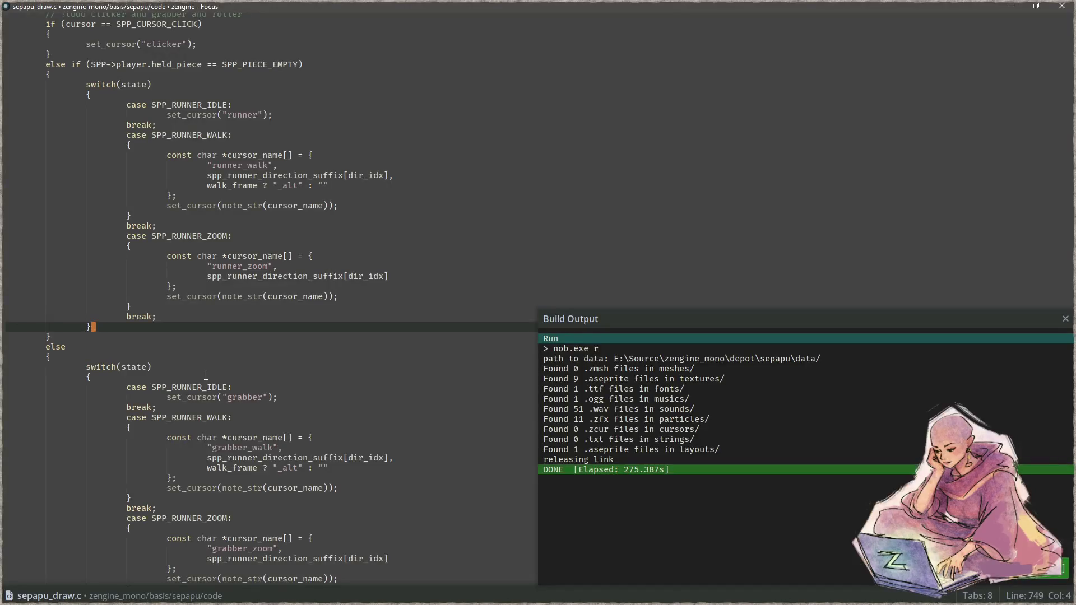
# Bring up cursors.aseprite in Aseprite and zoom in on the grab-hand sprite.
pyautogui.hotkey('alt', 'Tab')
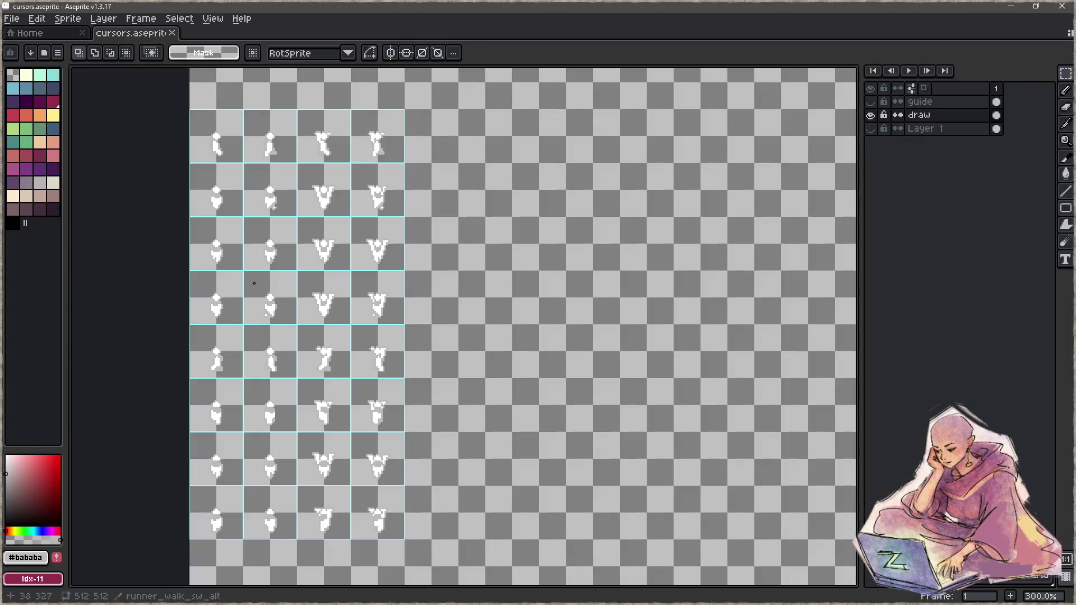
pyautogui.moveTo(330, 152); pyautogui.dragTo(447, 582)
pyautogui.scroll(1, 336, 276)
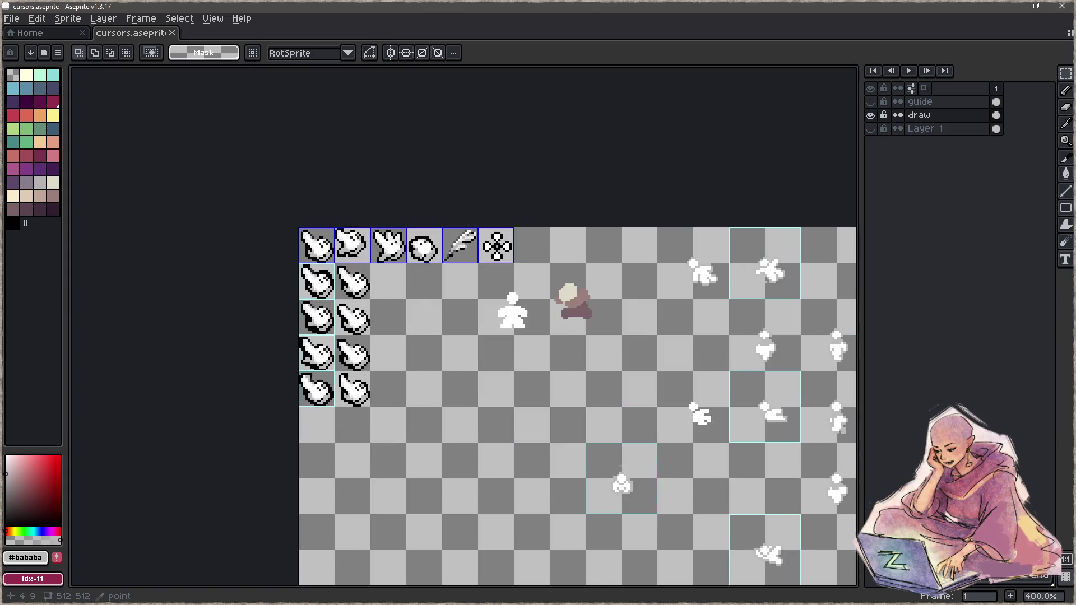
pyautogui.scroll(2, 336, 275)
pyautogui.scroll(1, 336, 276)
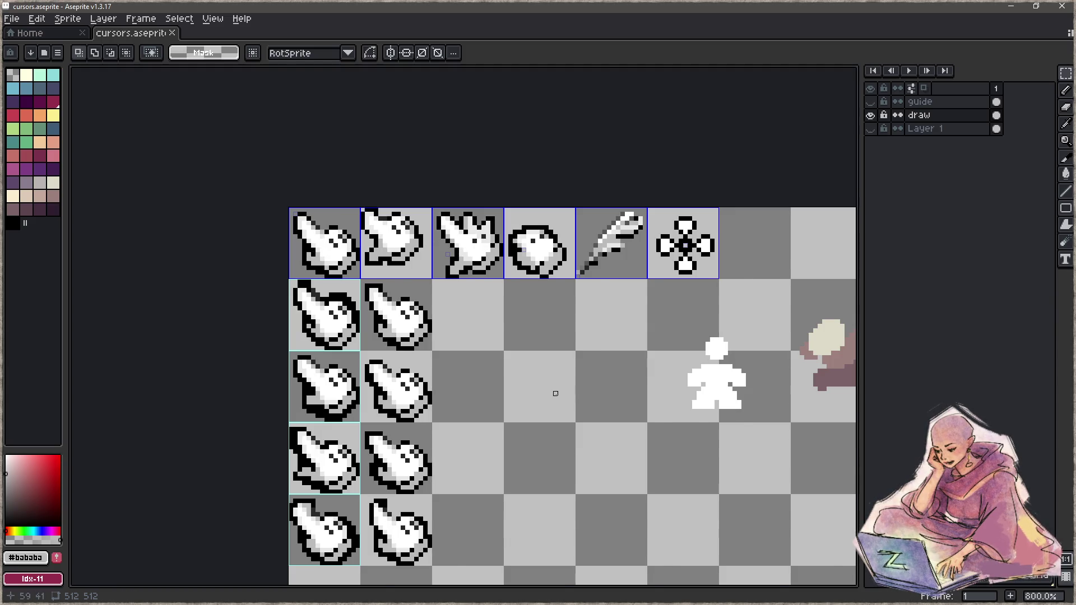
pyautogui.scroll(-2, 552, 391)
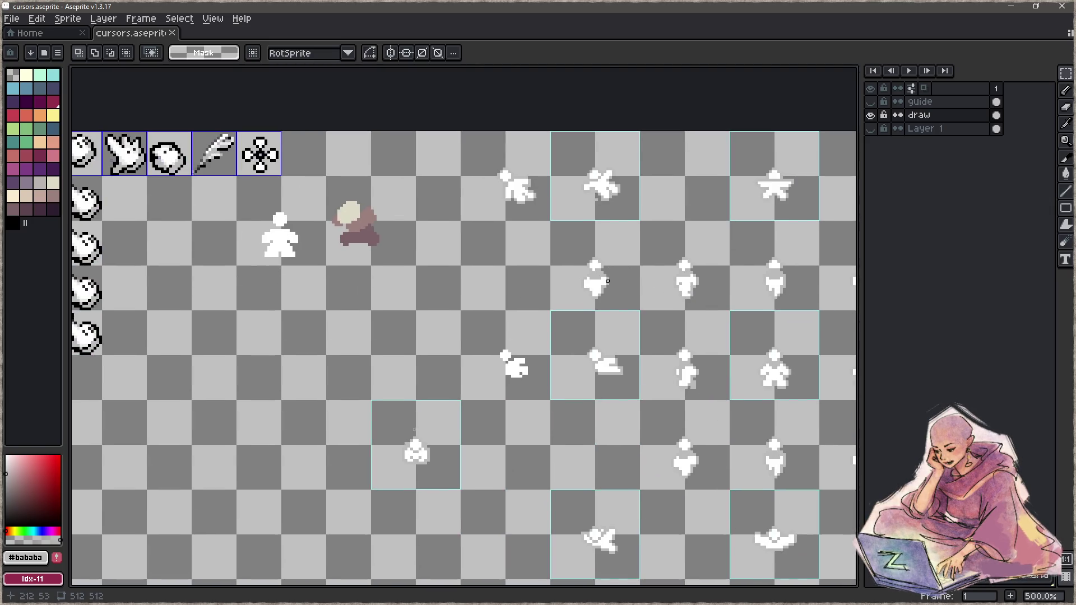
pyautogui.scroll(1, 323, 267)
pyautogui.scroll(1, 323, 267)
pyautogui.scroll(5, 323, 267)
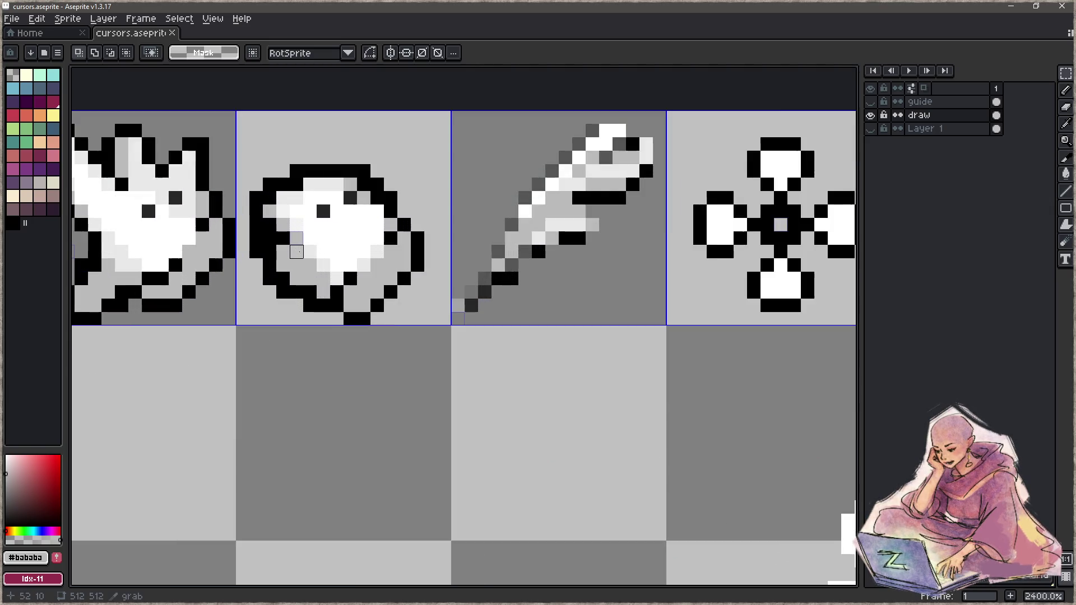
pyautogui.scroll(1, 323, 266)
pyautogui.scroll(1, 336, 280)
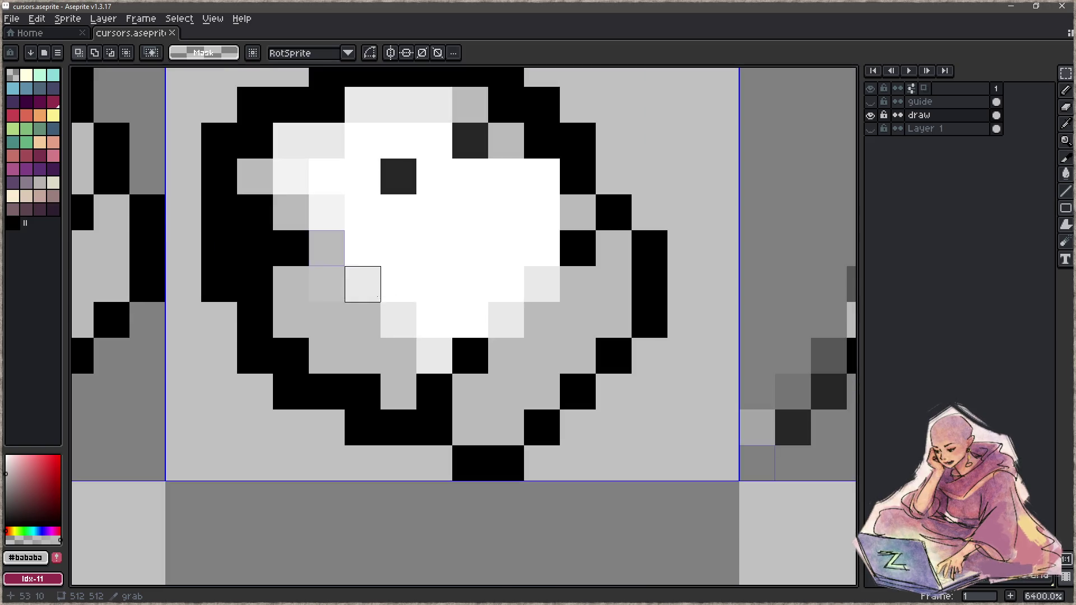
# Eyedrop the grab hand's light grey as the drawing colour.
pyautogui.press('i')
pyautogui.click(435, 283)
pyautogui.moveTo(435, 283)
pyautogui.mouseDown()
pyautogui.moveTo(439, 254)
pyautogui.moveTo(359, 385)
pyautogui.moveTo(408, 309)
pyautogui.mouseUp()
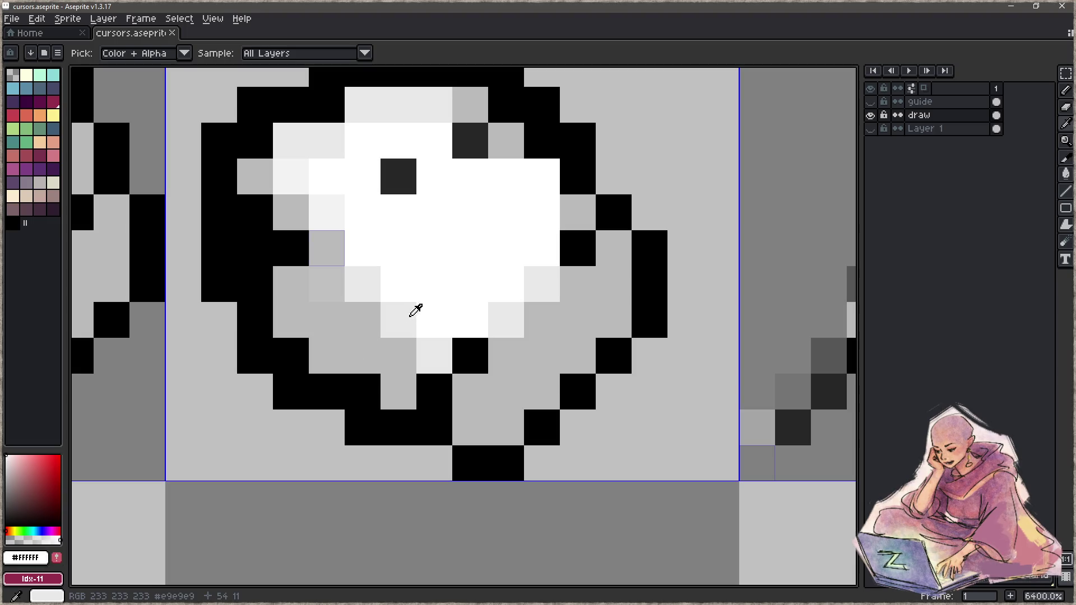
# Switch to the rectangular marquee and pan across the cursor sheet.
pyautogui.press('m')
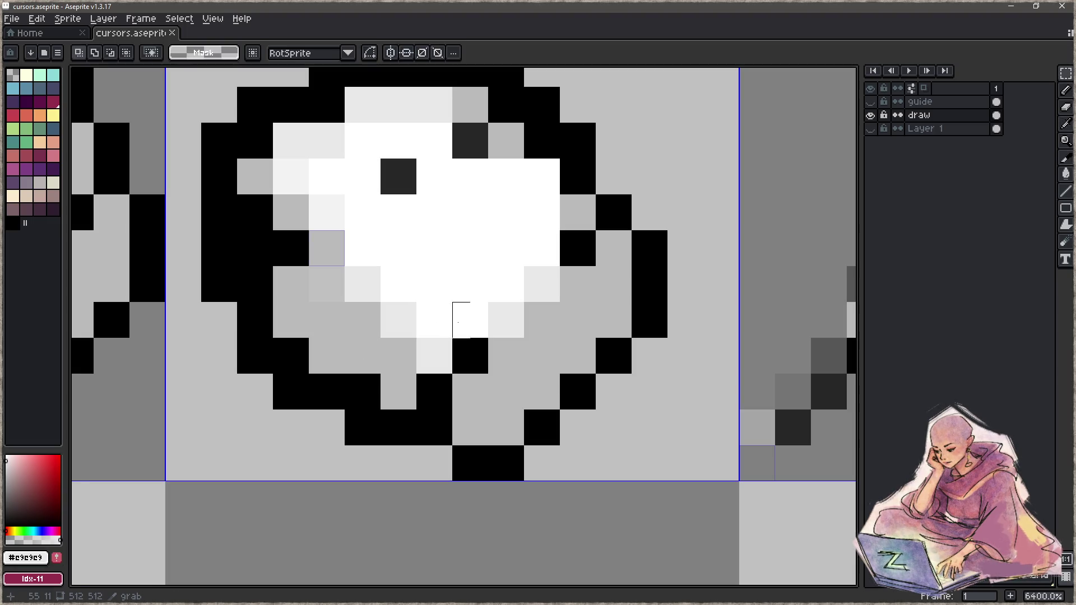
pyautogui.scroll(-3, 463, 314)
pyautogui.scroll(-5, 561, 392)
pyautogui.scroll(-2, 589, 412)
pyautogui.moveTo(588, 411); pyautogui.dragTo(495, 294)
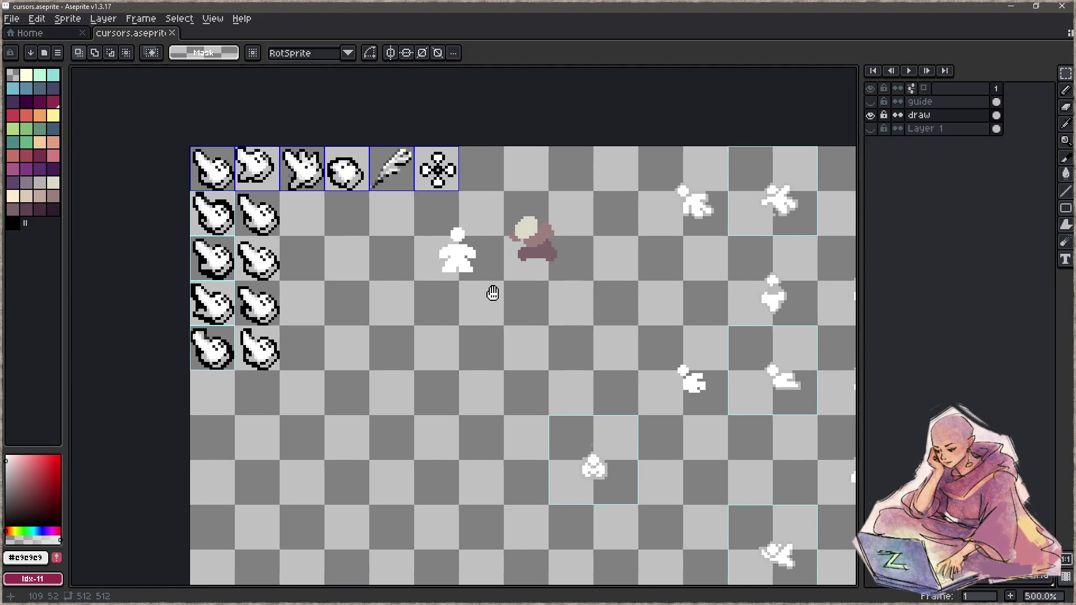
pyautogui.scroll(-1, 495, 293)
pyautogui.moveTo(594, 482)
pyautogui.mouseDown()
pyautogui.moveTo(577, 388)
pyautogui.moveTo(459, 526)
pyautogui.mouseUp()
pyautogui.scroll(5, 580, 267)
pyautogui.scroll(-3, 574, 290)
# Erase a stray pixel with the Eraser and look over the runner pose sprites.
pyautogui.press('e')
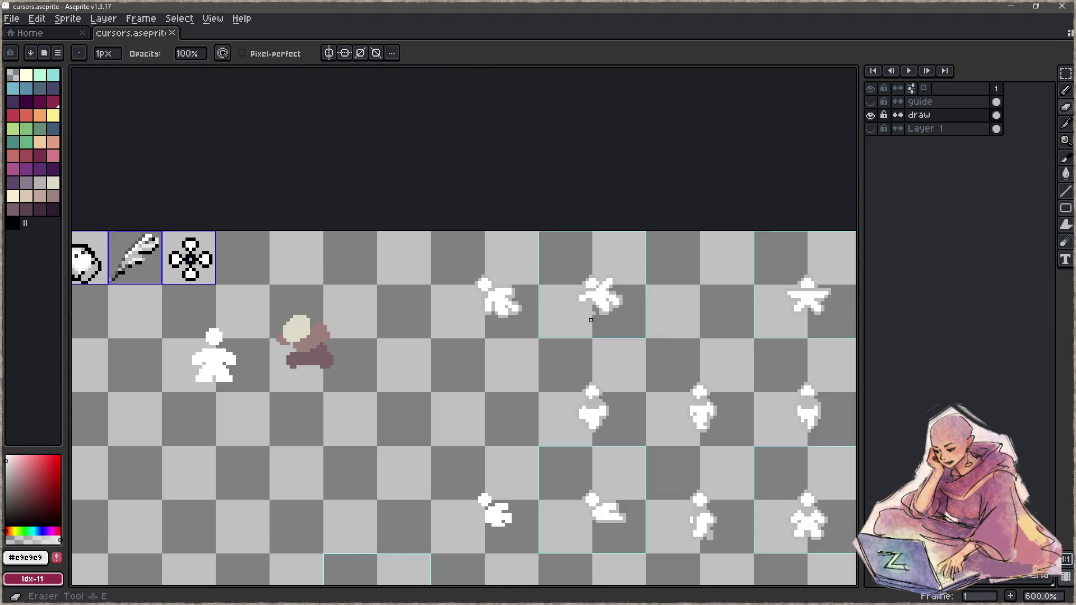
pyautogui.moveTo(636, 379)
pyautogui.mouseDown()
pyautogui.moveTo(538, 304)
pyautogui.moveTo(408, 281)
pyautogui.moveTo(394, 241)
pyautogui.mouseUp()
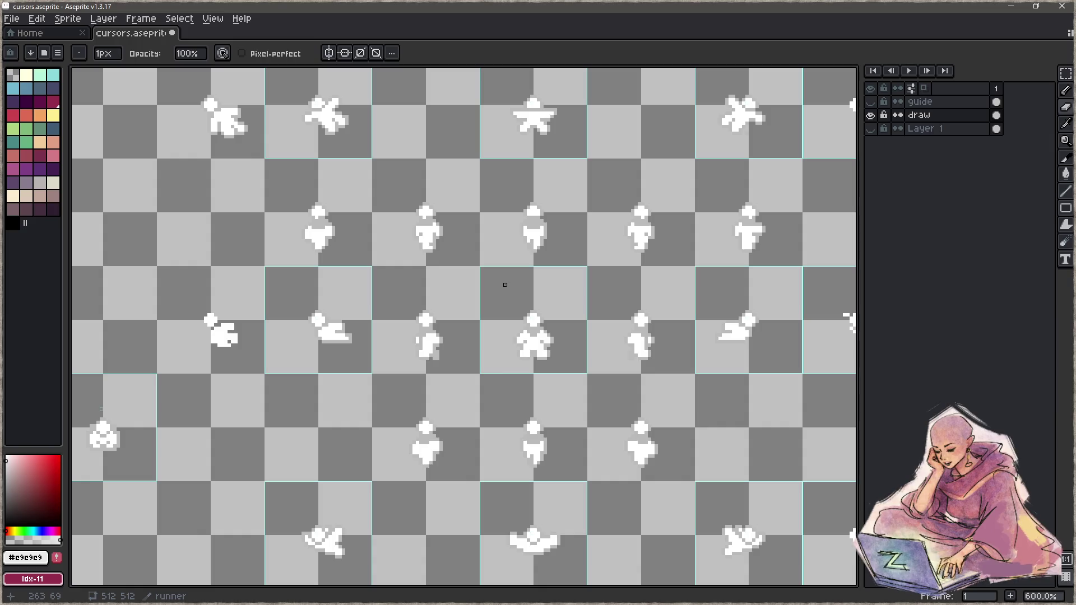
pyautogui.scroll(-1, 505, 285)
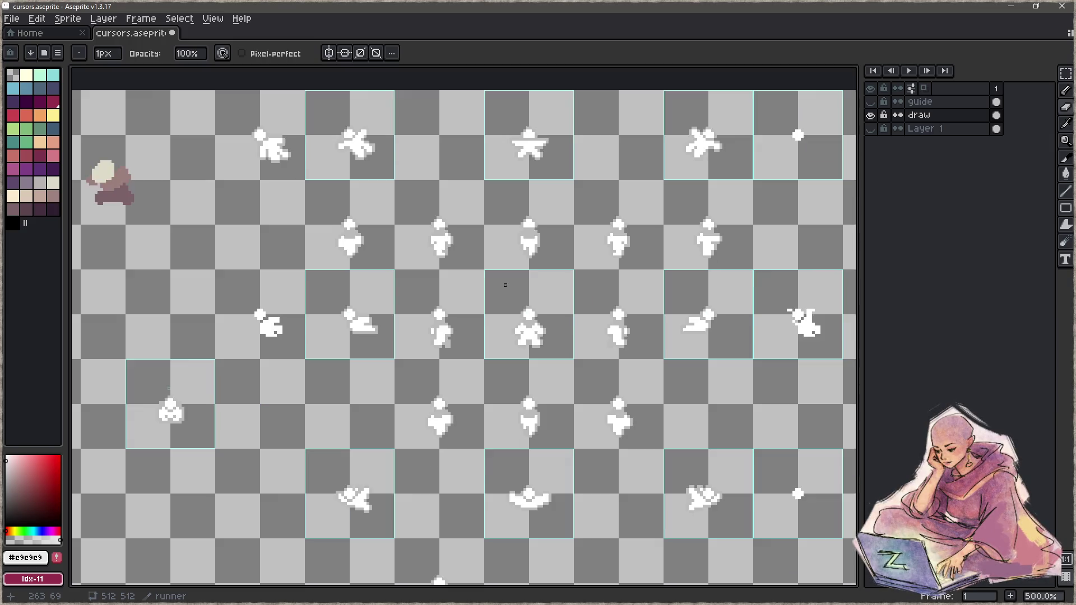
pyautogui.scroll(-1, 505, 285)
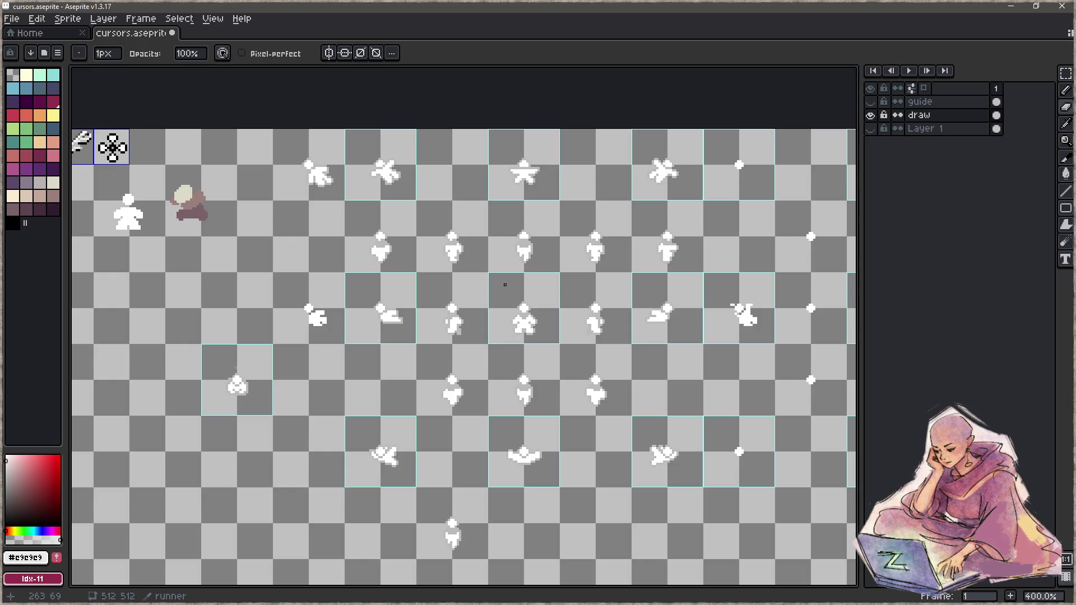
pyautogui.hscroll(5, 516, 291)
pyautogui.scroll(-2, 521, 303)
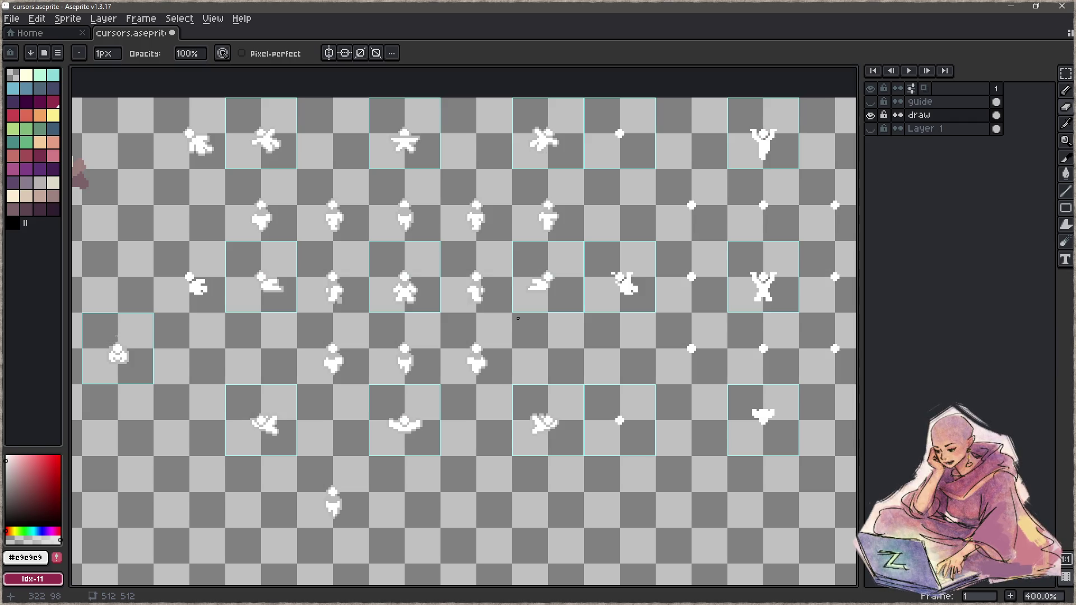
pyautogui.moveTo(609, 339); pyautogui.dragTo(465, 330)
pyautogui.moveTo(457, 337); pyautogui.dragTo(389, 388)
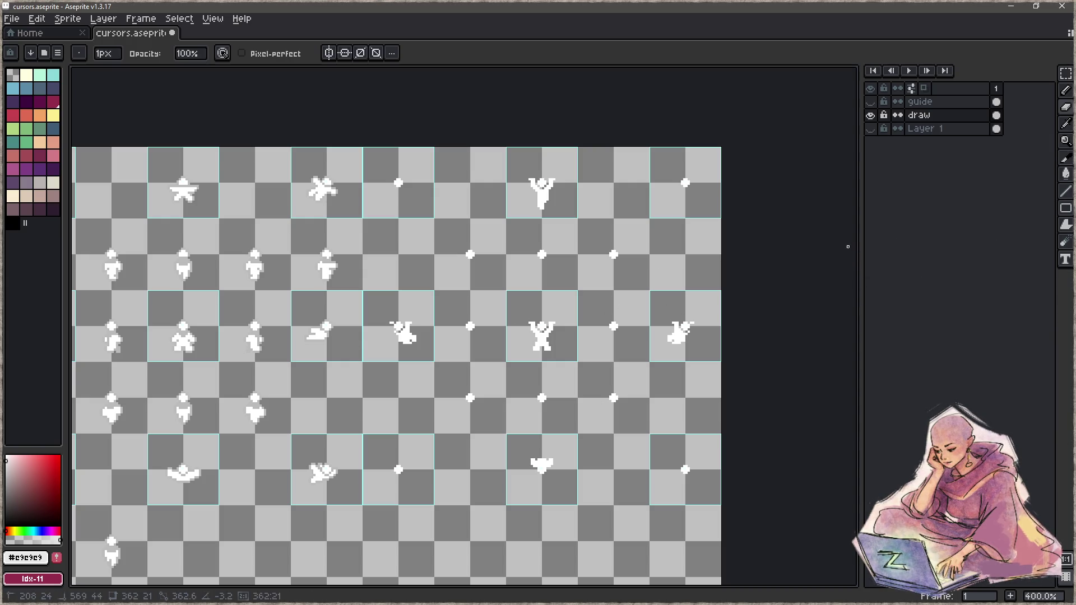
# Add Layer 2 above draw, open its Layer Properties, then switch to the browser.
pyautogui.hotkey('shift', 'n')
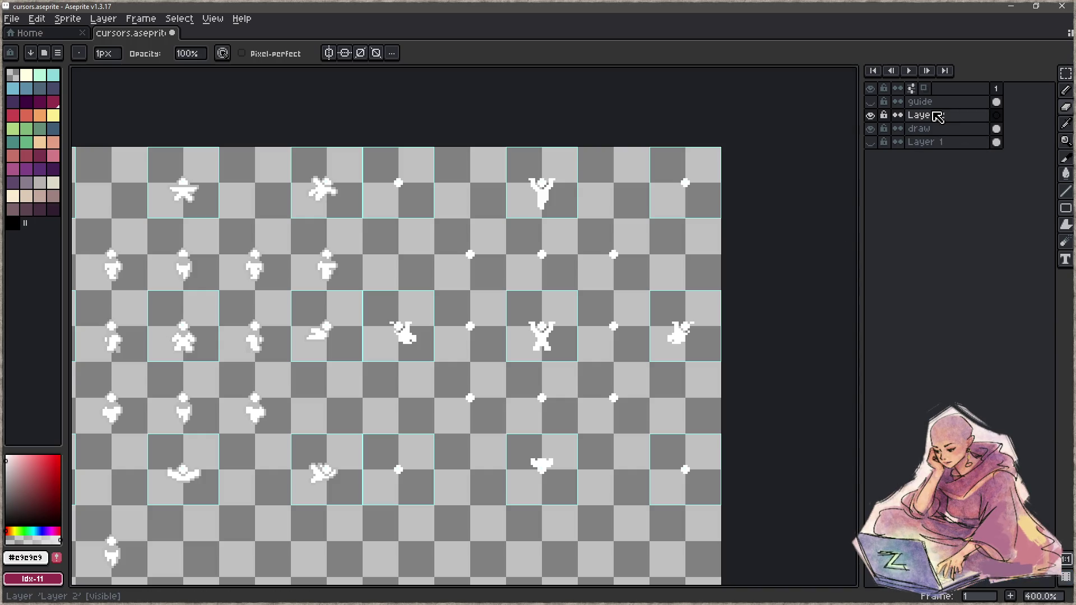
pyautogui.doubleClick(938, 116)
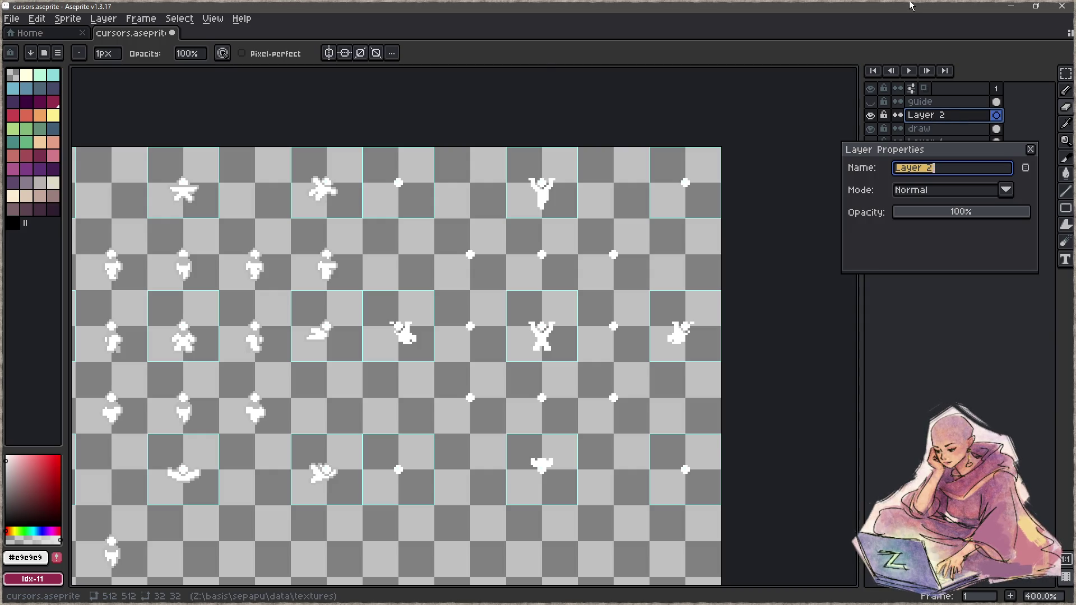
pyautogui.hotkey('alt', 'Tab')
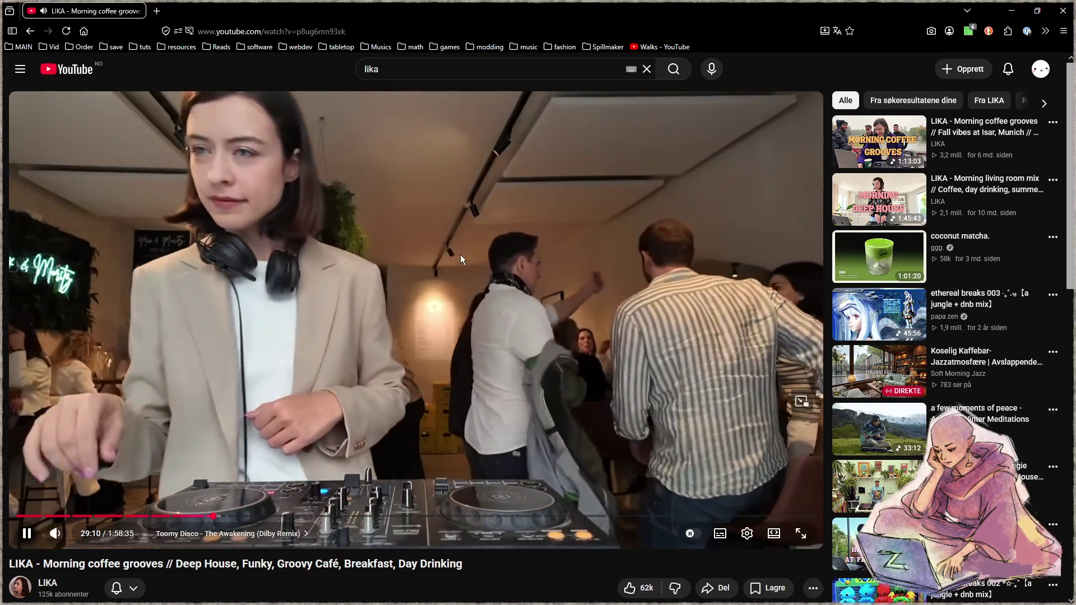
# Play the Ambient Winter Meditations video on YouTube and minimize the browser.
pyautogui.scroll(-2, 939, 357)
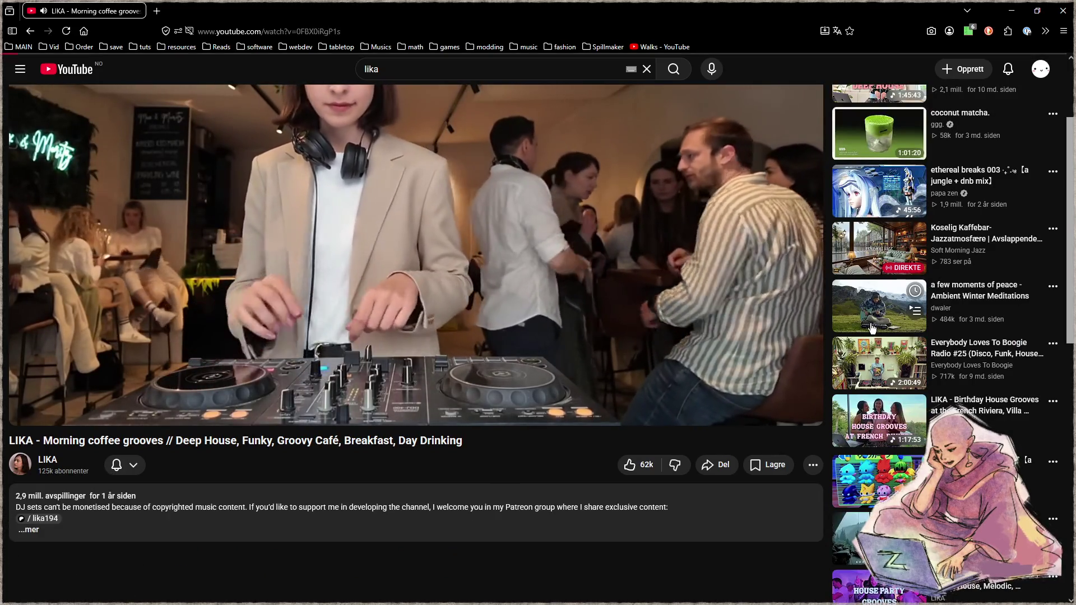
pyautogui.click(872, 328)
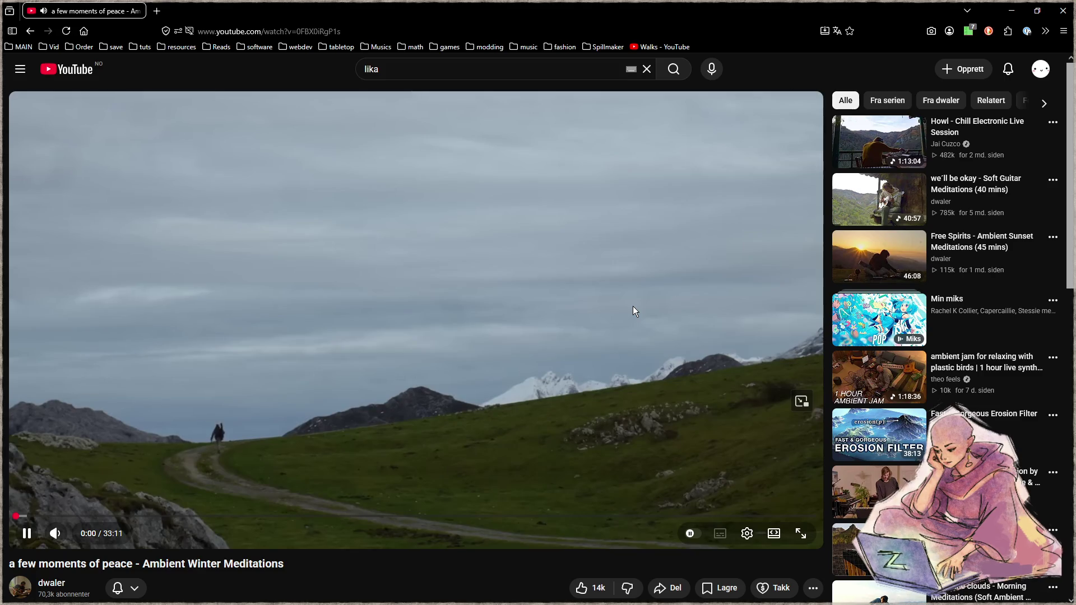
pyautogui.click(1007, 11)
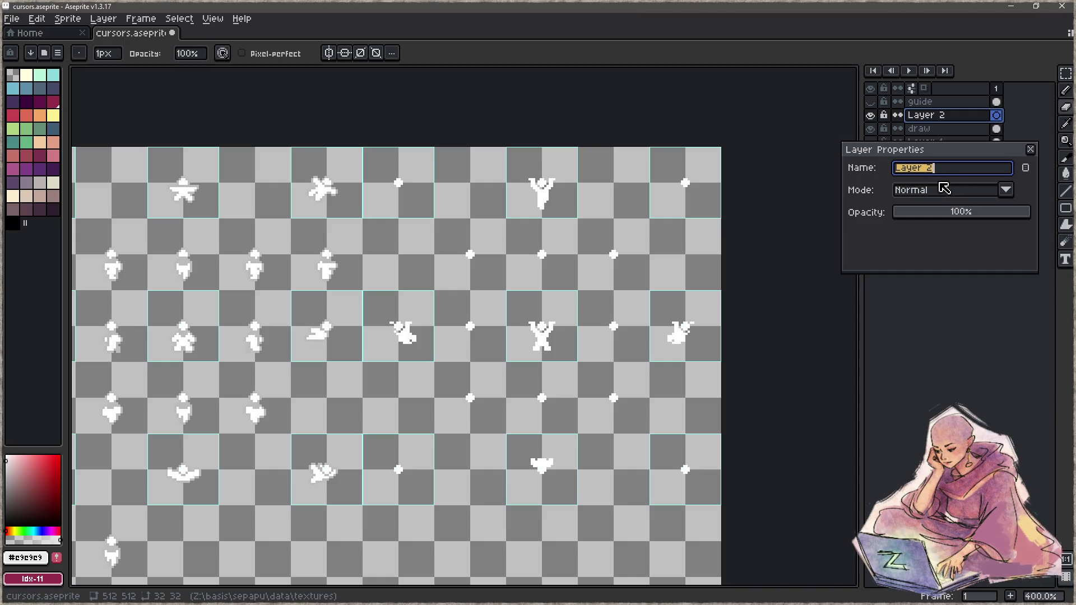
# Name the new layer 'outline' and pan back over the cursor sheet.
pyautogui.write('outline')
pyautogui.press('Return')
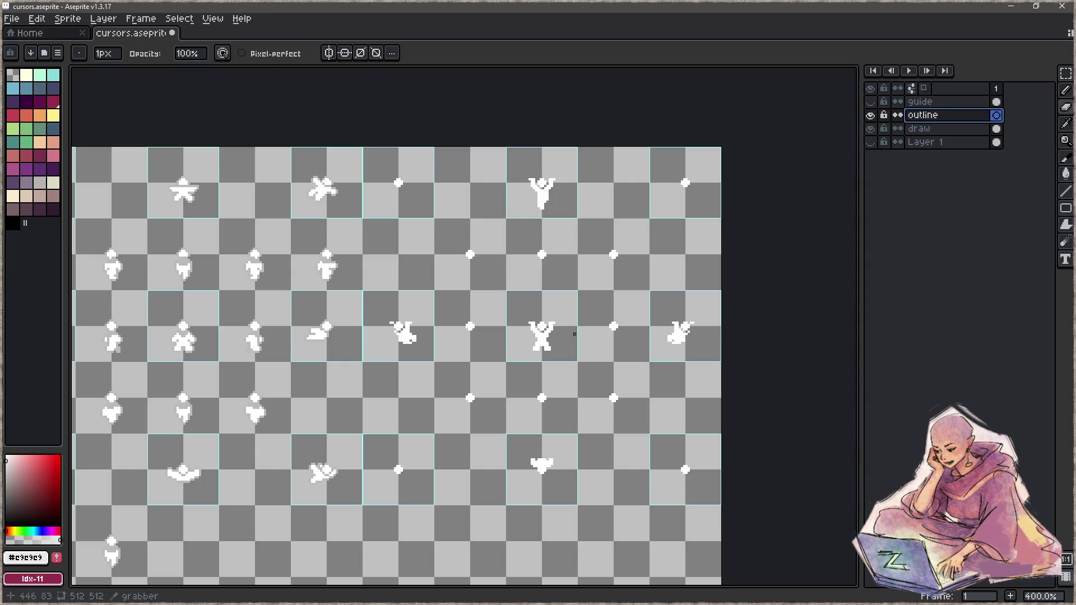
pyautogui.moveTo(575, 334); pyautogui.dragTo(520, 276)
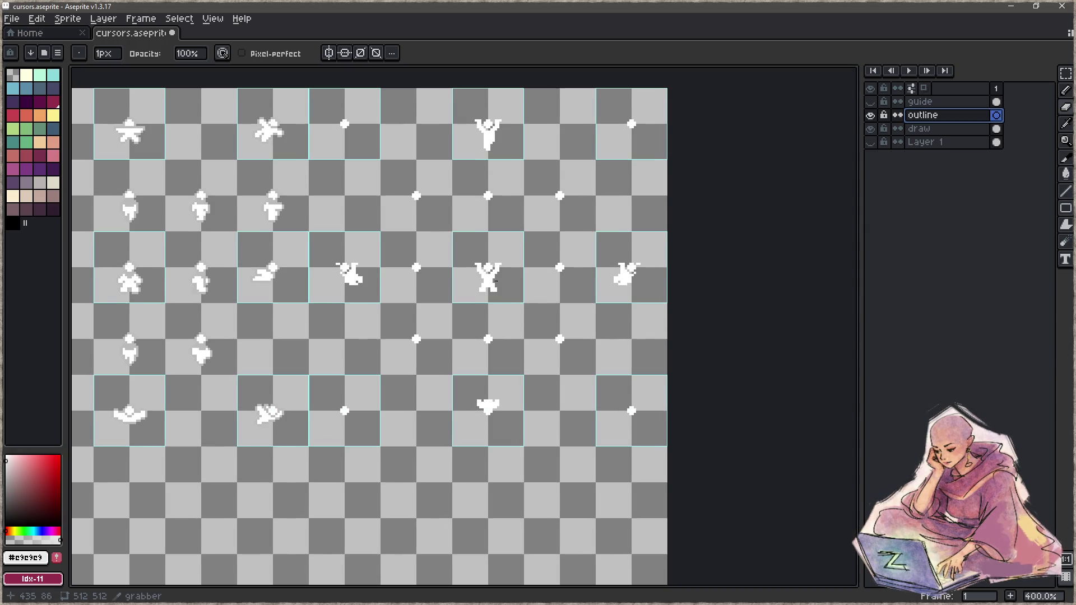
# Pick #bababa for the Pencil and show Layer 1's mauve background.
pyautogui.hotkey('ctrl', 'z')
pyautogui.press('i')
pyautogui.click(346, 265)
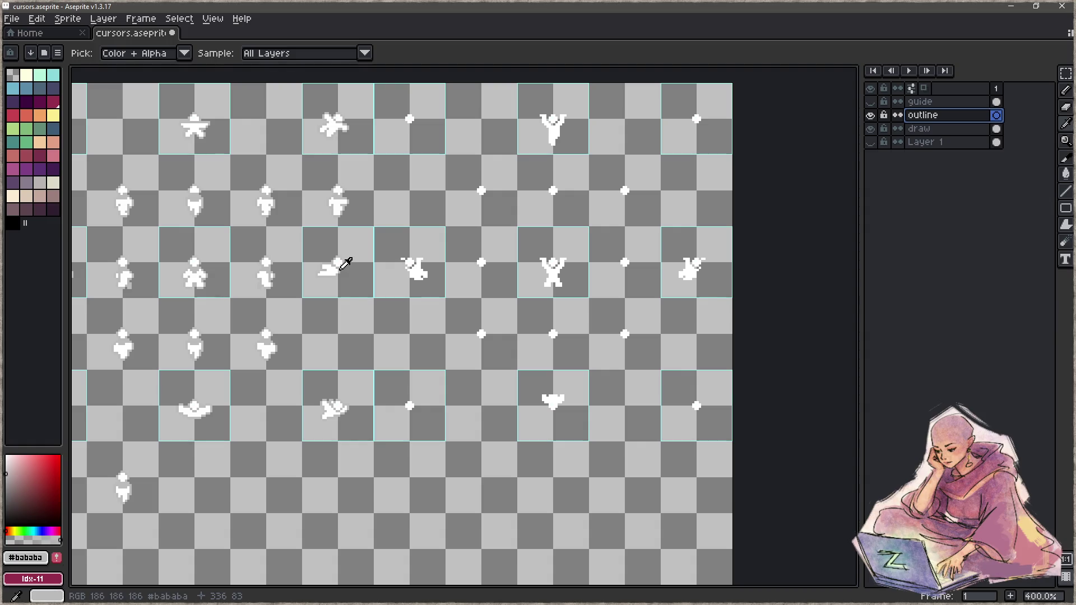
pyautogui.press('b')
pyautogui.scroll(5, 561, 311)
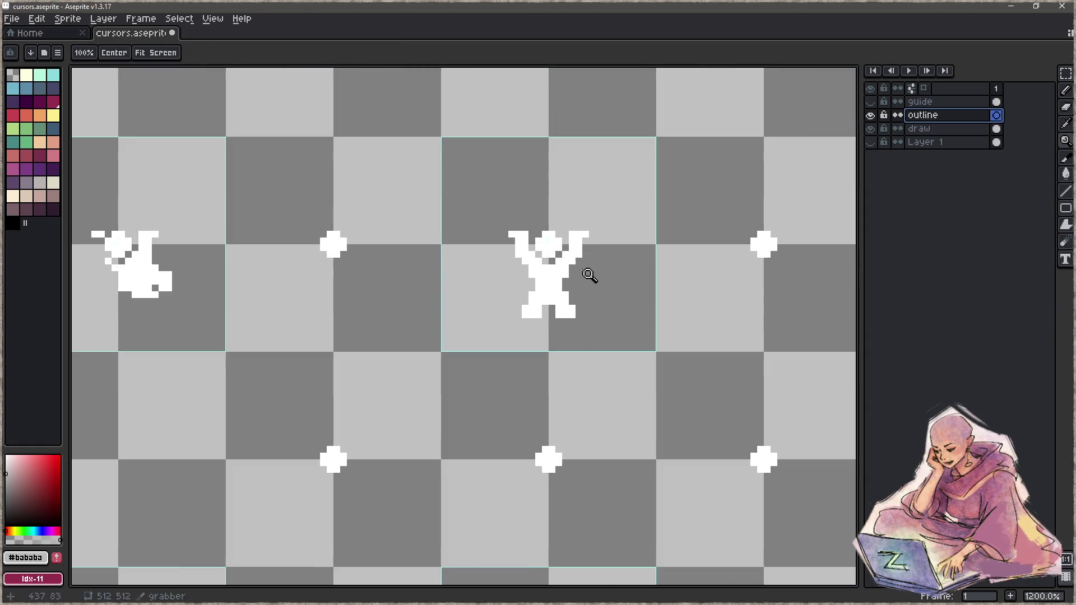
pyautogui.press('space')
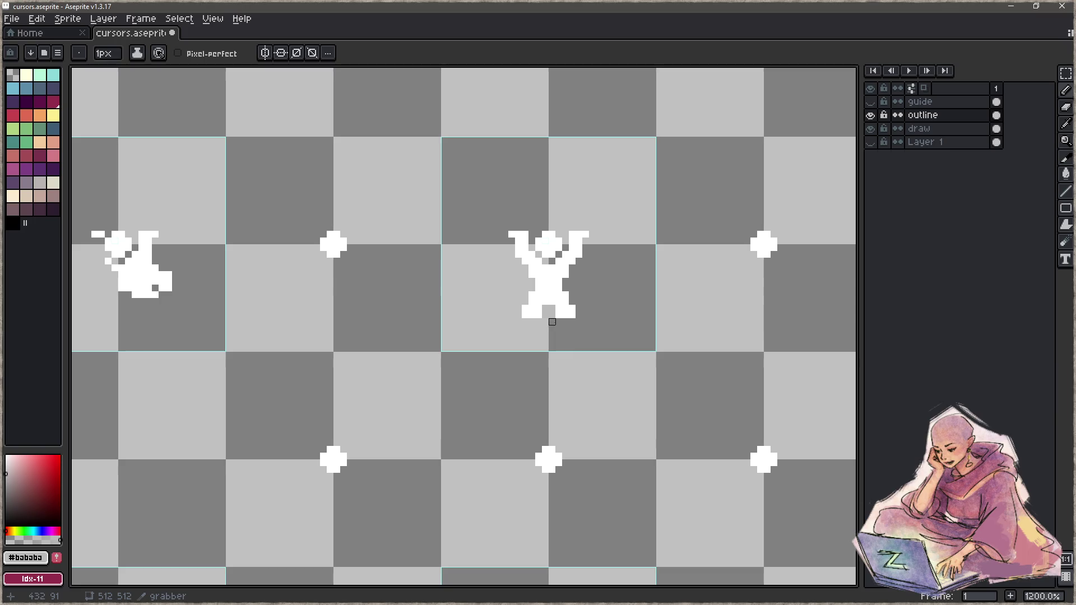
pyautogui.scroll(-6, 559, 322)
pyautogui.scroll(6, 514, 338)
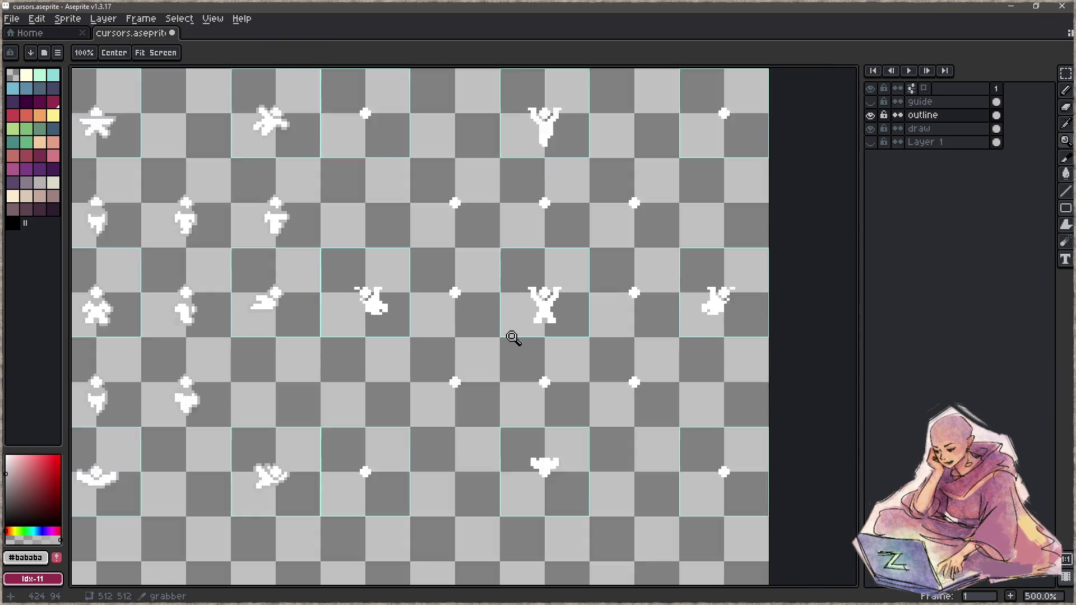
pyautogui.click(872, 142)
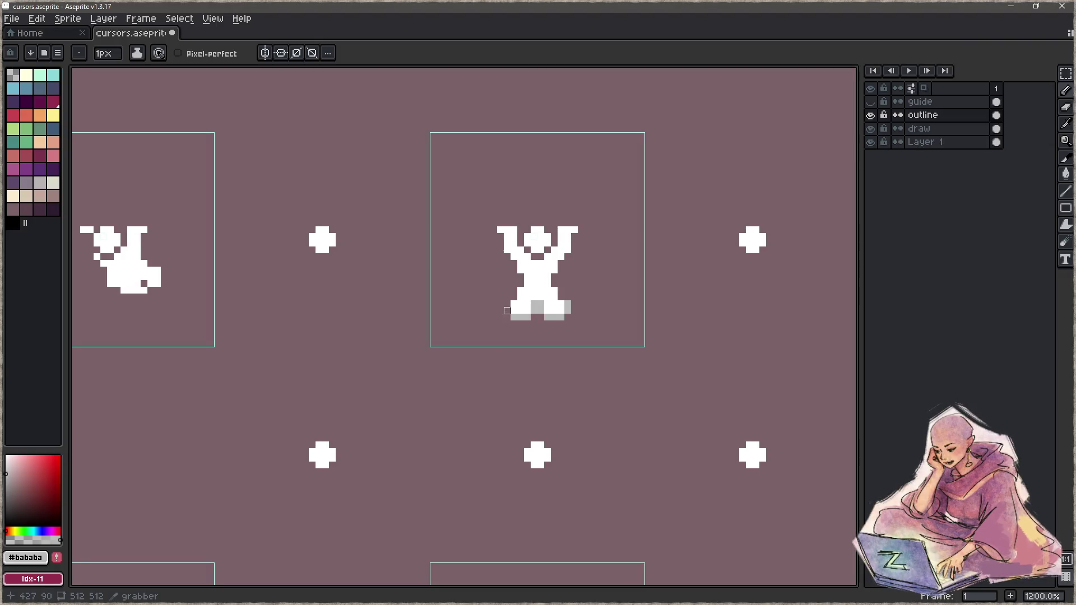
# Draw grey outline pixels up the figure's left edge and at the arm tip.
pyautogui.moveTo(514, 297)
pyautogui.mouseDown()
pyautogui.moveTo(514, 263)
pyautogui.moveTo(493, 230)
pyautogui.moveTo(541, 223)
pyautogui.moveTo(540, 253)
pyautogui.moveTo(527, 250)
pyautogui.mouseUp()
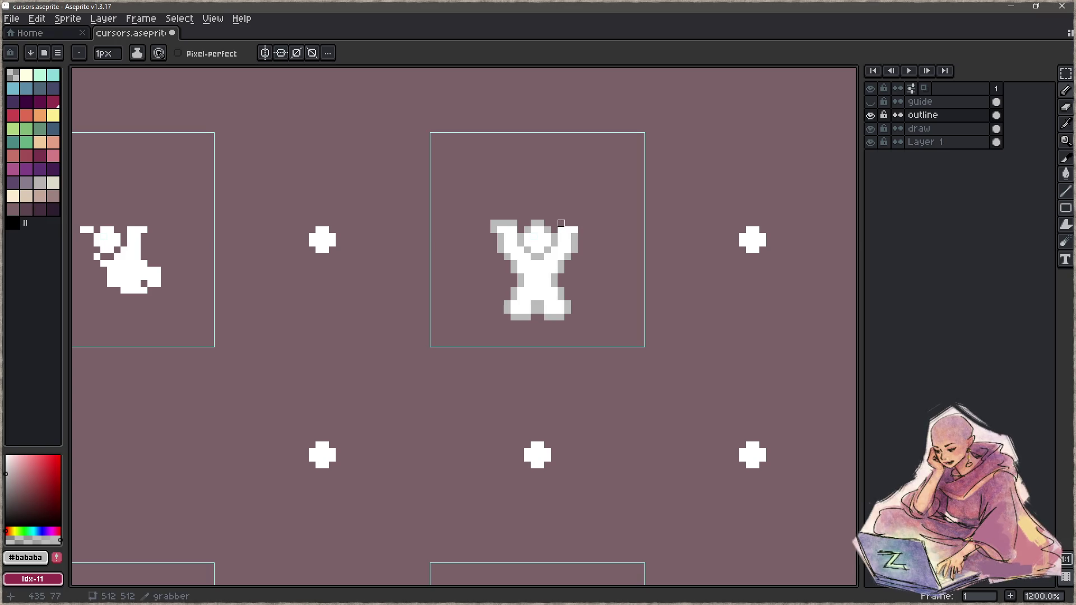
pyautogui.click(582, 223)
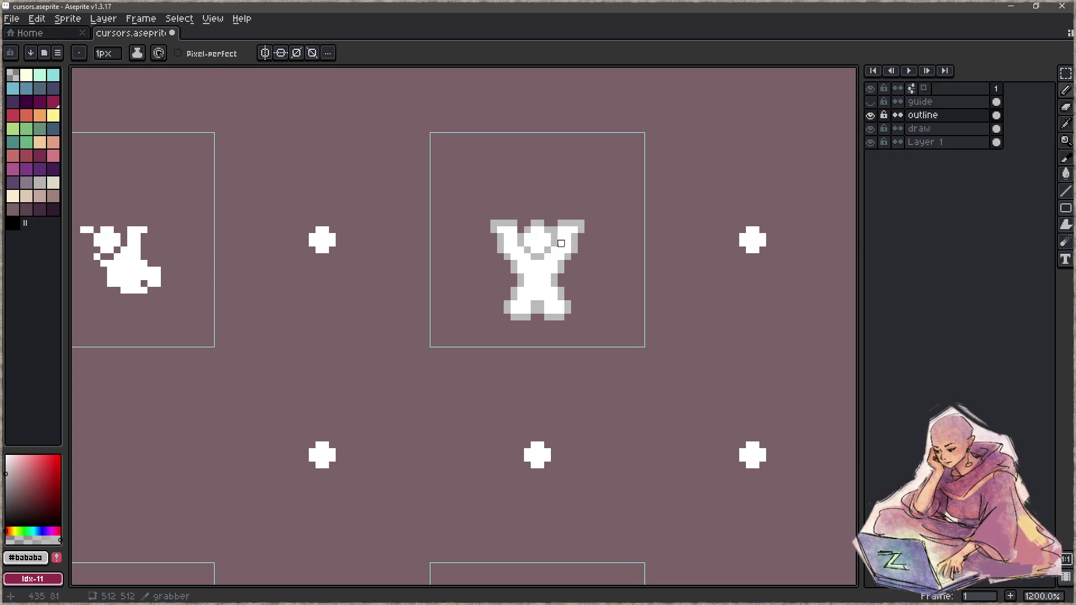
pyautogui.press('z')
pyautogui.moveTo(547, 297)
pyautogui.mouseDown()
pyautogui.moveTo(522, 302)
pyautogui.moveTo(588, 306)
pyautogui.mouseUp()
pyautogui.scroll(-2, 523, 302)
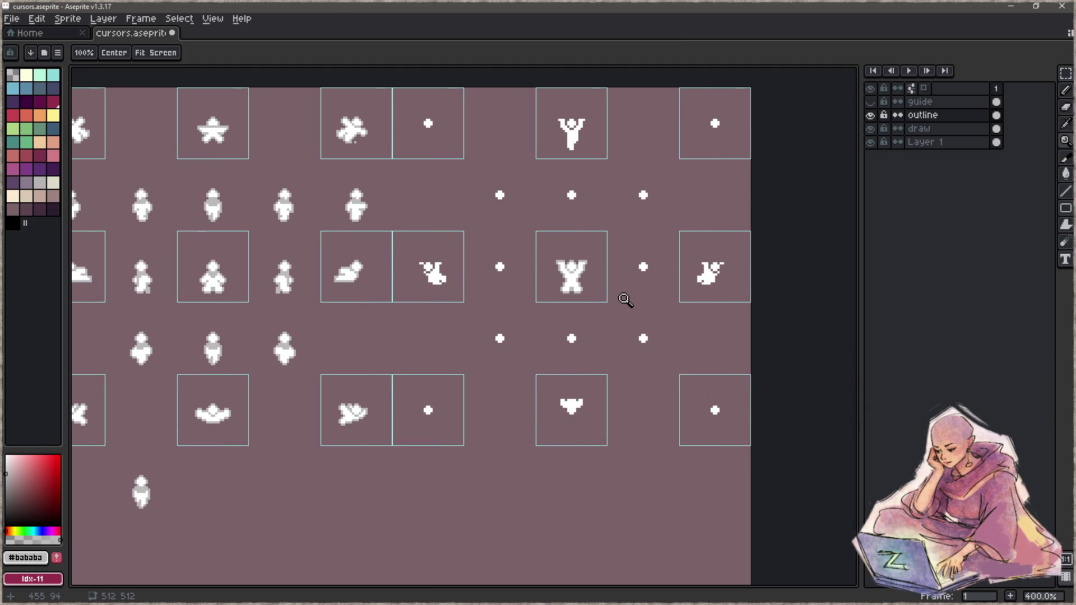
pyautogui.scroll(3, 626, 297)
pyautogui.scroll(4, 617, 293)
# Zoom and pan across the cursor sheet to check the figure's outline.
pyautogui.press('b')
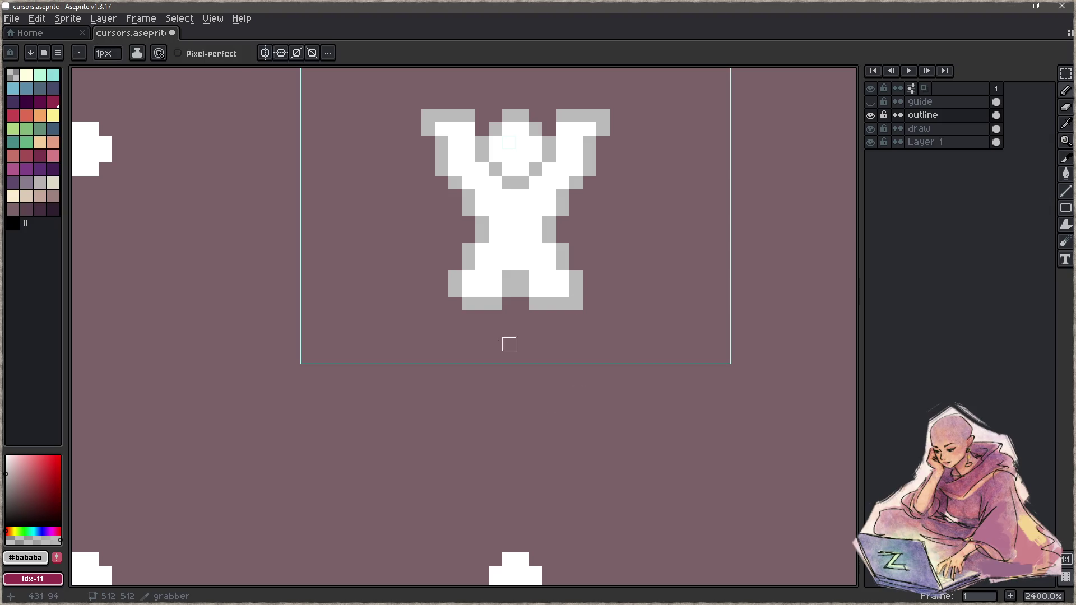
pyautogui.press('z')
pyautogui.scroll(-6, 496, 336)
pyautogui.scroll(-2, 478, 340)
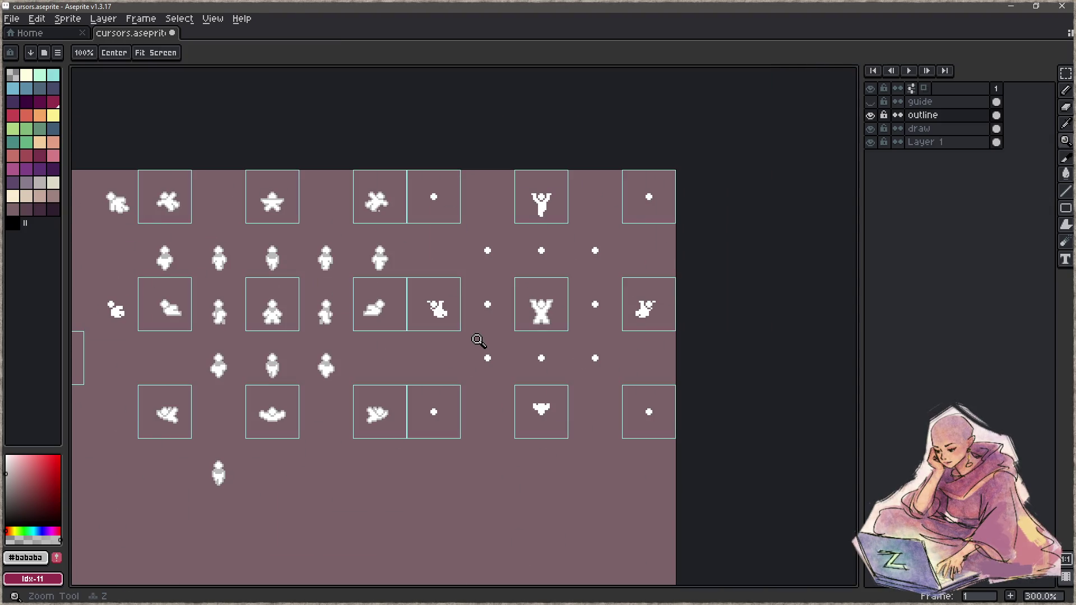
pyautogui.scroll(8, 478, 341)
pyautogui.press('b')
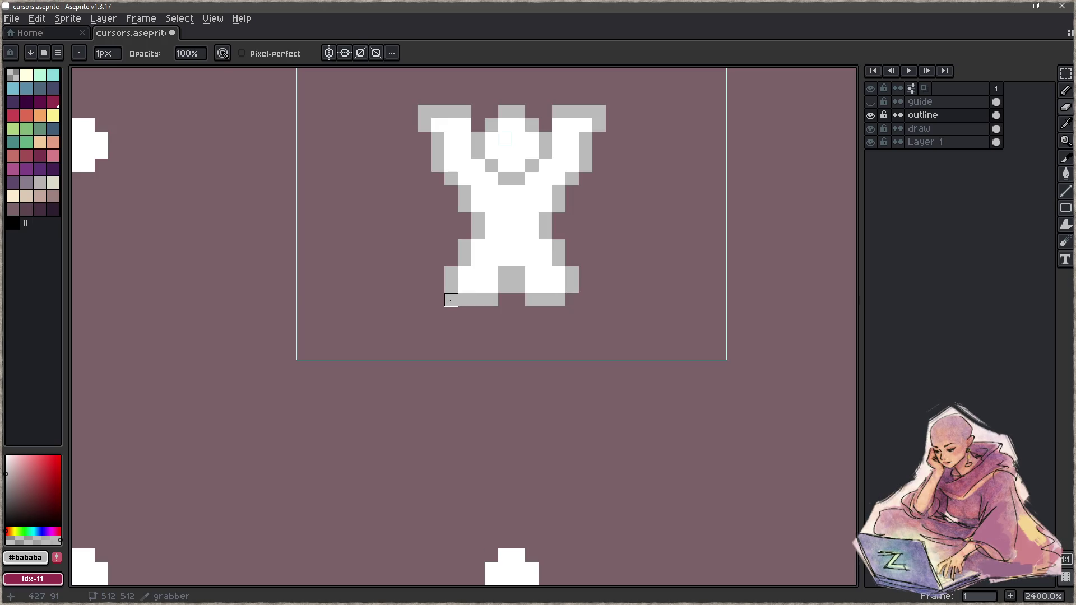
pyautogui.press('z')
pyautogui.scroll(-6, 537, 328)
pyautogui.moveTo(461, 331); pyautogui.dragTo(621, 282)
pyautogui.scroll(-2, 492, 288)
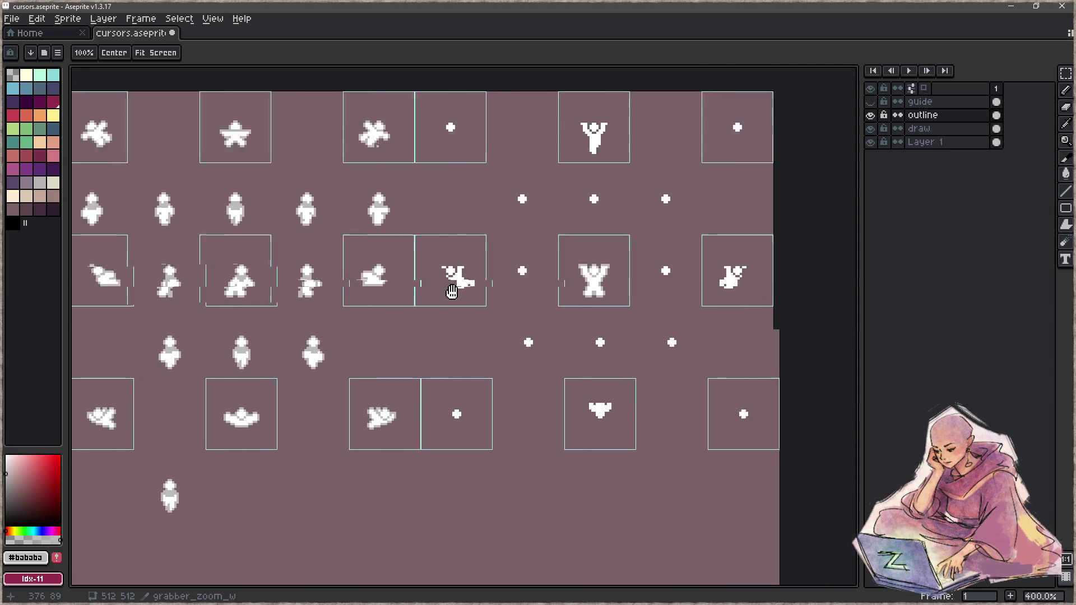
pyautogui.moveTo(404, 292); pyautogui.dragTo(598, 284)
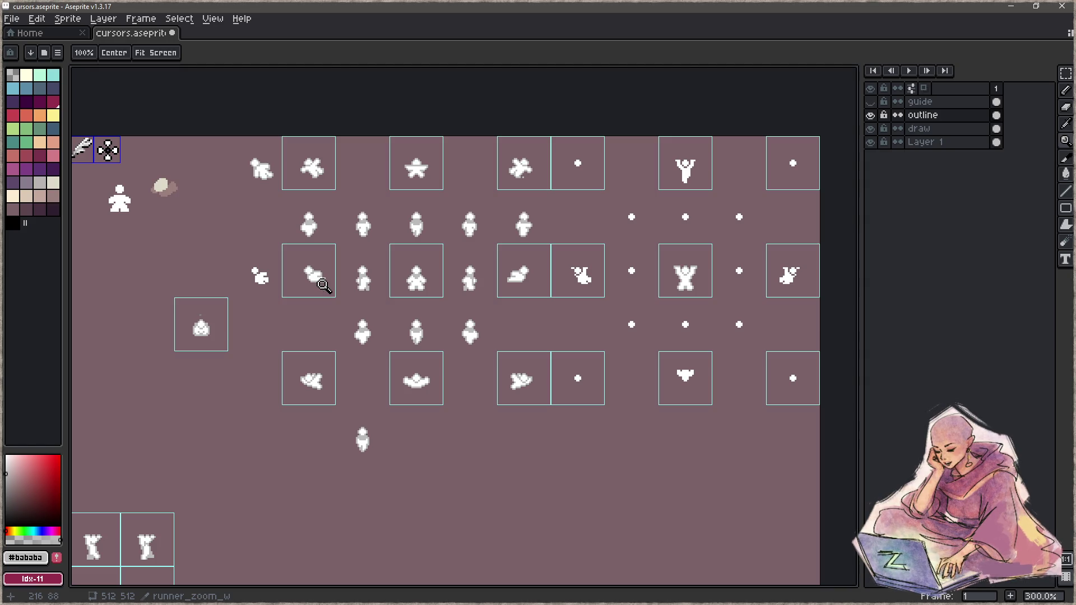
# On the draw layer, select one slice box's pose and move it below the grid.
pyautogui.press('m')
pyautogui.click(938, 133)
pyautogui.scroll(-2, 562, 259)
pyautogui.moveTo(533, 220)
pyautogui.mouseDown()
pyautogui.moveTo(562, 259)
pyautogui.moveTo(564, 475)
pyautogui.mouseUp()
pyautogui.hotkey('ctrl', 'd')
# Delete two other boxes' poses and park the arms-up pose beside it below the grid.
pyautogui.doubleClick(661, 354)
pyautogui.press('Delete')
pyautogui.doubleClick(770, 242)
pyautogui.press('Delete')
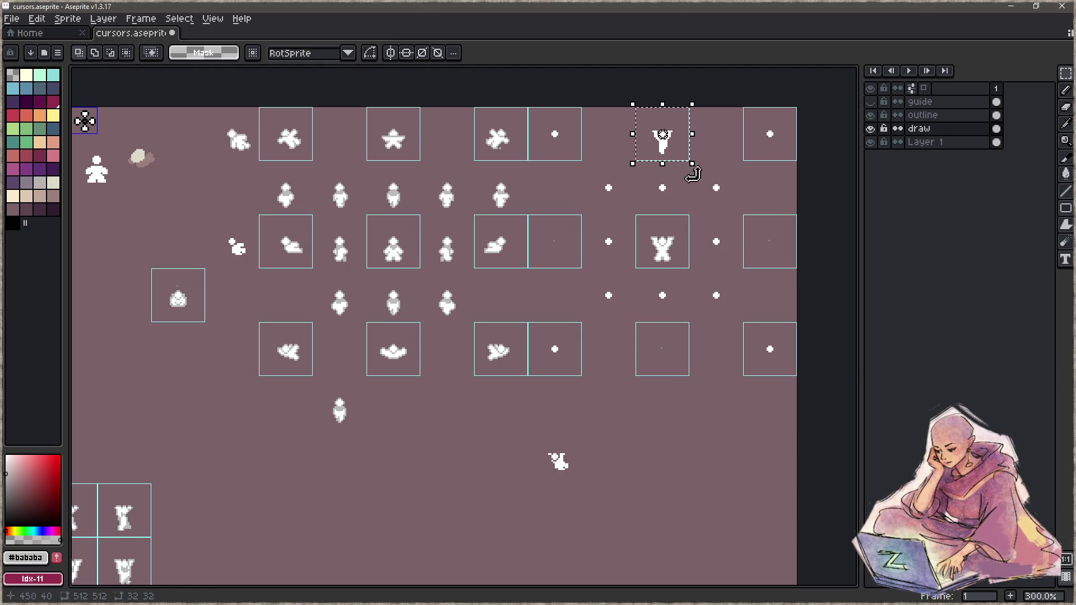
pyautogui.moveTo(689, 147)
pyautogui.mouseDown()
pyautogui.moveTo(587, 470)
pyautogui.moveTo(640, 469)
pyautogui.mouseUp()
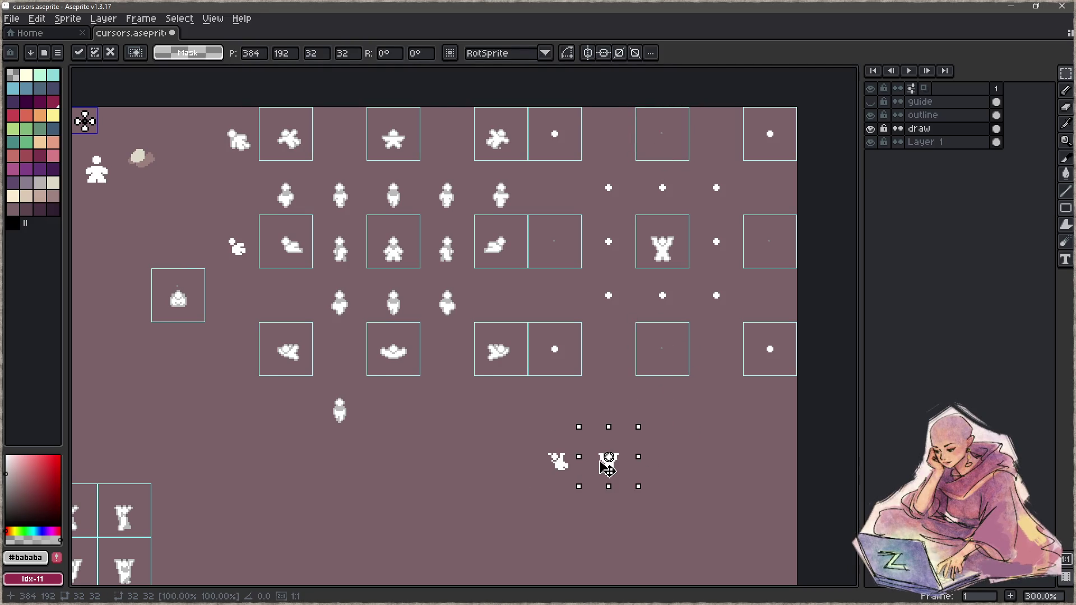
pyautogui.click(722, 461)
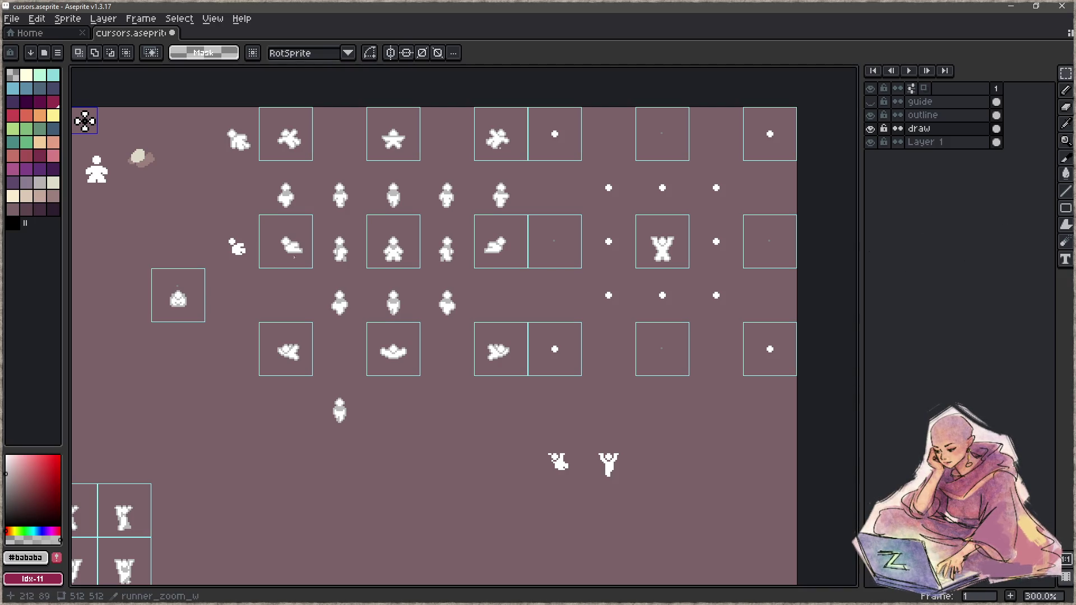
# Select the eight slices surrounding the left star pose.
pyautogui.click(286, 135)
pyautogui.keyDown('shift'); pyautogui.click(394, 134); pyautogui.keyUp('shift')
pyautogui.keyDown('shift'); pyautogui.click(504, 140); pyautogui.keyUp('shift')
pyautogui.keyDown('shift'); pyautogui.click(507, 359); pyautogui.keyUp('shift')
pyautogui.keyDown('shift'); pyautogui.click(498, 247); pyautogui.keyUp('shift')
pyautogui.keyDown('shift'); pyautogui.click(394, 361); pyautogui.keyUp('shift')
pyautogui.keyDown('shift'); pyautogui.click(282, 367); pyautogui.keyUp('shift')
pyautogui.keyDown('shift'); pyautogui.click(292, 252); pyautogui.keyUp('shift')
# Copy the selected poses 480 px right into the empty slices and commit.
pyautogui.moveTo(291, 255); pyautogui.dragTo(560, 255)
pyautogui.moveTo(663, 242); pyautogui.dragTo(605, 294)
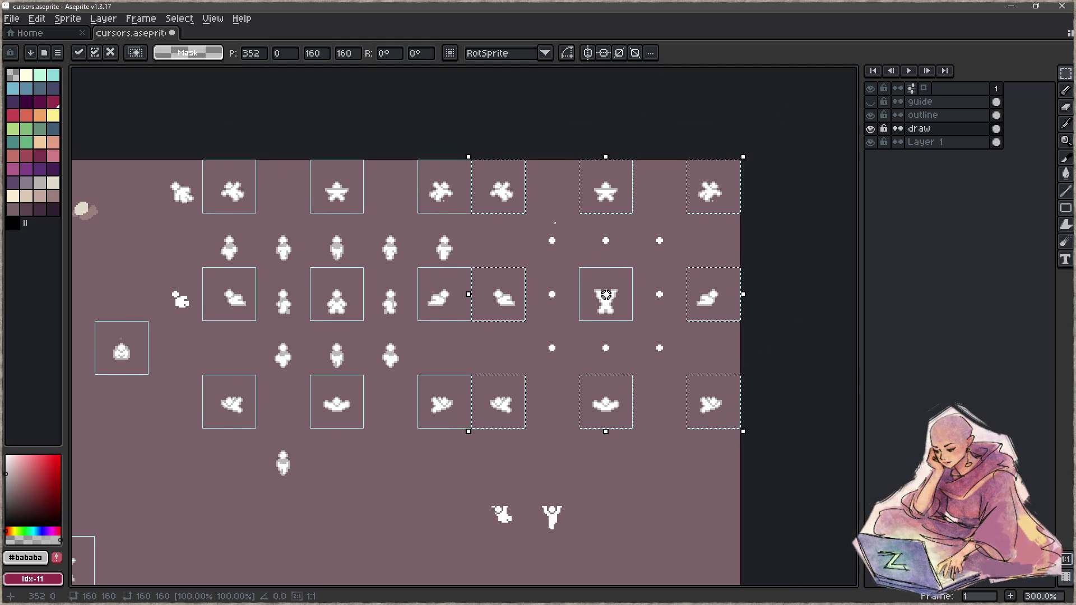
pyautogui.press('e')
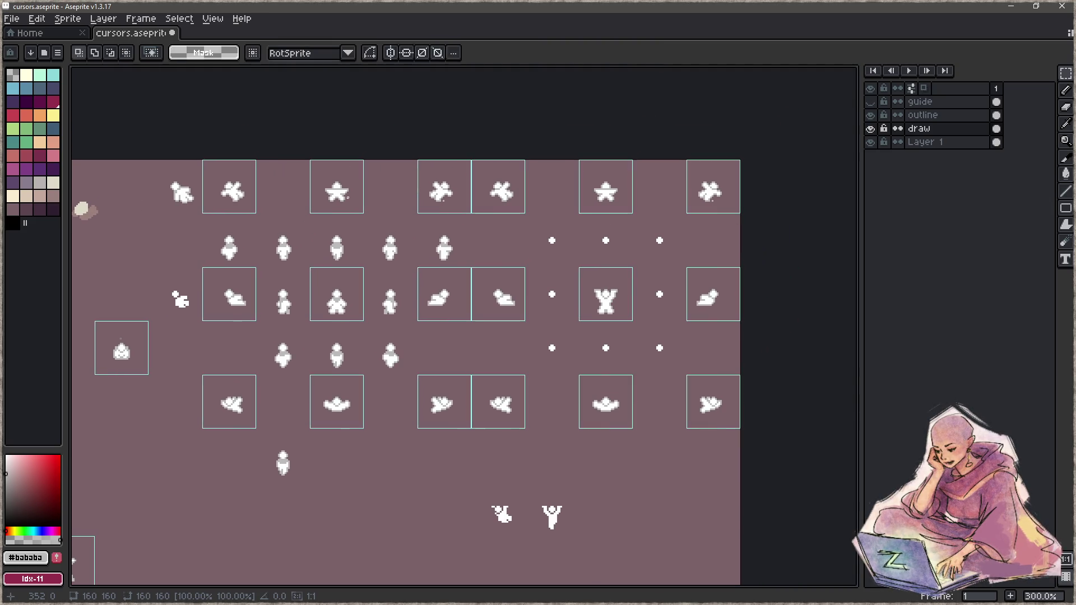
pyautogui.scroll(1, 468, 205)
pyautogui.scroll(3, 469, 205)
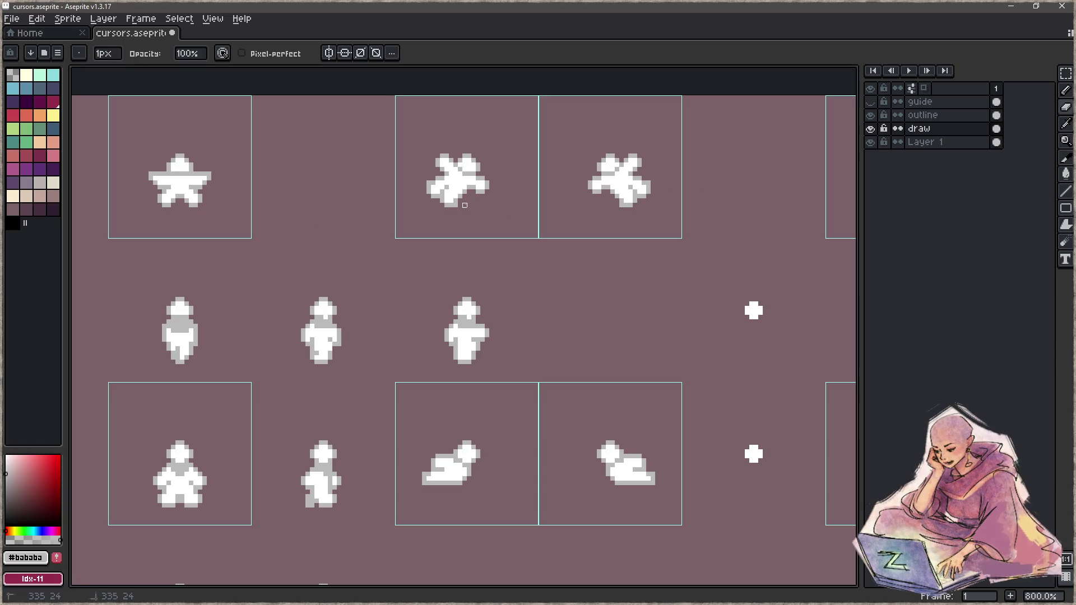
# Zoom in on grabber_zoom_nw and paint the raised upper-arm block white with a grey edge.
pyautogui.hscroll(5, 502, 286)
pyautogui.scroll(2, 502, 286)
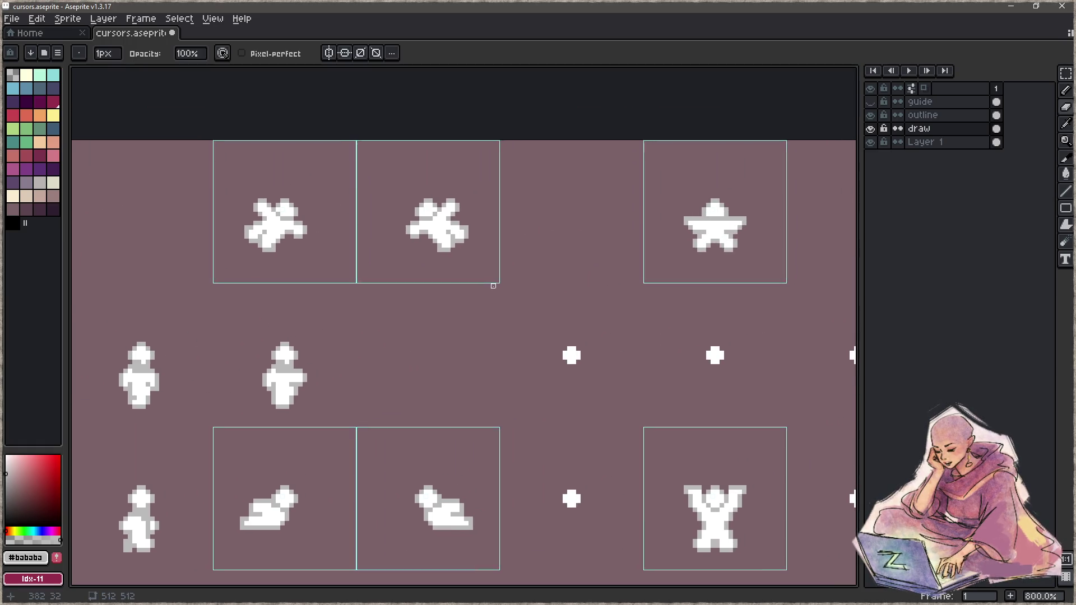
pyautogui.scroll(2, 476, 289)
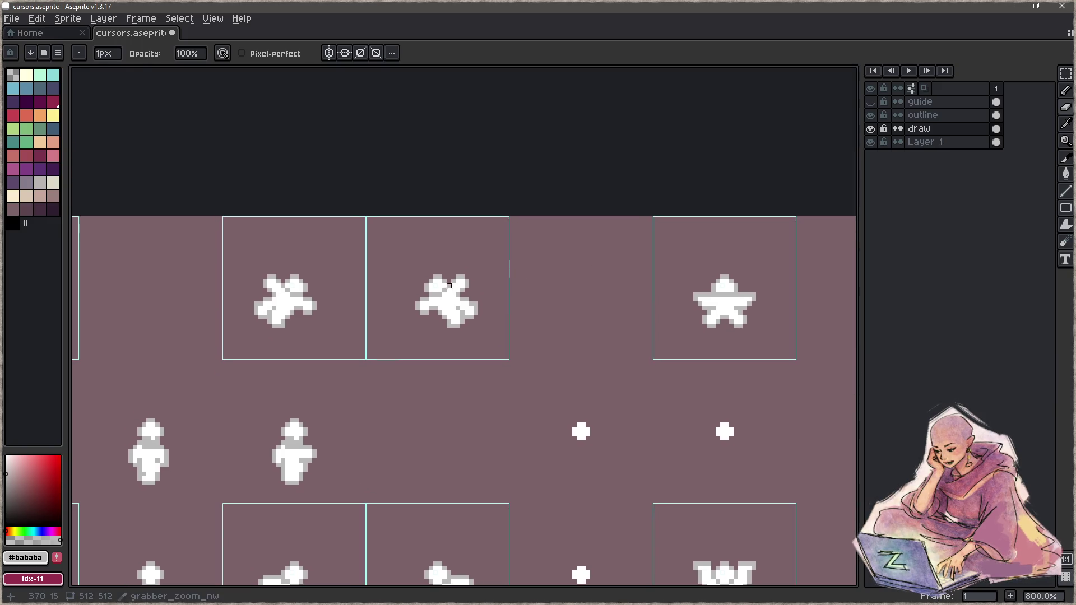
pyautogui.scroll(2, 471, 289)
pyautogui.press('b')
pyautogui.keyDown('alt'); pyautogui.click(469, 262); pyautogui.keyUp('alt')
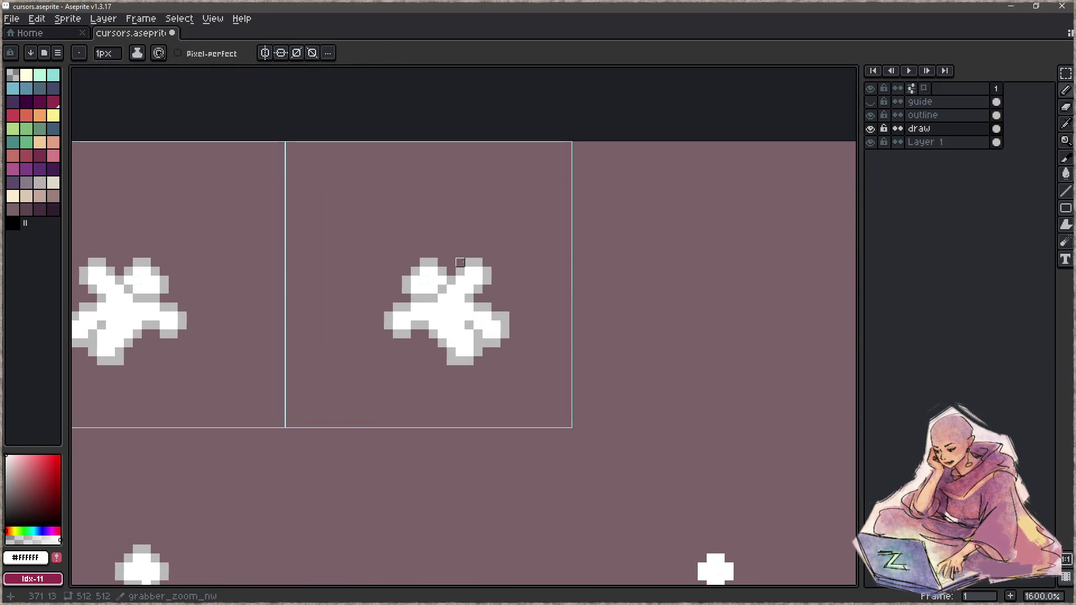
pyautogui.moveTo(459, 263)
pyautogui.mouseDown()
pyautogui.moveTo(487, 280)
pyautogui.moveTo(478, 289)
pyautogui.mouseUp()
pyautogui.press('e')
pyautogui.press('b')
pyautogui.keyDown('alt'); pyautogui.click(474, 283); pyautogui.keyUp('alt')
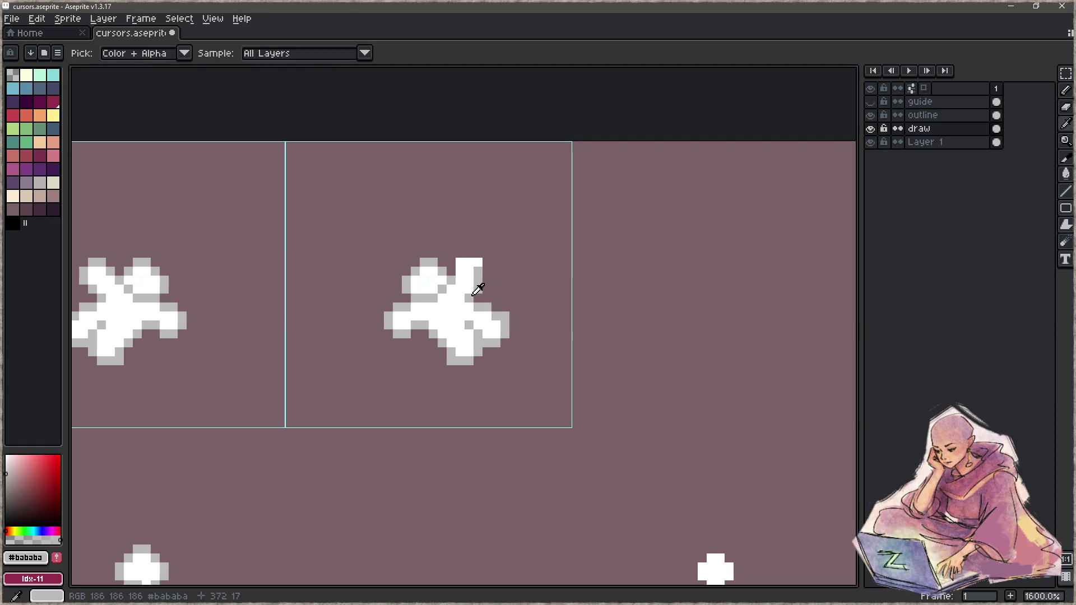
pyautogui.moveTo(469, 289)
pyautogui.mouseDown()
pyautogui.moveTo(469, 271)
pyautogui.moveTo(451, 273)
pyautogui.moveTo(478, 278)
pyautogui.moveTo(451, 254)
pyautogui.mouseUp()
# Add white and #bababa pixels along the raised arm's edges and upper middle.
pyautogui.keyDown('alt'); pyautogui.click(460, 263); pyautogui.keyUp('alt')
pyautogui.press('e')
pyautogui.click(478, 263)
pyautogui.keyDown('alt'); pyautogui.click(472, 269); pyautogui.keyUp('alt')
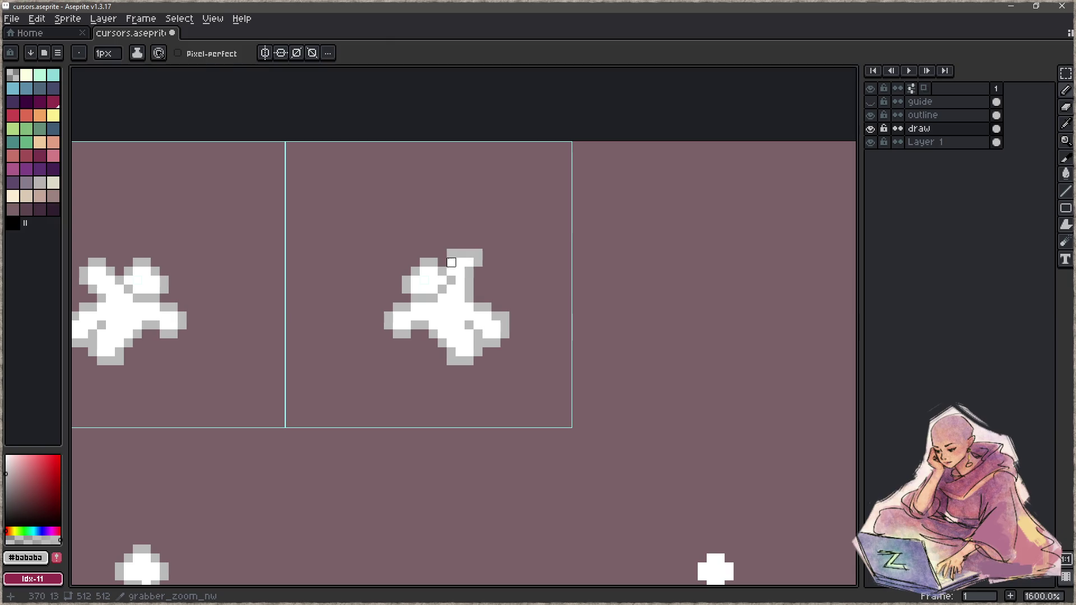
pyautogui.press('z')
pyautogui.scroll(-5, 438, 305)
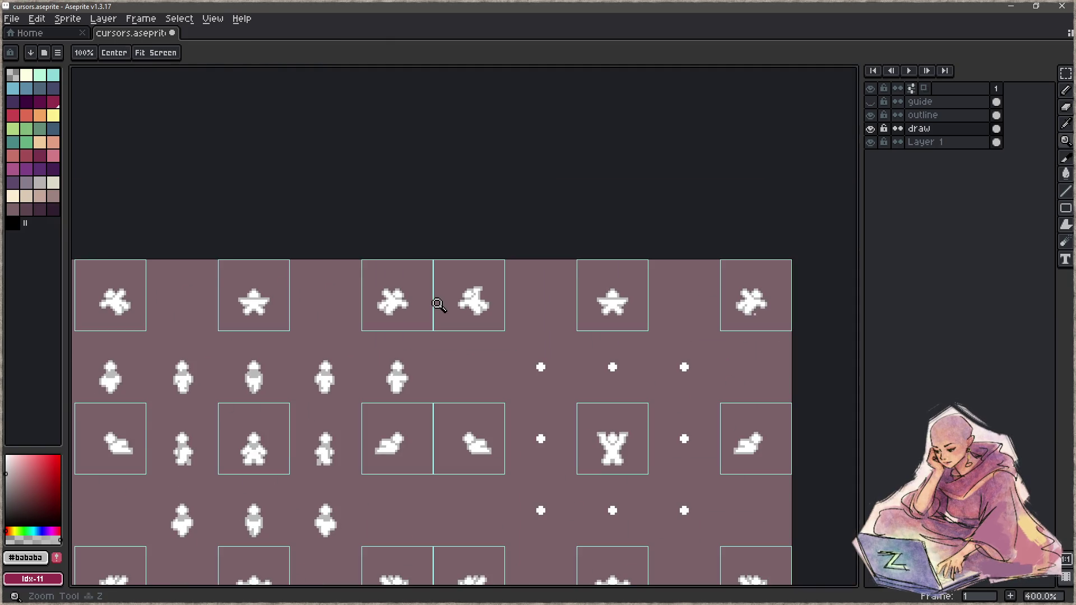
pyautogui.scroll(5, 481, 300)
pyautogui.press('b')
pyautogui.keyDown('alt'); pyautogui.click(444, 275); pyautogui.keyUp('alt')
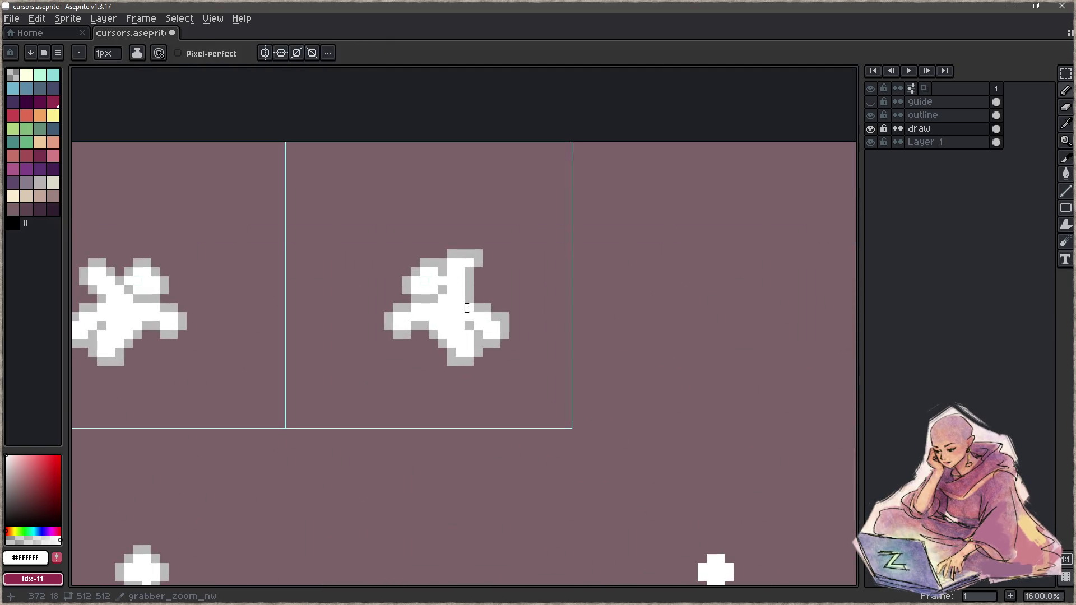
pyautogui.keyDown('alt'); pyautogui.click(442, 271); pyautogui.keyUp('alt')
pyautogui.moveTo(443, 281); pyautogui.dragTo(469, 299)
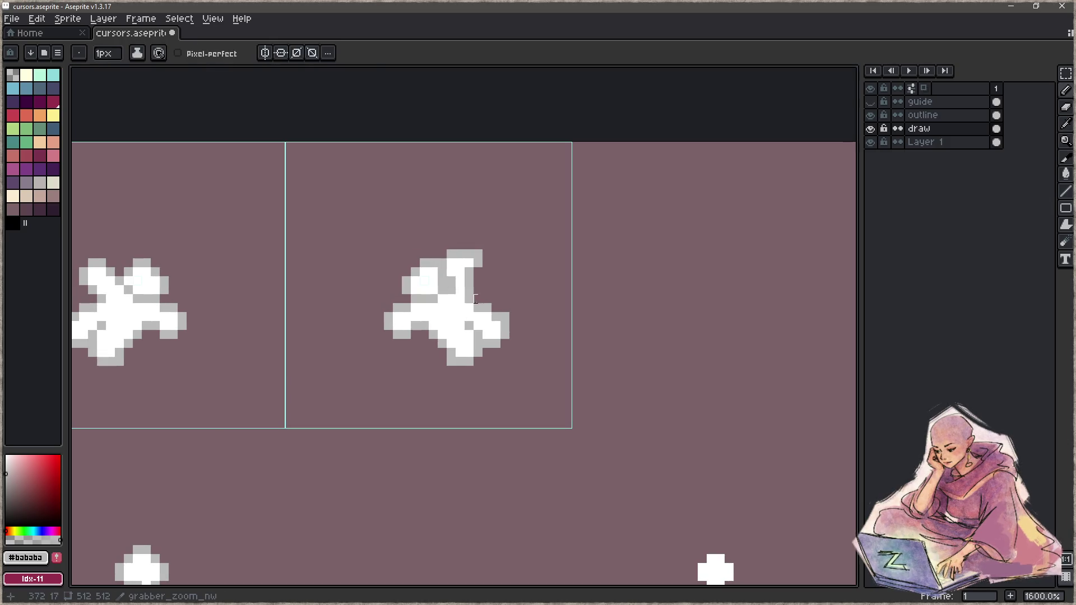
# Draw white pixels down the upper-left part of the pose.
pyautogui.press('z')
pyautogui.scroll(-5, 443, 308)
pyautogui.scroll(5, 459, 308)
pyautogui.press('b')
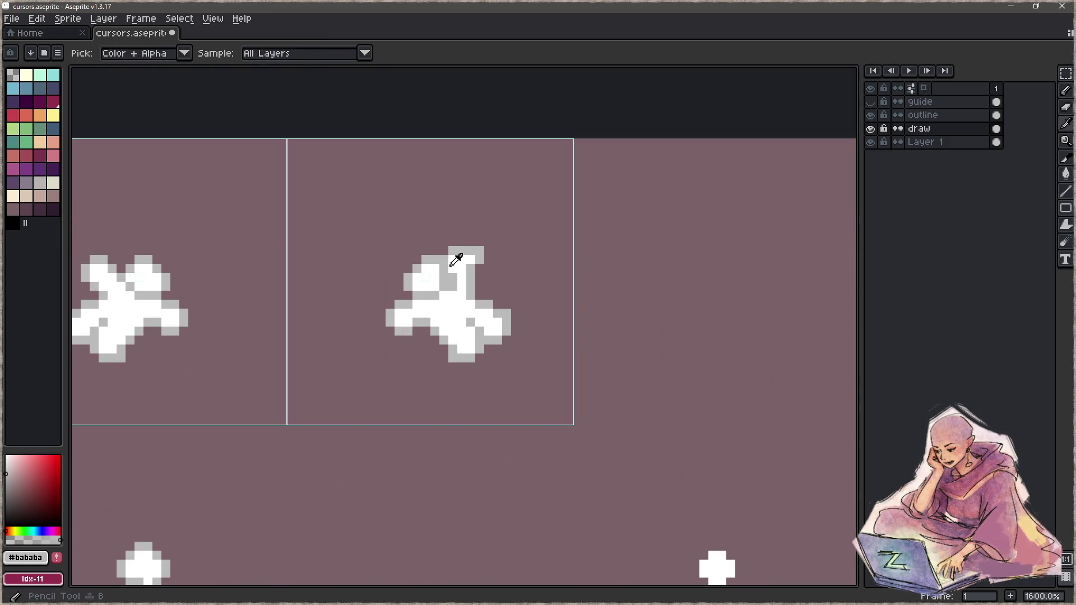
pyautogui.keyDown('alt'); pyautogui.click(452, 265); pyautogui.keyUp('alt')
pyautogui.press('z')
pyautogui.scroll(-6, 400, 334)
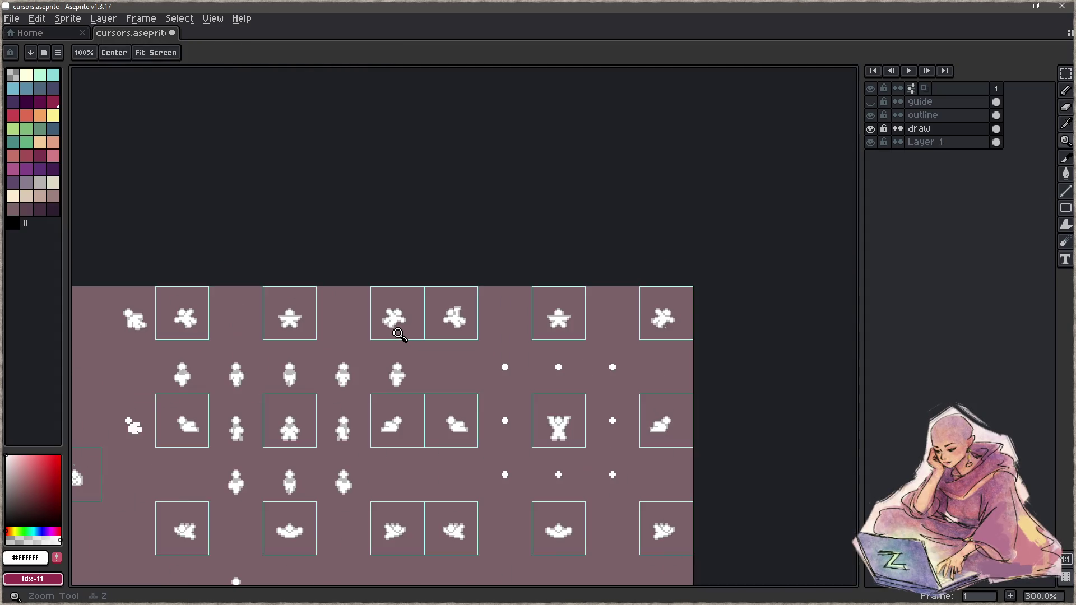
pyautogui.scroll(3, 398, 334)
pyautogui.scroll(4, 427, 324)
pyautogui.press('b')
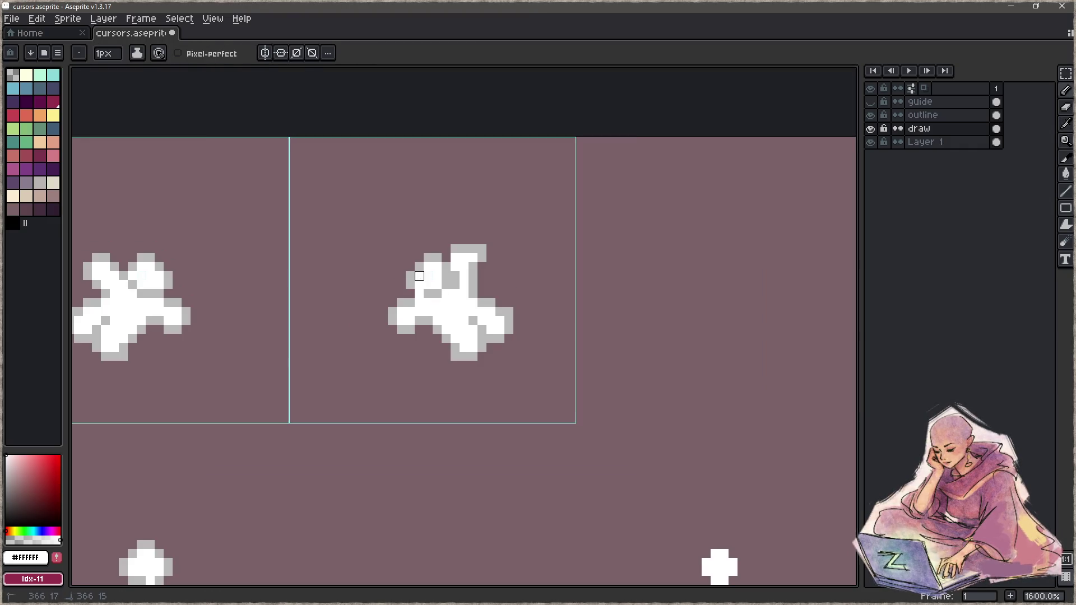
pyautogui.moveTo(419, 267)
pyautogui.mouseDown()
pyautogui.moveTo(429, 303)
pyautogui.moveTo(392, 321)
pyautogui.mouseUp()
# Add #bababa outline pixels along the pose's left side.
pyautogui.keyDown('alt'); pyautogui.click(413, 307); pyautogui.keyUp('alt')
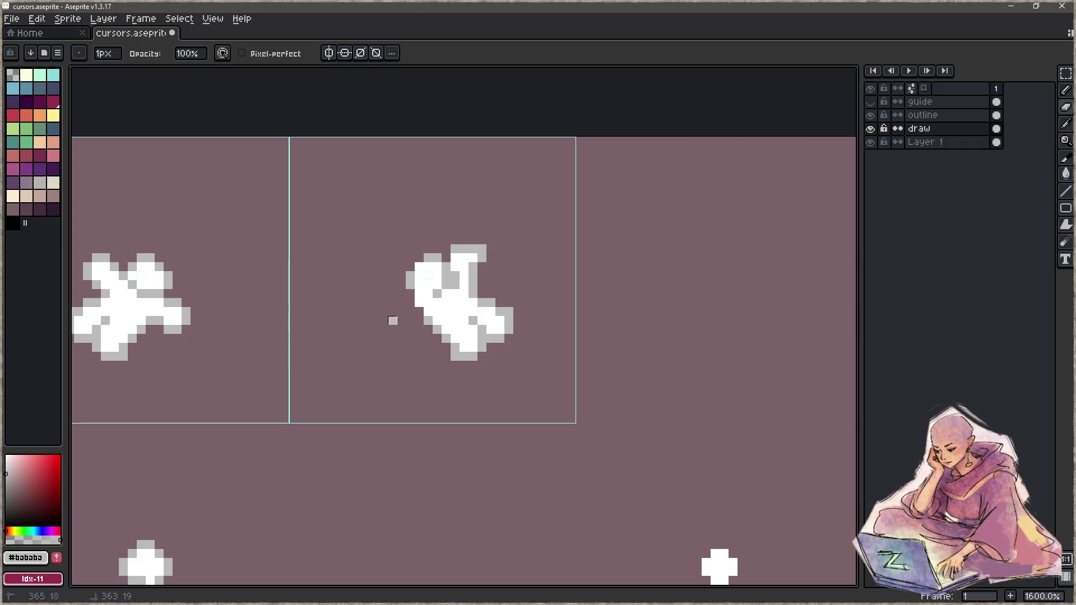
pyautogui.press('b')
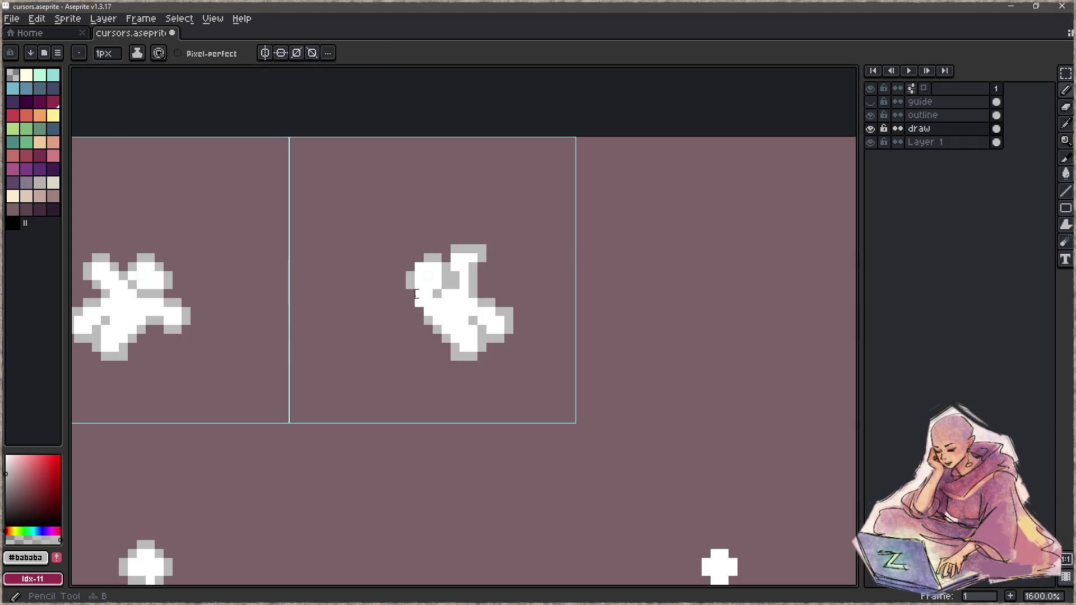
pyautogui.click(419, 258)
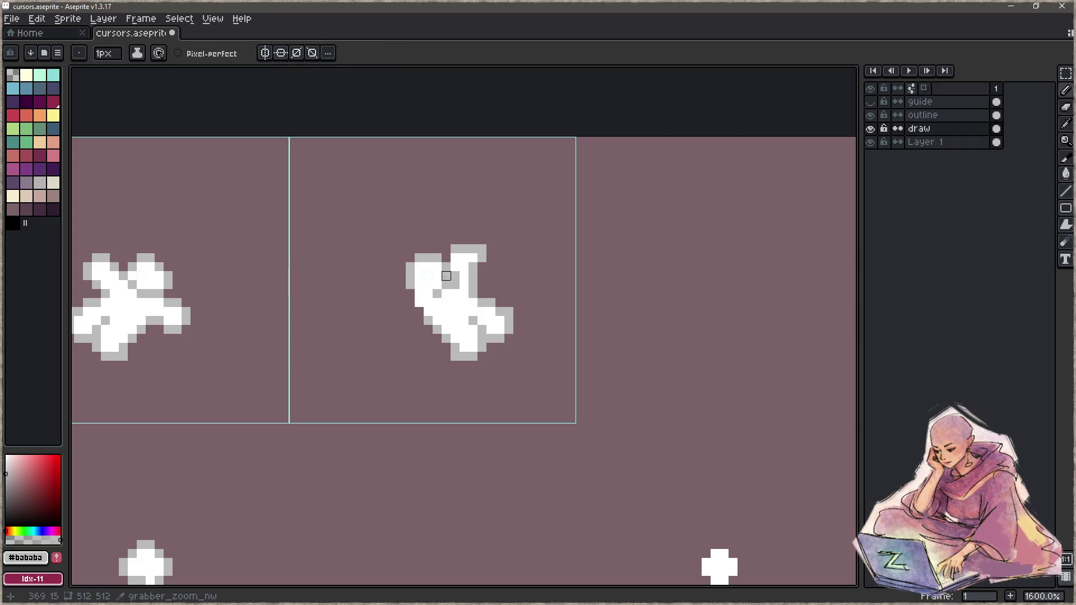
pyautogui.moveTo(437, 278); pyautogui.dragTo(437, 287)
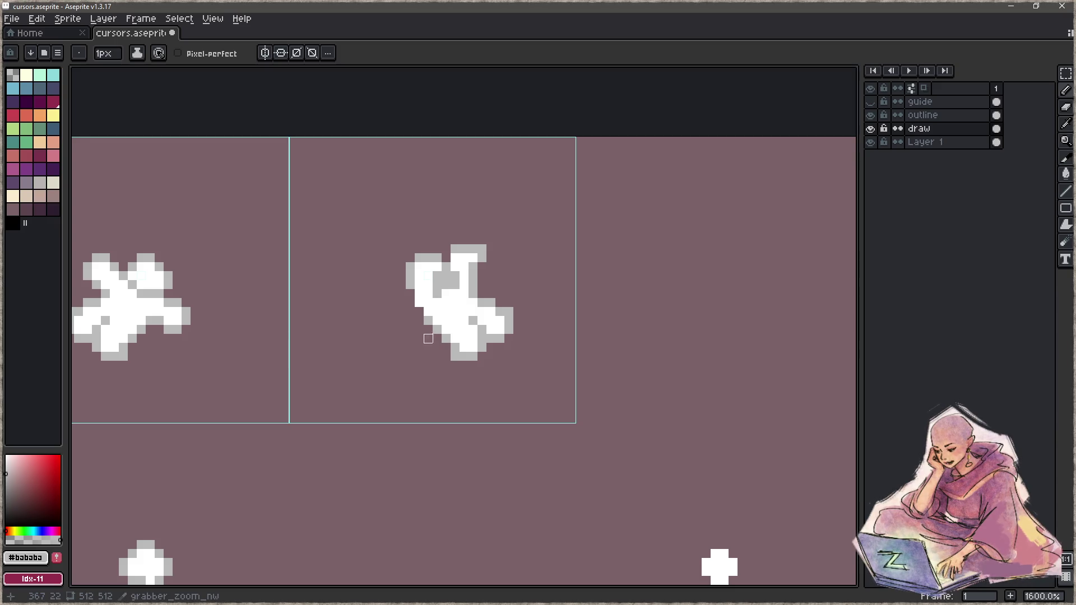
pyautogui.click(419, 312)
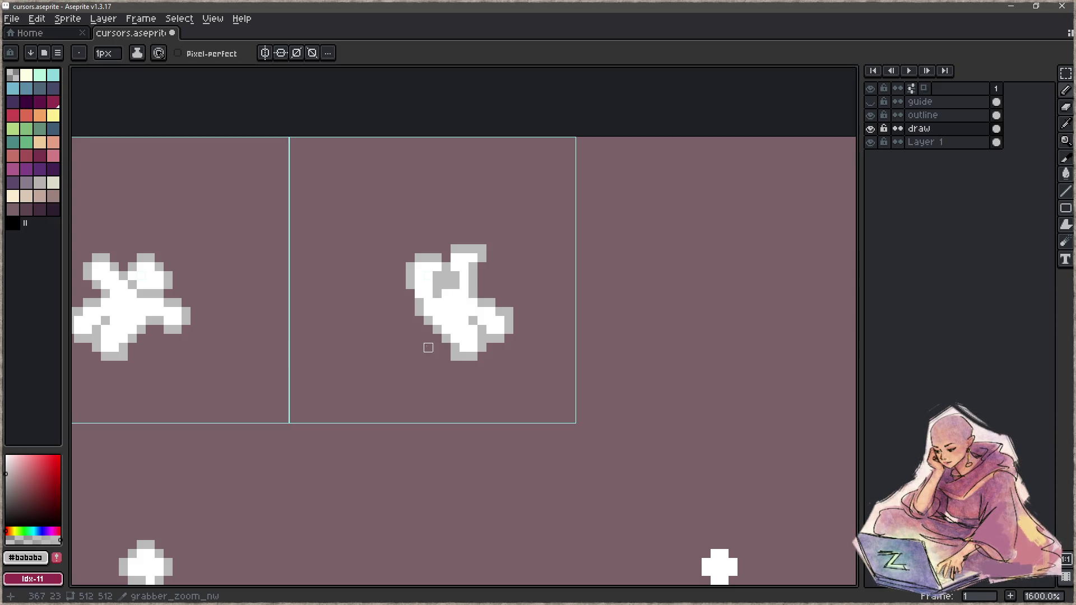
# Zoom in on the top-right cell and cut out the sprite it contains.
pyautogui.press('z')
pyautogui.scroll(-6, 377, 348)
pyautogui.scroll(-1, 372, 346)
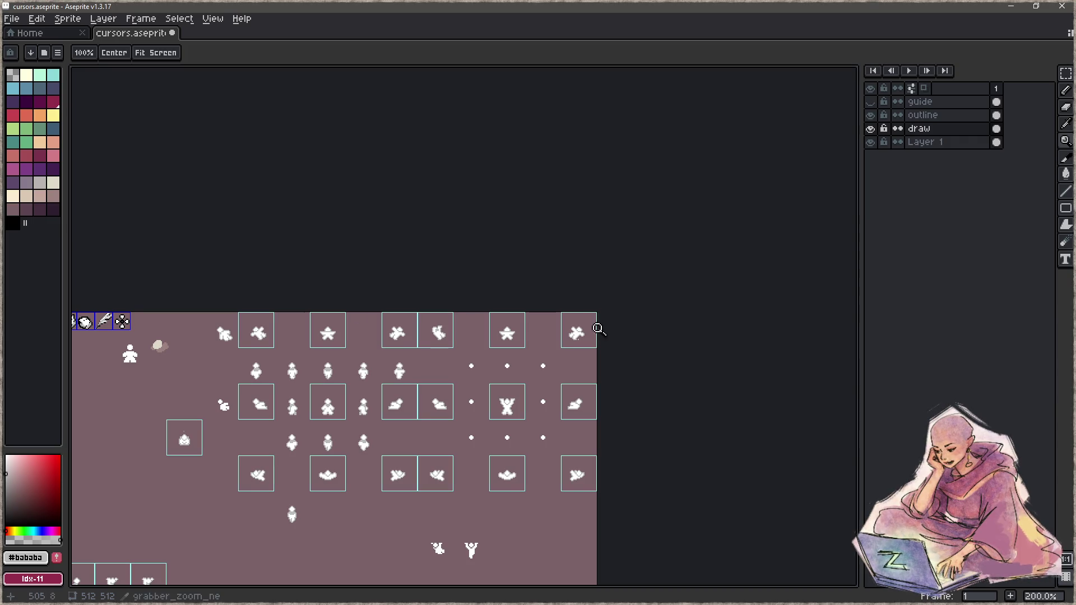
pyautogui.click(571, 301)
pyautogui.press('m')
pyautogui.moveTo(575, 300); pyautogui.dragTo(578, 303)
pyautogui.hotkey('ctrl', 'x')
# Paste the grab pose into the top-right cell, flip it horizontally and commit it.
pyautogui.hotkey('ctrl', 'v')
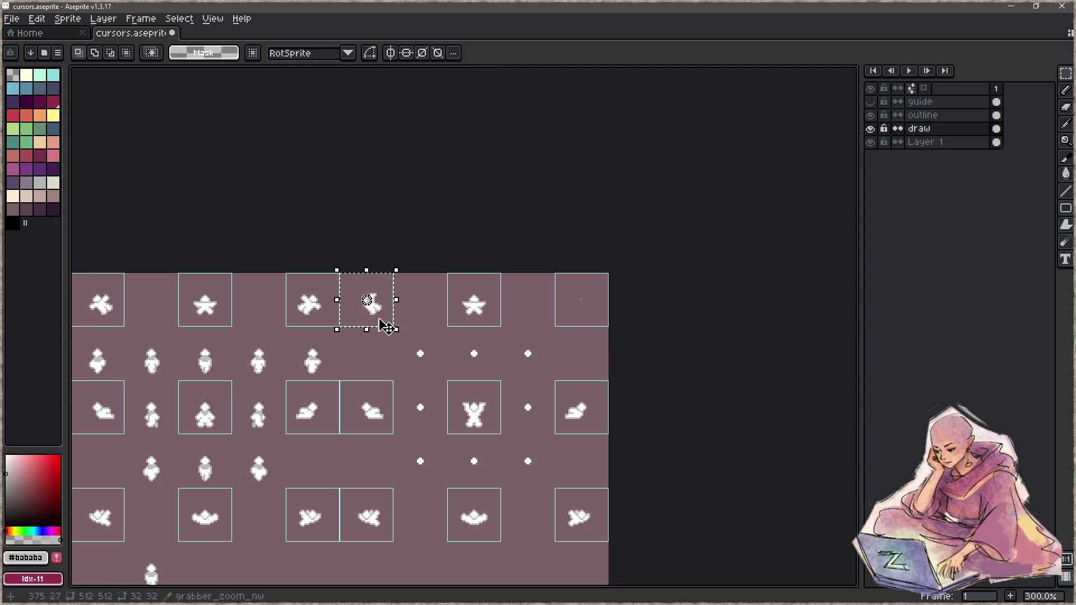
pyautogui.moveTo(377, 319); pyautogui.dragTo(583, 300)
pyautogui.hotkey('shift', 'h')
pyautogui.moveTo(509, 394); pyautogui.dragTo(560, 334)
pyautogui.hotkey('ctrl', 'd')
pyautogui.scroll(4, 530, 229)
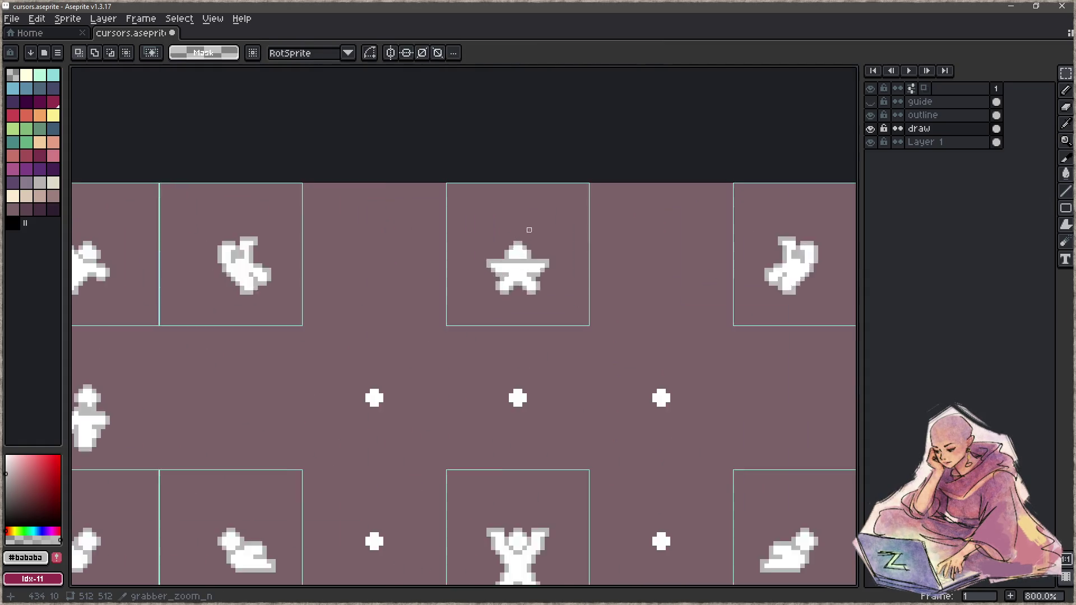
# Erase part of the star's right arm and fill its upper-right area with white.
pyautogui.scroll(2, 529, 230)
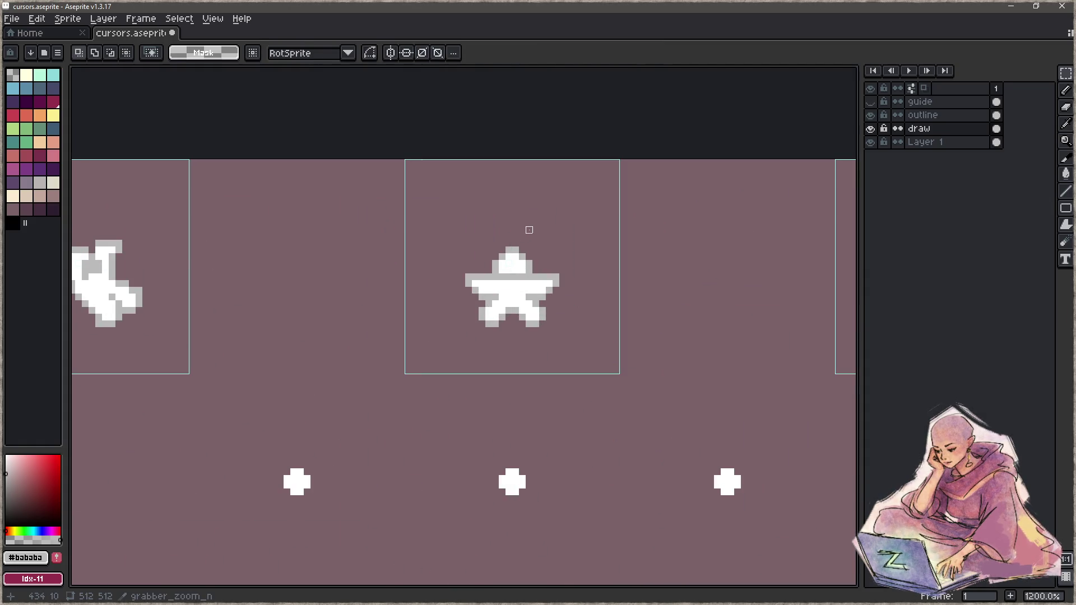
pyautogui.moveTo(684, 305); pyautogui.dragTo(543, 307)
pyautogui.press('b')
pyautogui.keyDown('alt'); pyautogui.click(384, 271); pyautogui.keyUp('alt')
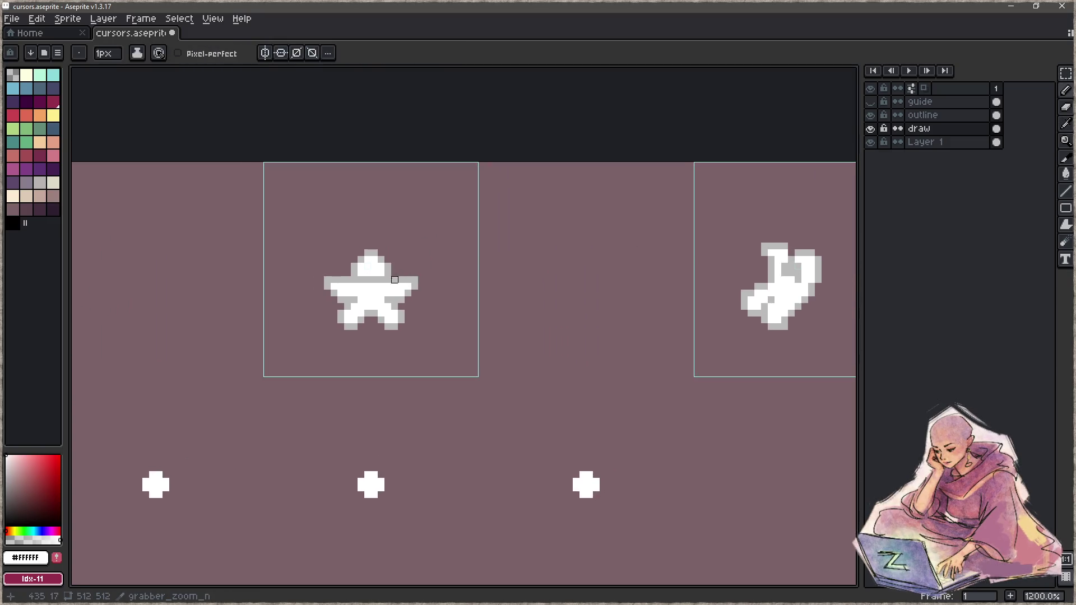
pyautogui.press('e')
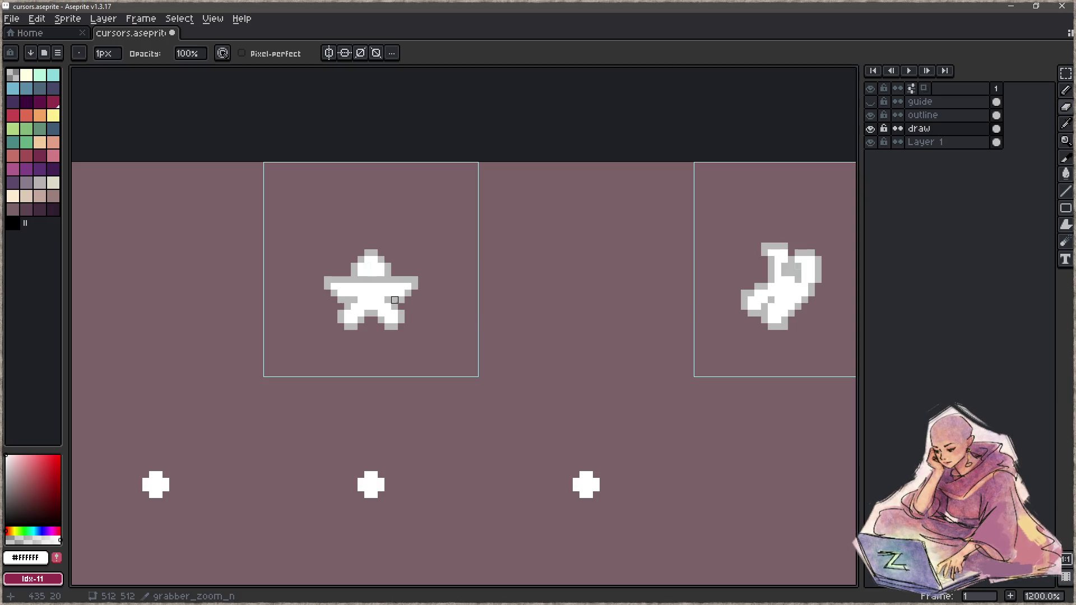
pyautogui.moveTo(394, 300); pyautogui.dragTo(408, 293)
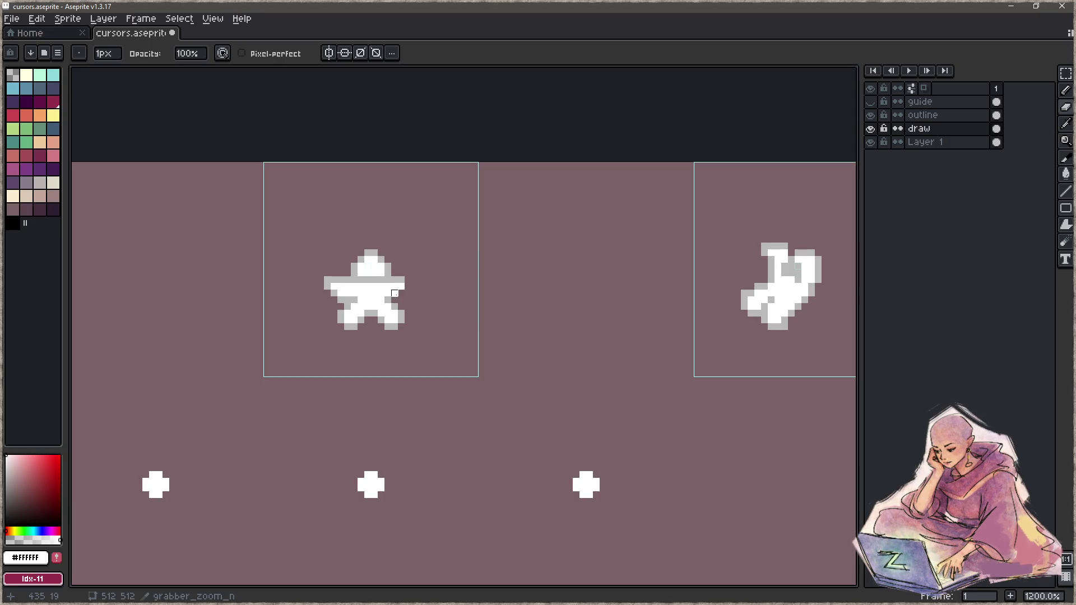
pyautogui.press('b')
pyautogui.moveTo(388, 281); pyautogui.dragTo(408, 286)
# Add white pixels along the sprite's top and top-left edge.
pyautogui.press('e')
pyautogui.press('b')
pyautogui.keyDown('alt'); pyautogui.click(401, 273); pyautogui.keyUp('alt')
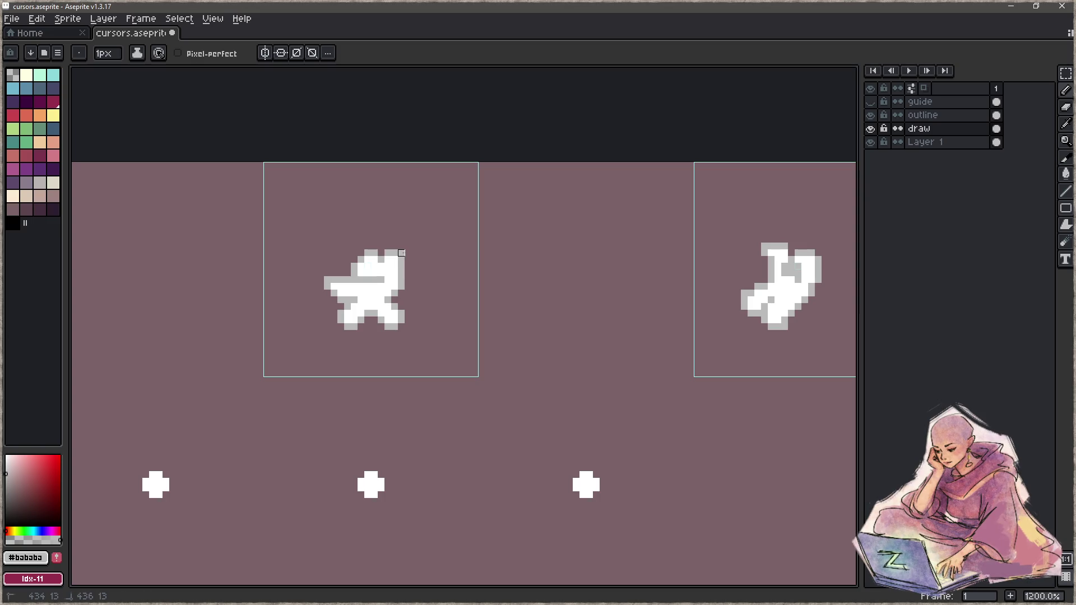
pyautogui.keyDown('alt'); pyautogui.click(402, 255); pyautogui.keyUp('alt')
pyautogui.keyDown('alt'); pyautogui.click(402, 256); pyautogui.keyUp('alt')
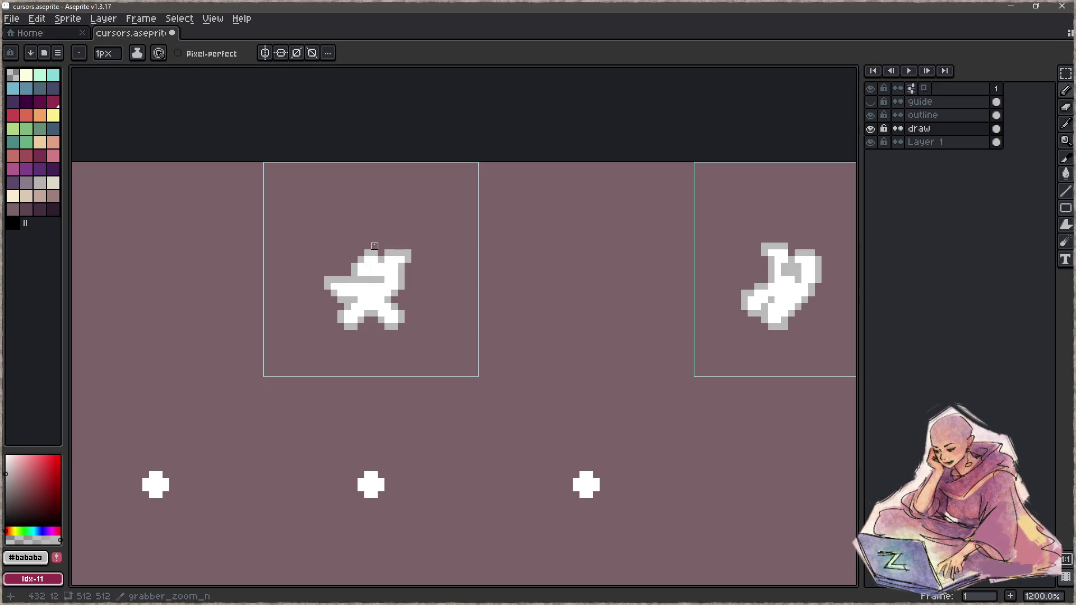
pyautogui.keyDown('alt'); pyautogui.click(359, 283); pyautogui.keyUp('alt')
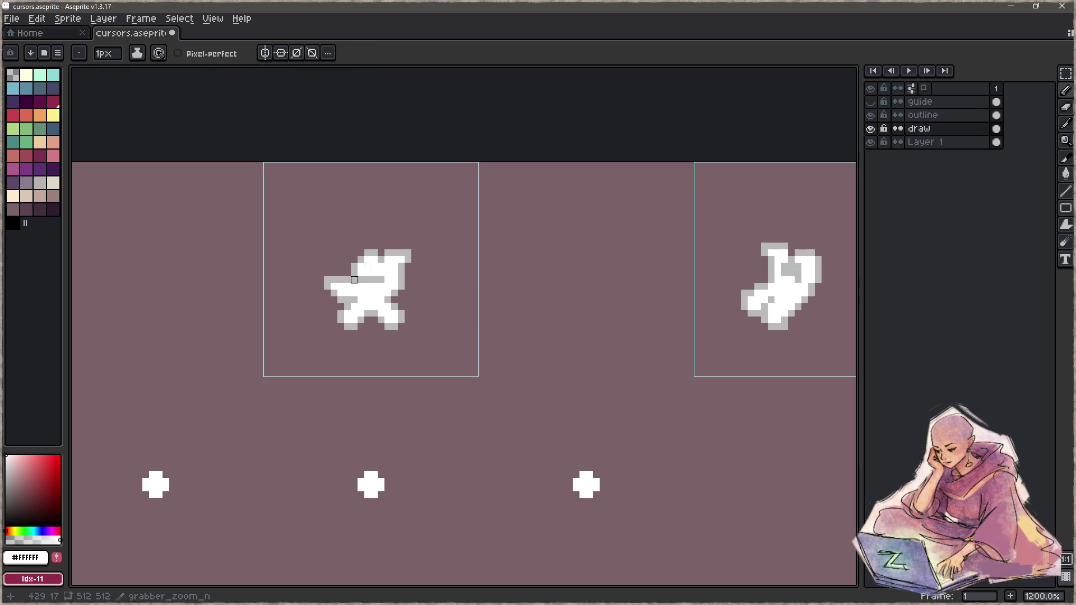
pyautogui.moveTo(354, 277); pyautogui.dragTo(354, 265)
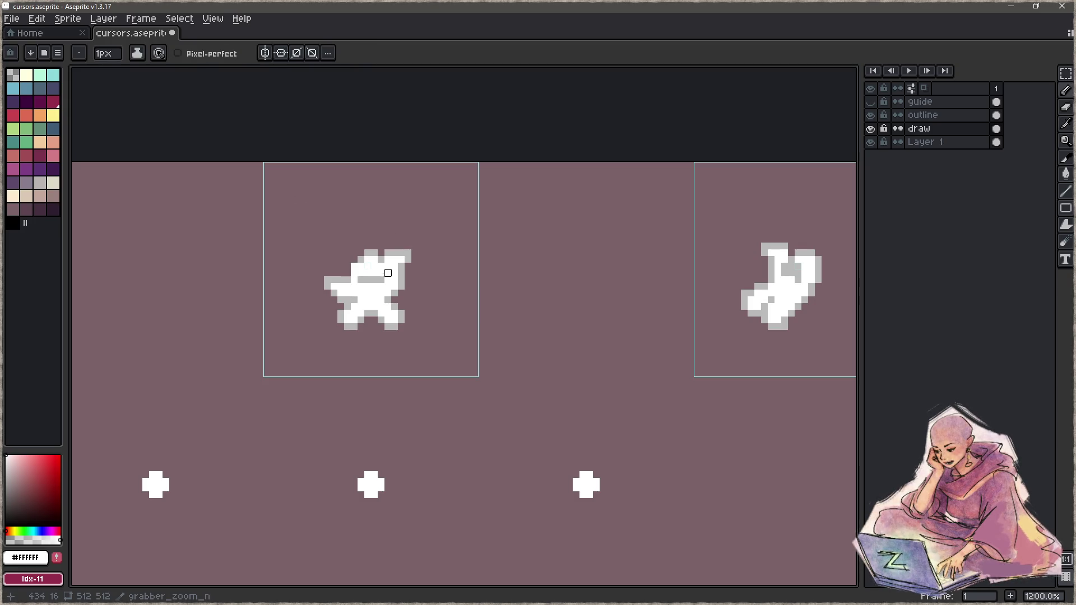
pyautogui.scroll(3, 339, 266)
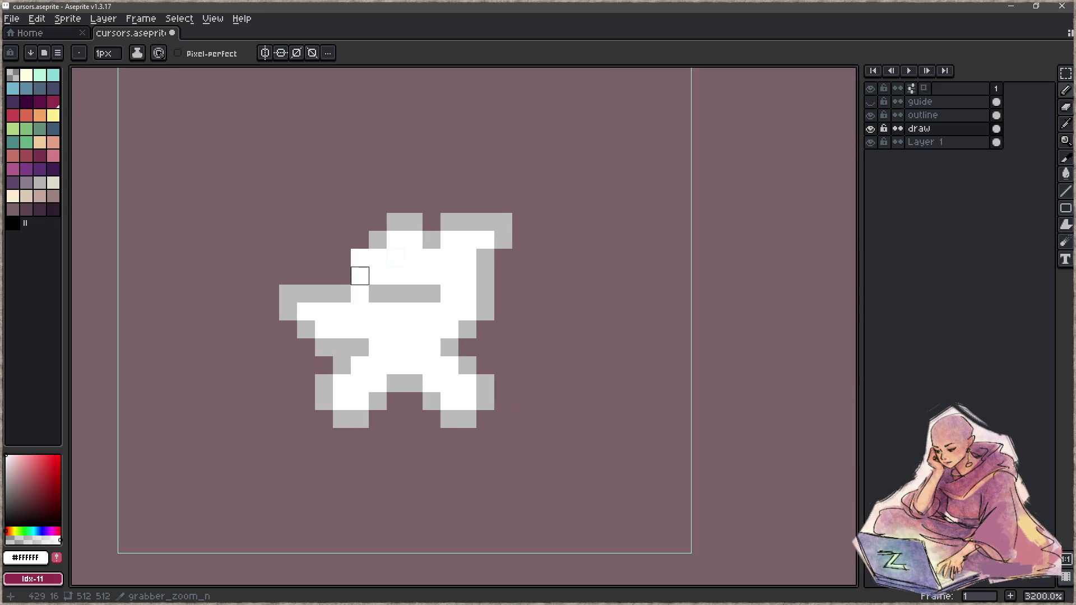
pyautogui.scroll(4, 355, 272)
pyautogui.moveTo(362, 224)
pyautogui.mouseDown()
pyautogui.moveTo(334, 251)
pyautogui.moveTo(334, 305)
pyautogui.moveTo(307, 385)
pyautogui.mouseUp()
# Remove a stray grey pixel and shade the sprite's left edge in light grey #bababa.
pyautogui.press('e')
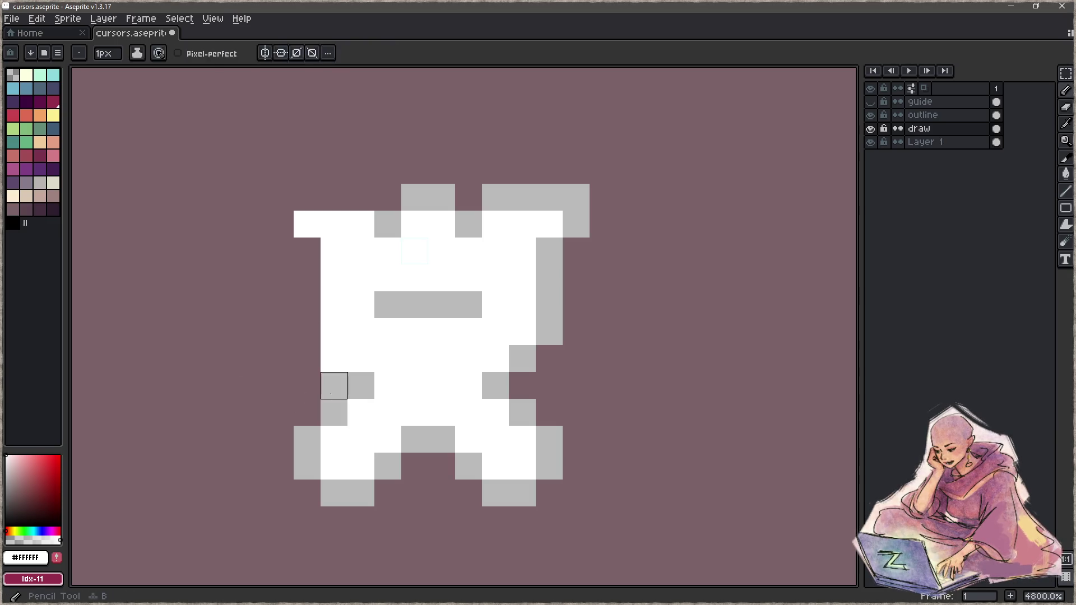
pyautogui.keyDown('alt'); pyautogui.click(334, 385); pyautogui.keyUp('alt')
pyautogui.click(336, 387)
pyautogui.press('b')
pyautogui.moveTo(334, 359)
pyautogui.mouseDown()
pyautogui.moveTo(309, 258)
pyautogui.moveTo(280, 224)
pyautogui.moveTo(307, 197)
pyautogui.moveTo(334, 197)
pyautogui.moveTo(281, 197)
pyautogui.mouseUp()
# Pencil a light-grey notch into the top middle of the sprite.
pyautogui.press('z')
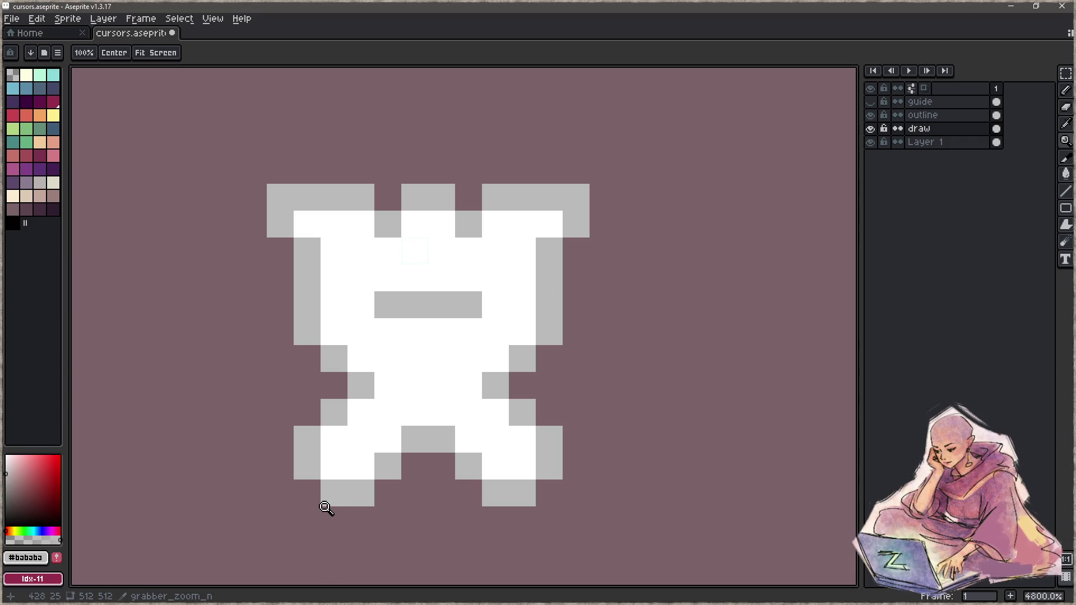
pyautogui.scroll(-8, 300, 432)
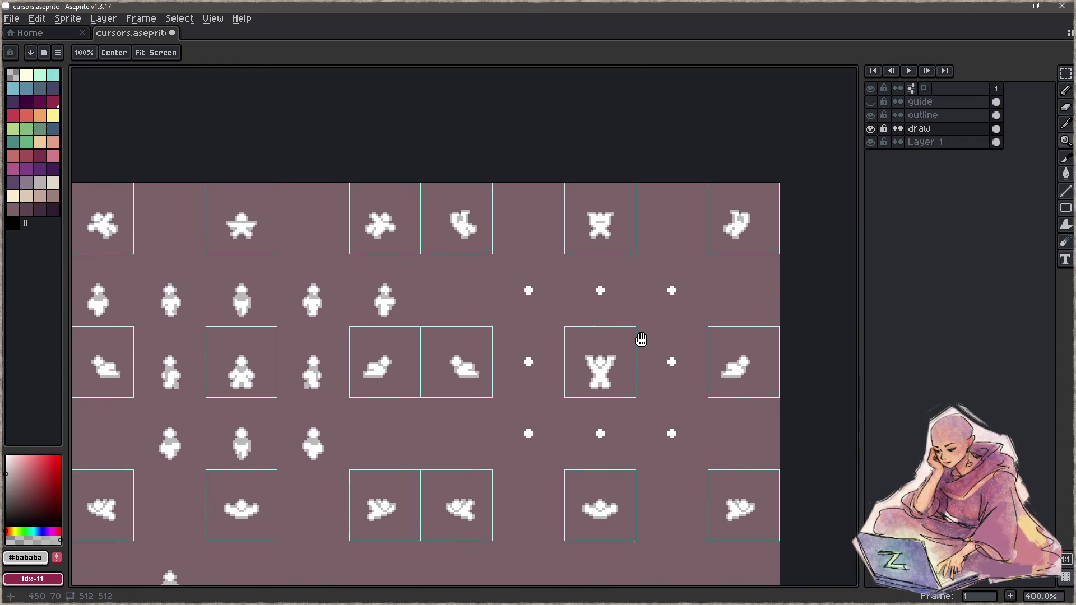
pyautogui.scroll(6, 522, 303)
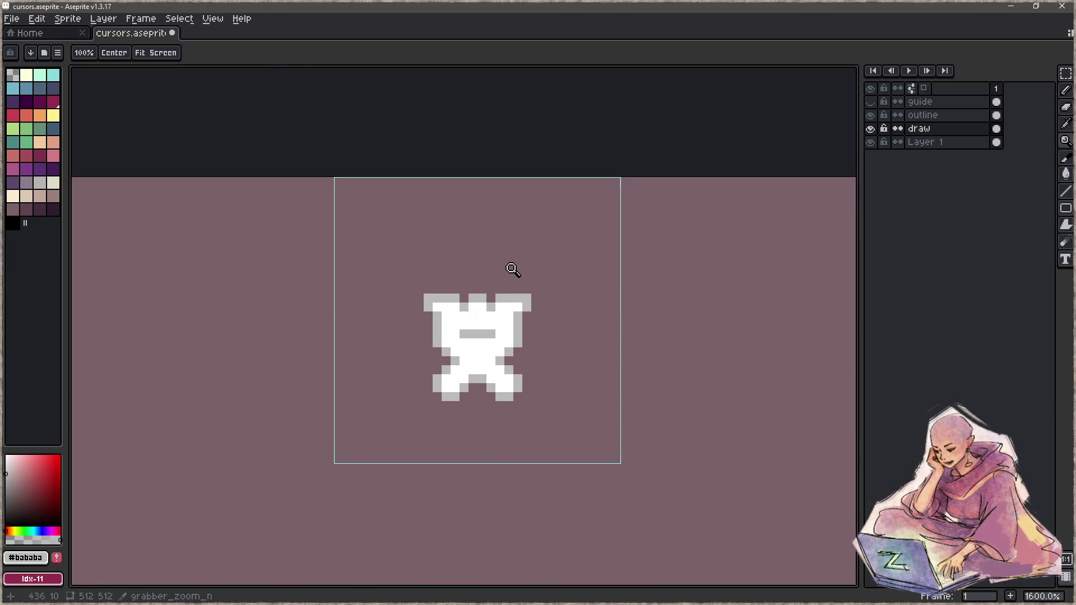
pyautogui.press('alt')
pyautogui.moveTo(491, 316)
pyautogui.mouseDown()
pyautogui.moveTo(491, 329)
pyautogui.moveTo(464, 313)
pyautogui.mouseUp()
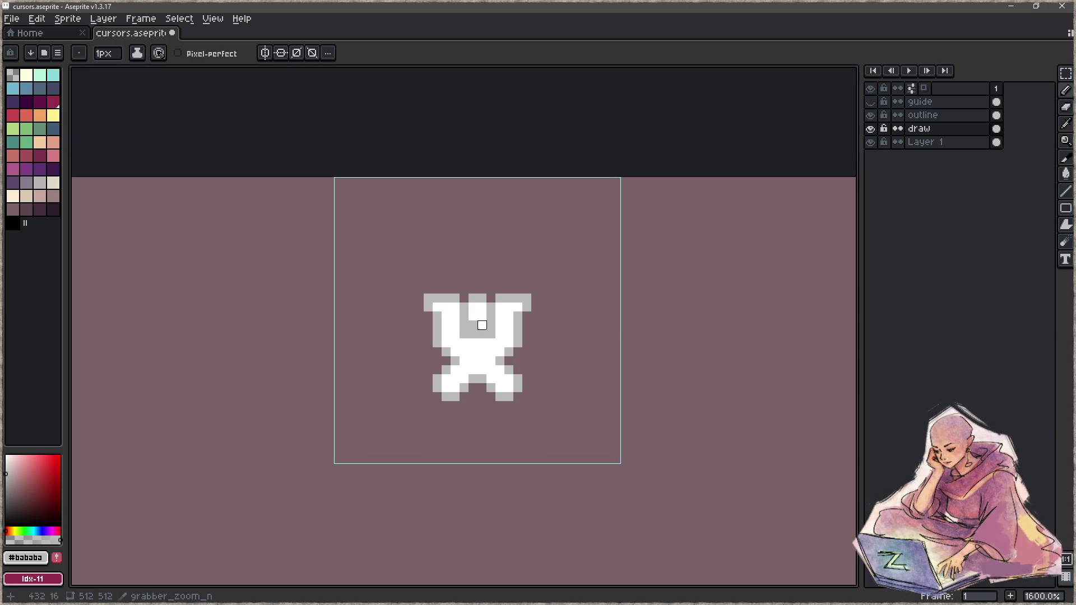
# Touch up the notched top, sampling white and #bababa while zooming in and out.
pyautogui.press('z')
pyautogui.scroll(-6, 433, 380)
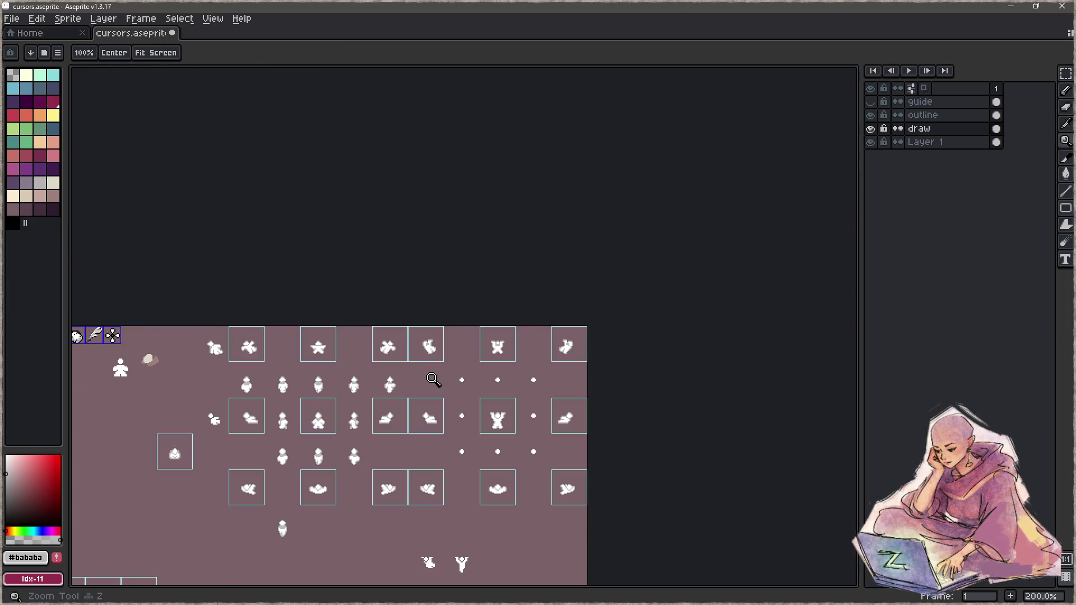
pyautogui.scroll(8, 499, 353)
pyautogui.keyDown('alt'); pyautogui.click(482, 271); pyautogui.keyUp('alt')
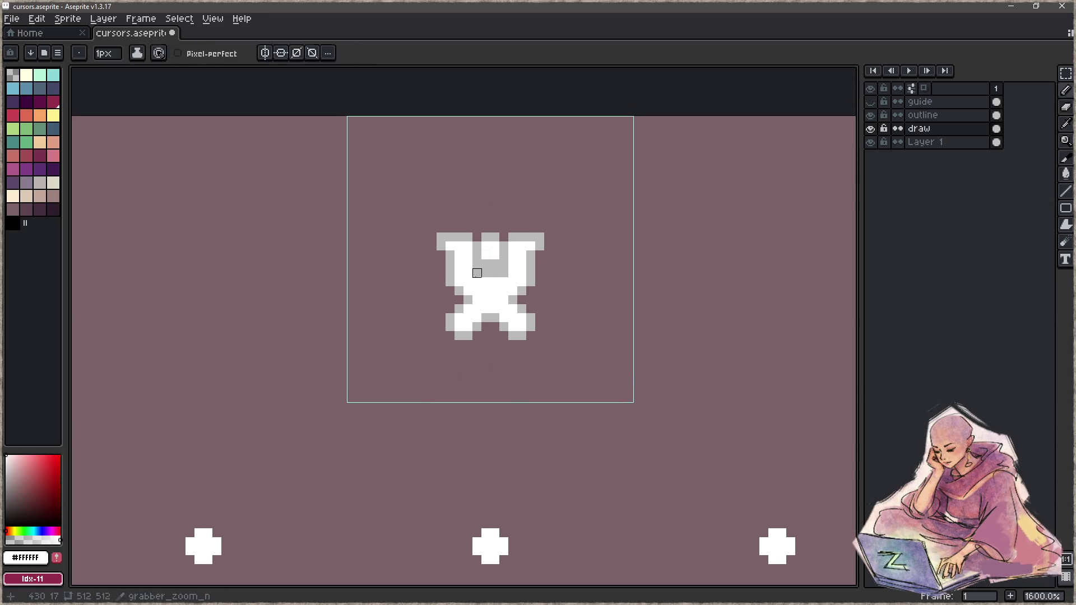
pyautogui.keyDown('alt'); pyautogui.click(489, 261); pyautogui.keyUp('alt')
pyautogui.scroll(-6, 516, 312)
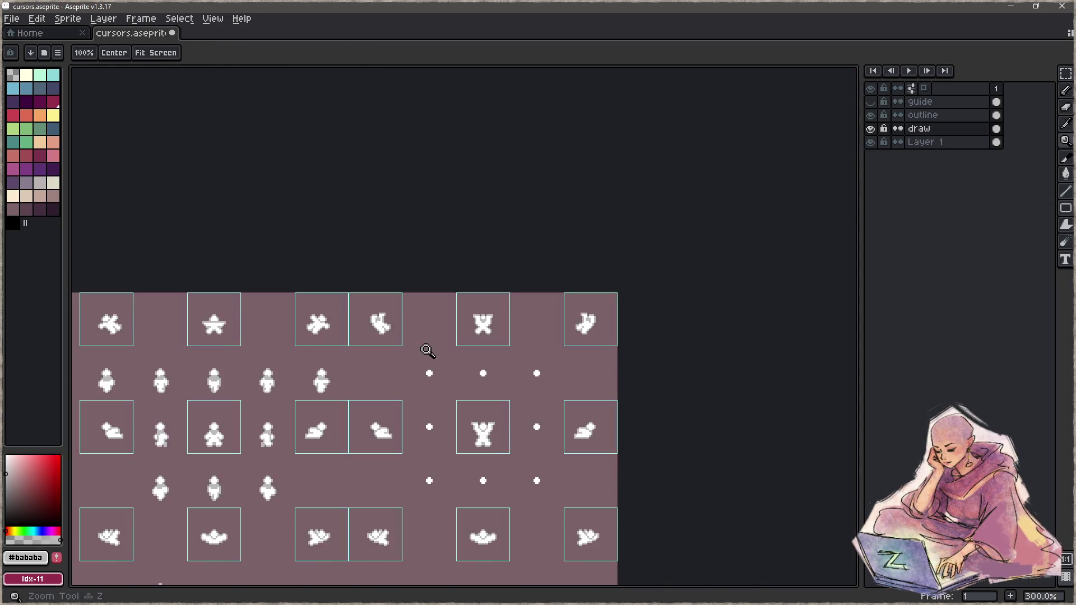
pyautogui.scroll(-1, 428, 351)
pyautogui.scroll(8, 482, 333)
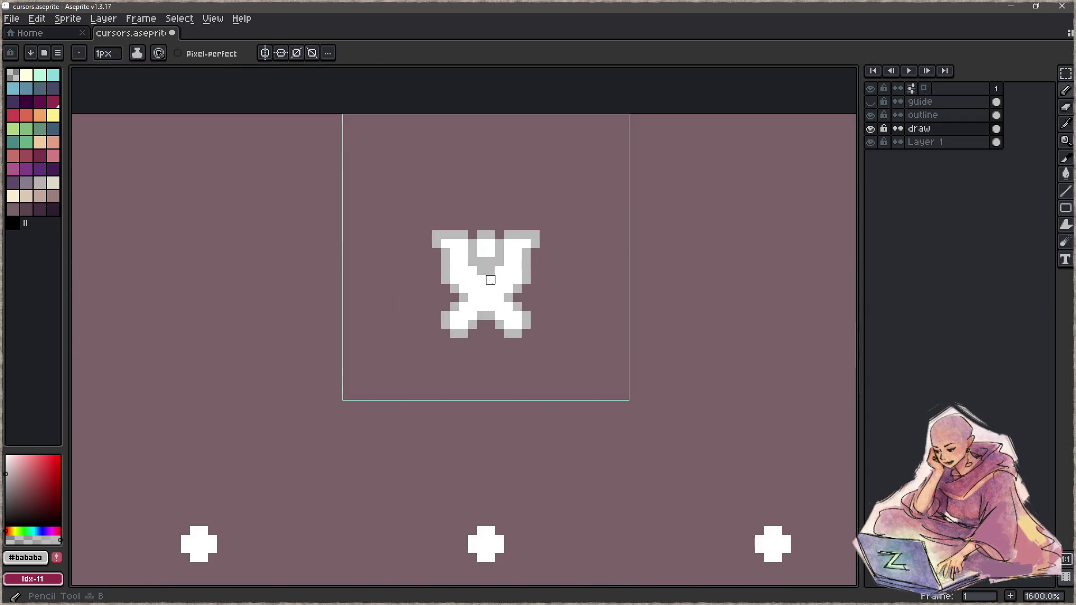
pyautogui.keyDown('alt'); pyautogui.click(486, 275); pyautogui.keyUp('alt')
pyautogui.keyDown('alt'); pyautogui.click(494, 256); pyautogui.keyUp('alt')
pyautogui.scroll(-7, 438, 337)
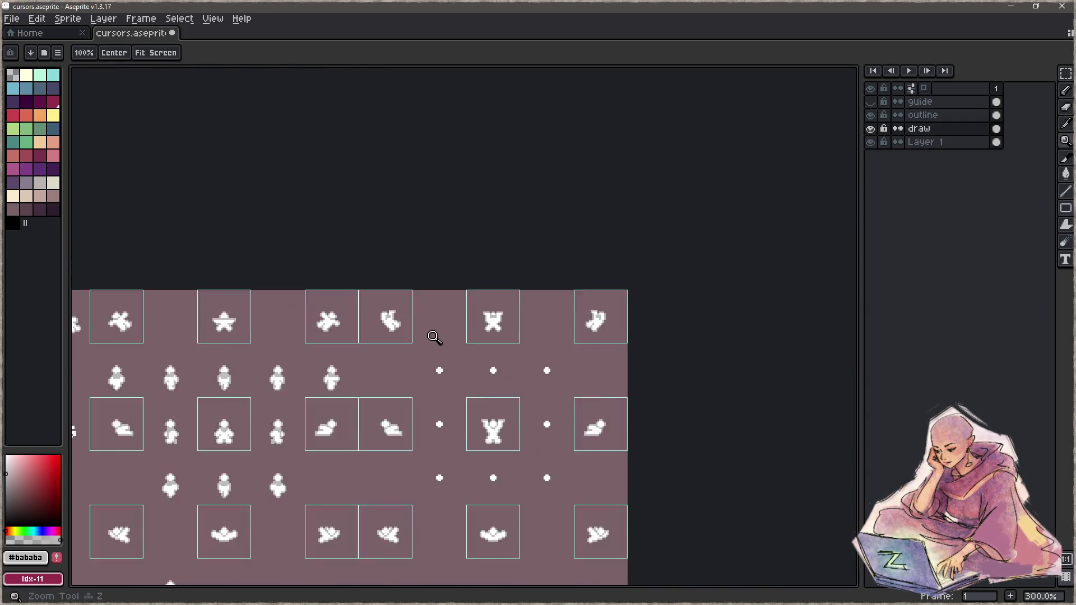
pyautogui.scroll(-1, 430, 339)
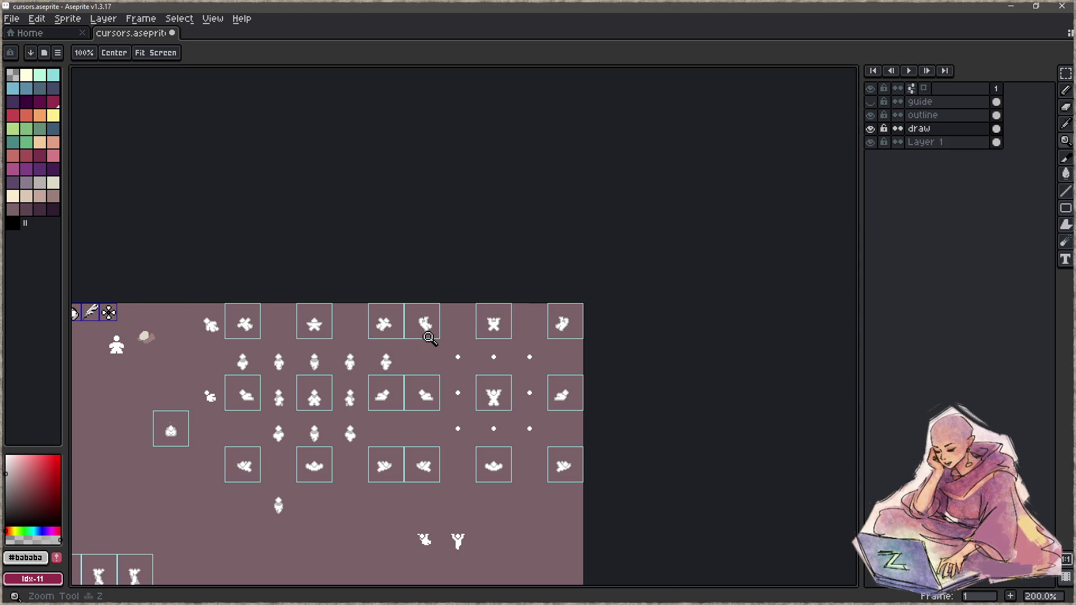
pyautogui.scroll(1, 429, 339)
pyautogui.scroll(7, 563, 315)
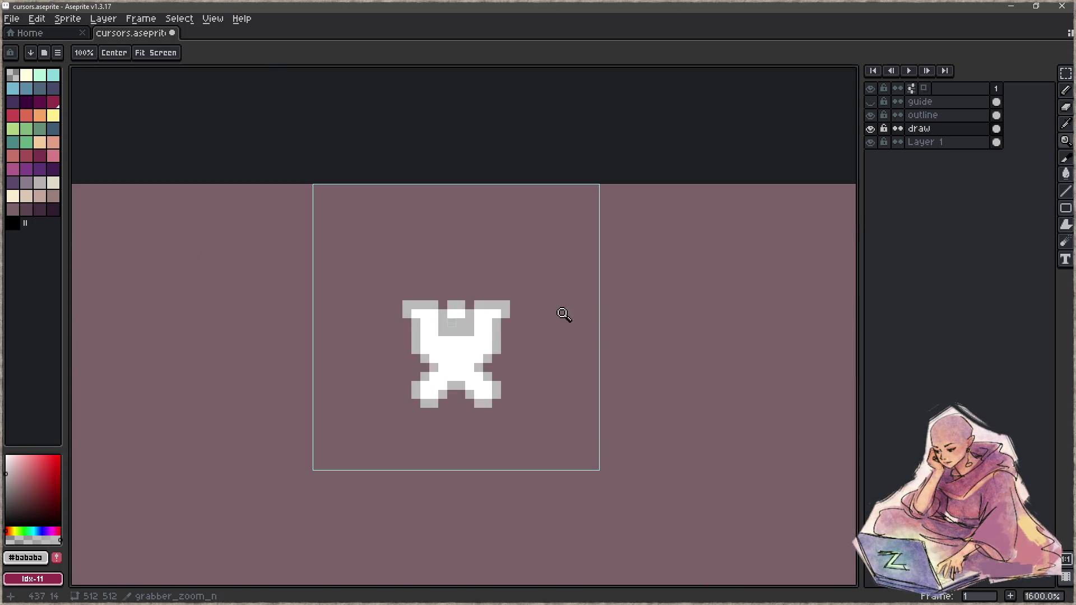
pyautogui.keyDown('alt'); pyautogui.click(451, 314); pyautogui.keyUp('alt')
pyautogui.scroll(-1, 432, 390)
pyautogui.scroll(-6, 415, 395)
pyautogui.scroll(-1, 387, 400)
pyautogui.scroll(1, 388, 401)
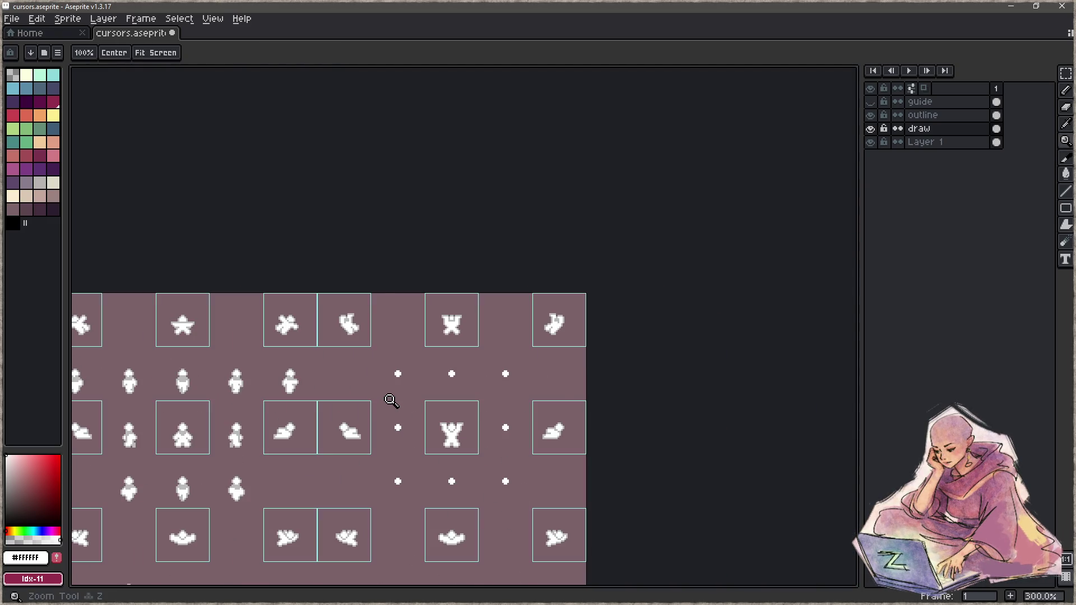
pyautogui.scroll(-3, 529, 408)
pyautogui.scroll(7, 525, 381)
pyautogui.press('alt')
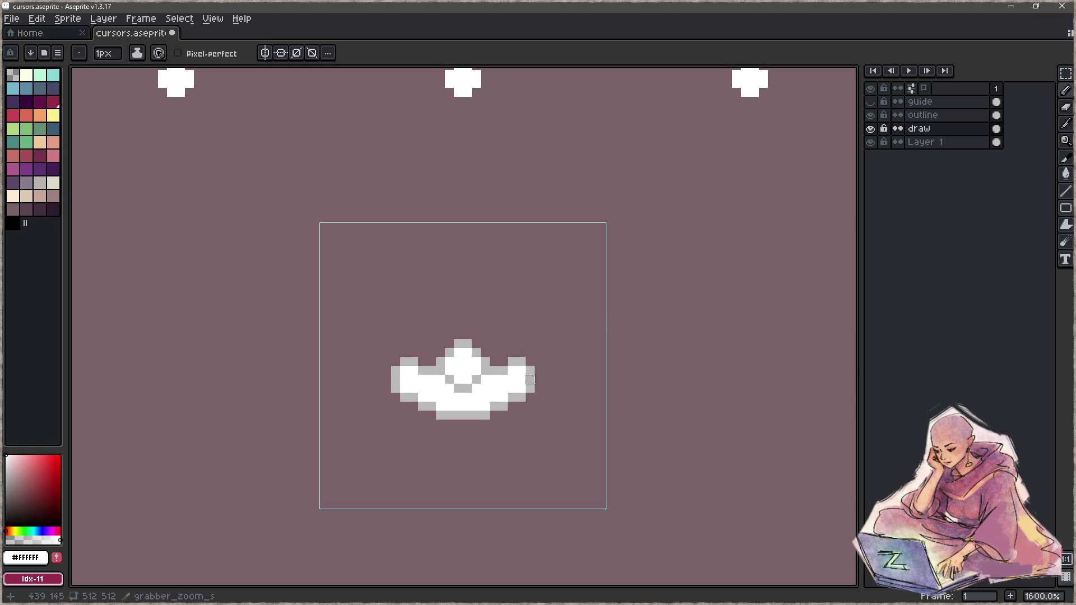
# Fill white between the top bumps and add light-grey pixels on the right and top-left edges.
pyautogui.moveTo(499, 373); pyautogui.dragTo(494, 353)
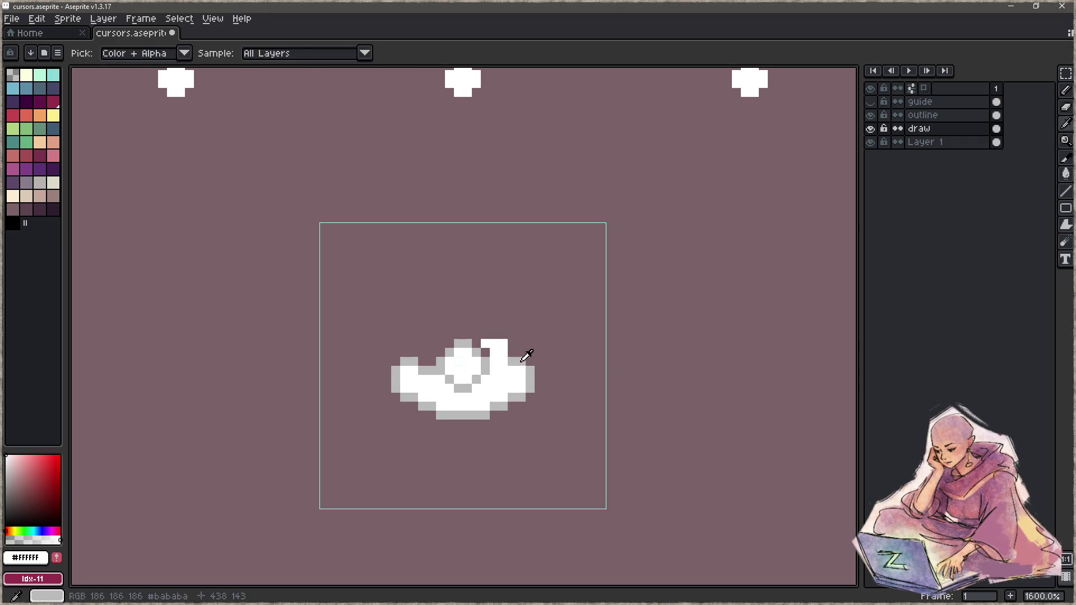
pyautogui.keyDown('alt'); pyautogui.click(521, 358); pyautogui.keyUp('alt')
pyautogui.moveTo(512, 367); pyautogui.dragTo(521, 406)
pyautogui.press('e')
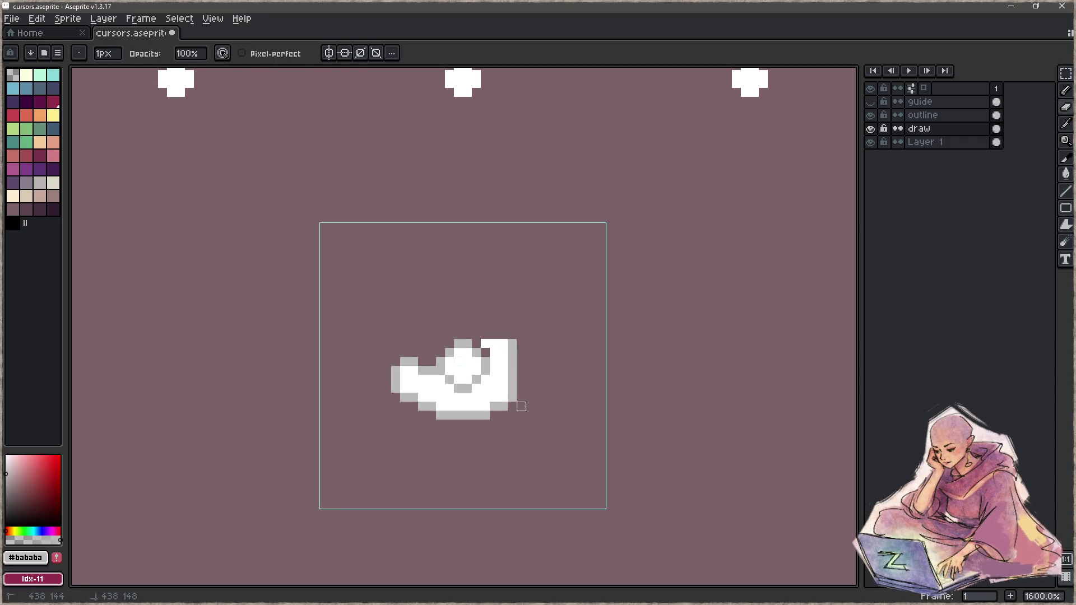
pyautogui.keyDown('alt'); pyautogui.click(431, 392); pyautogui.keyUp('alt')
pyautogui.press('b')
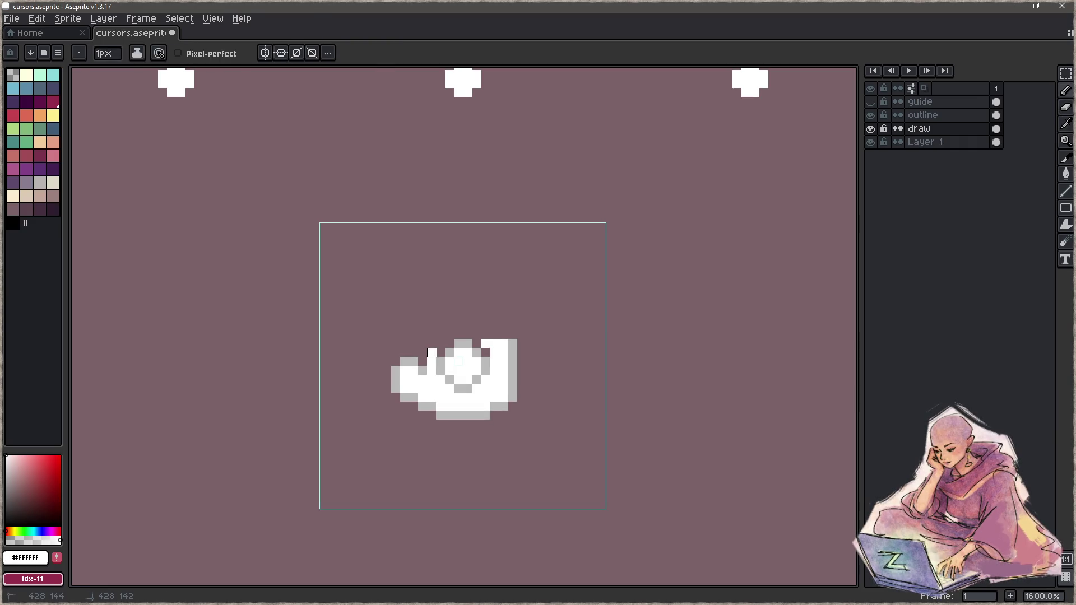
pyautogui.click(423, 353)
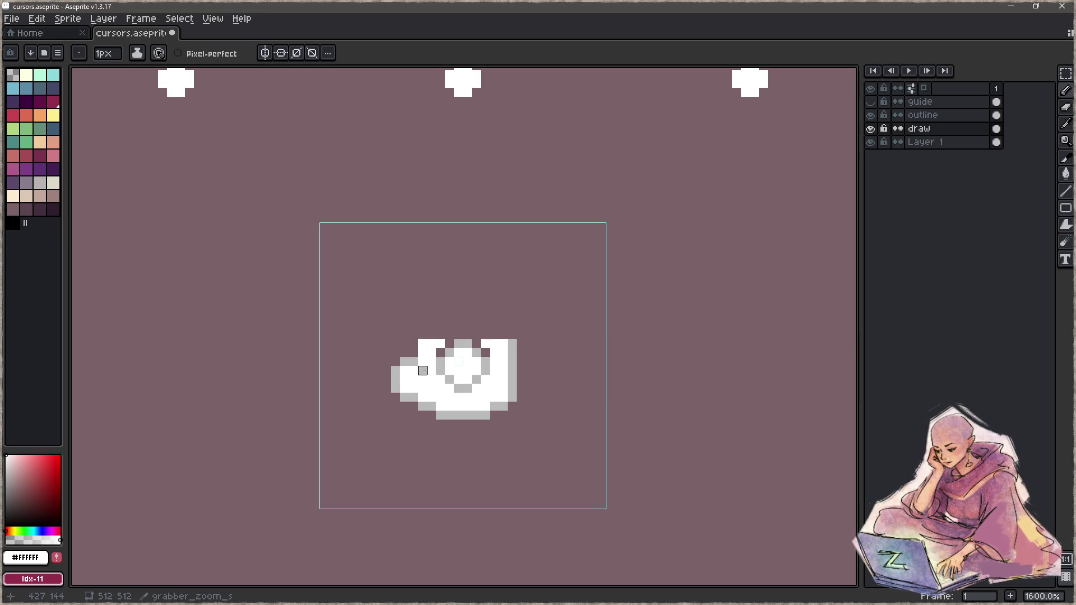
pyautogui.keyDown('alt'); pyautogui.click(414, 362); pyautogui.keyUp('alt')
pyautogui.moveTo(413, 344)
pyautogui.mouseDown()
pyautogui.moveTo(414, 397)
pyautogui.moveTo(395, 398)
pyautogui.mouseUp()
# Clean up the lower-right edge and draw the light-grey outline along the top-left edge.
pyautogui.press('e')
pyautogui.press('b')
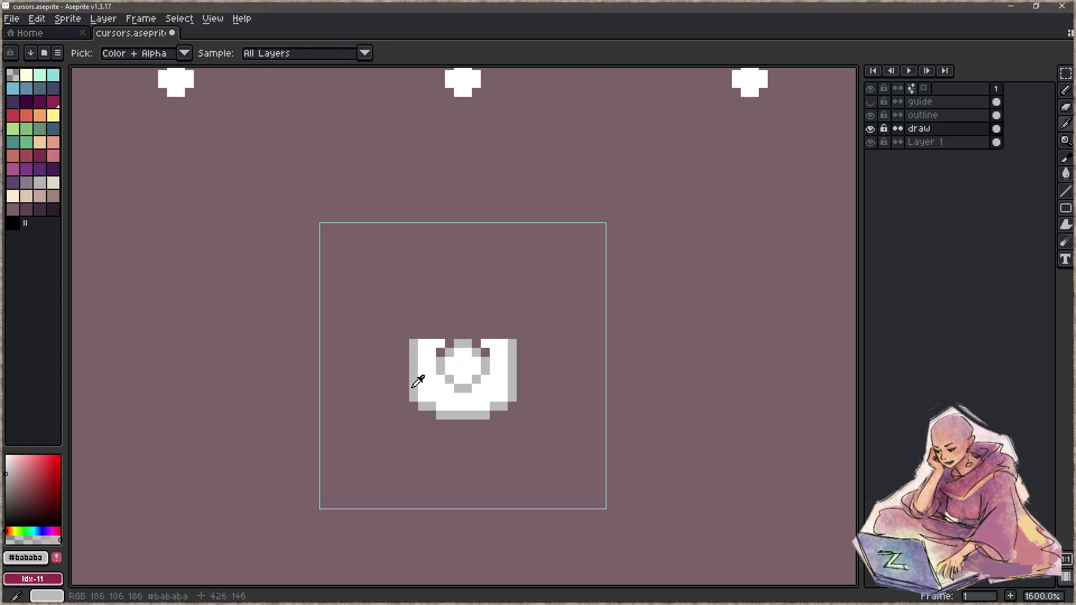
pyautogui.click(423, 397)
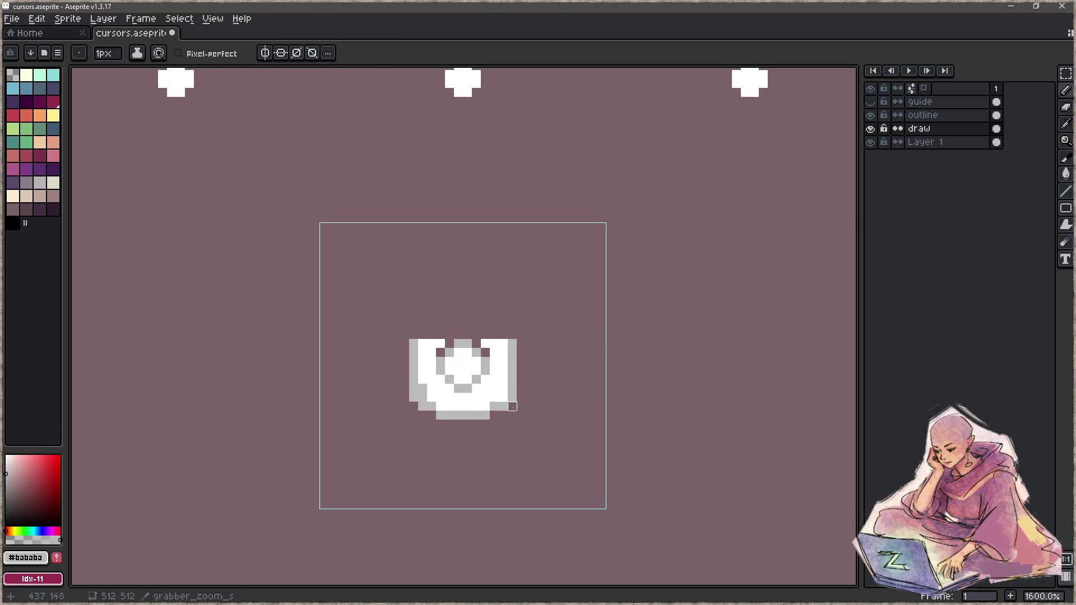
pyautogui.press('e')
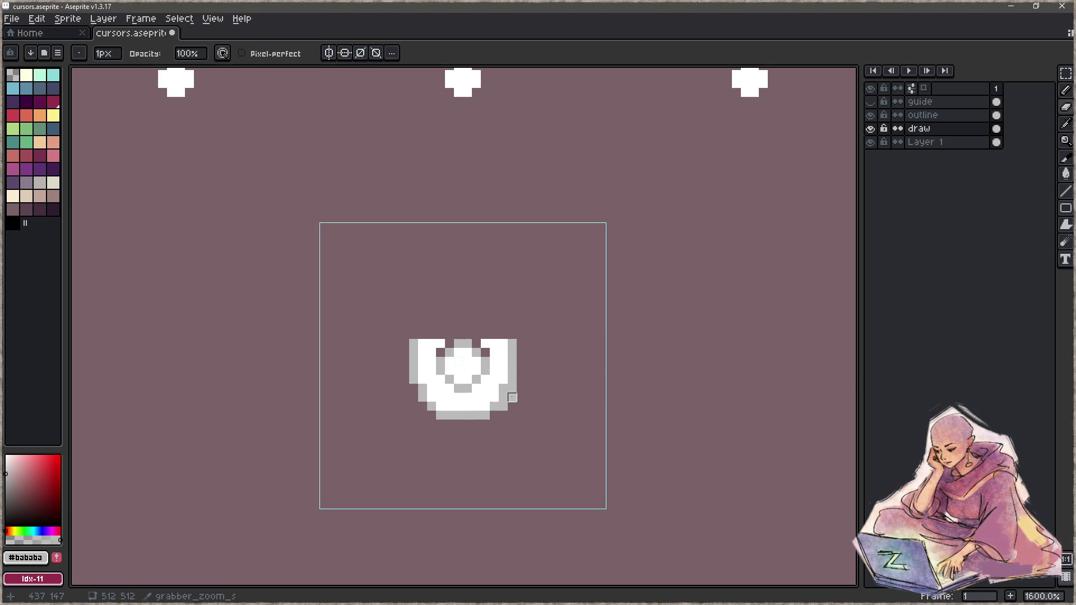
pyautogui.moveTo(512, 388); pyautogui.dragTo(504, 406)
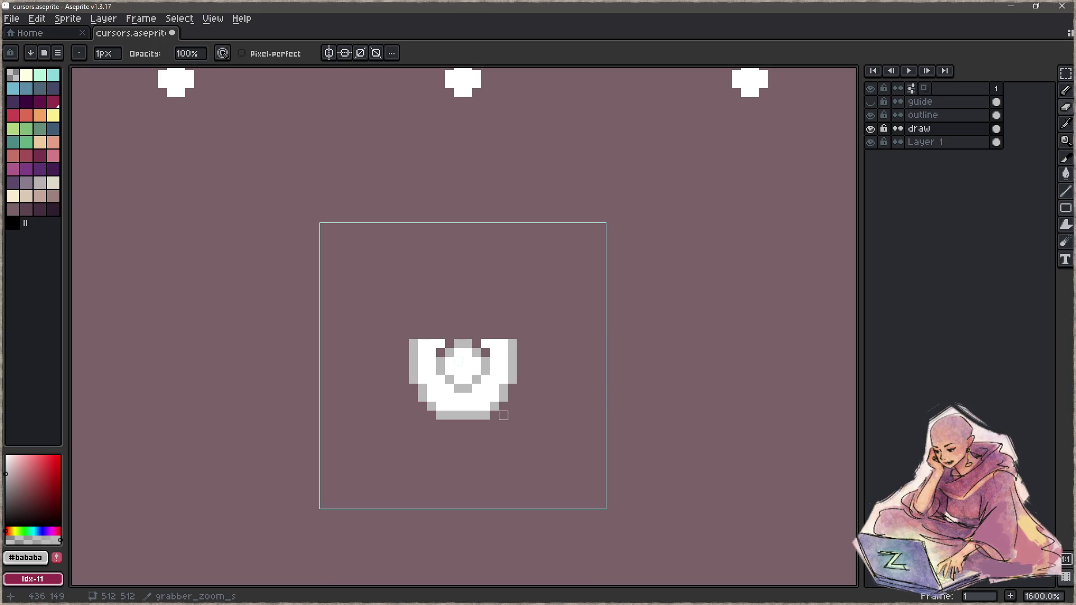
pyautogui.press('b')
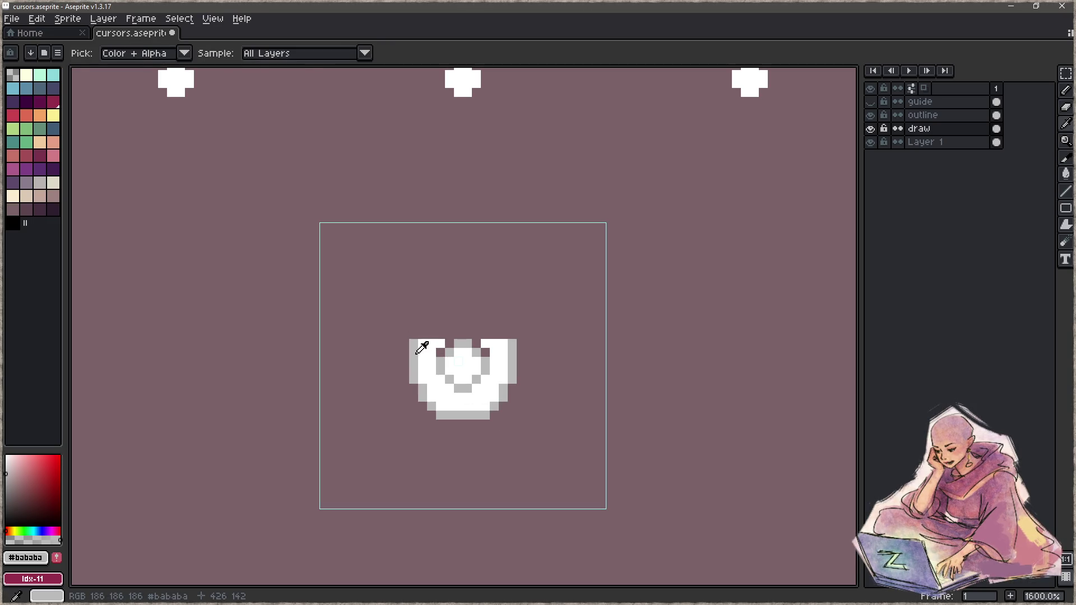
pyautogui.moveTo(422, 335); pyautogui.dragTo(503, 335)
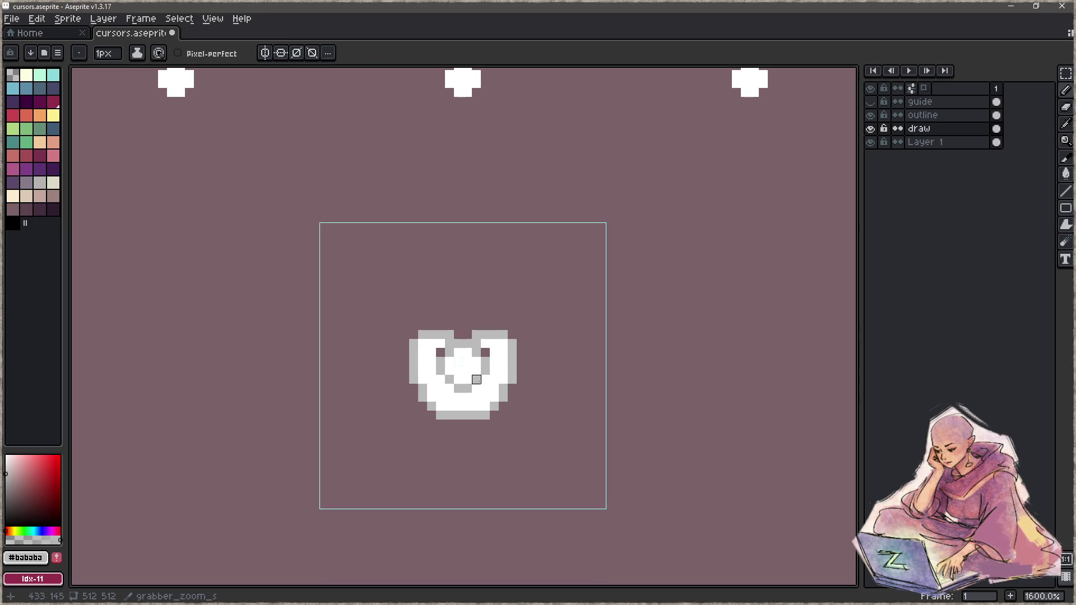
pyautogui.press('z')
pyautogui.scroll(-5, 408, 389)
pyautogui.scroll(-1, 402, 393)
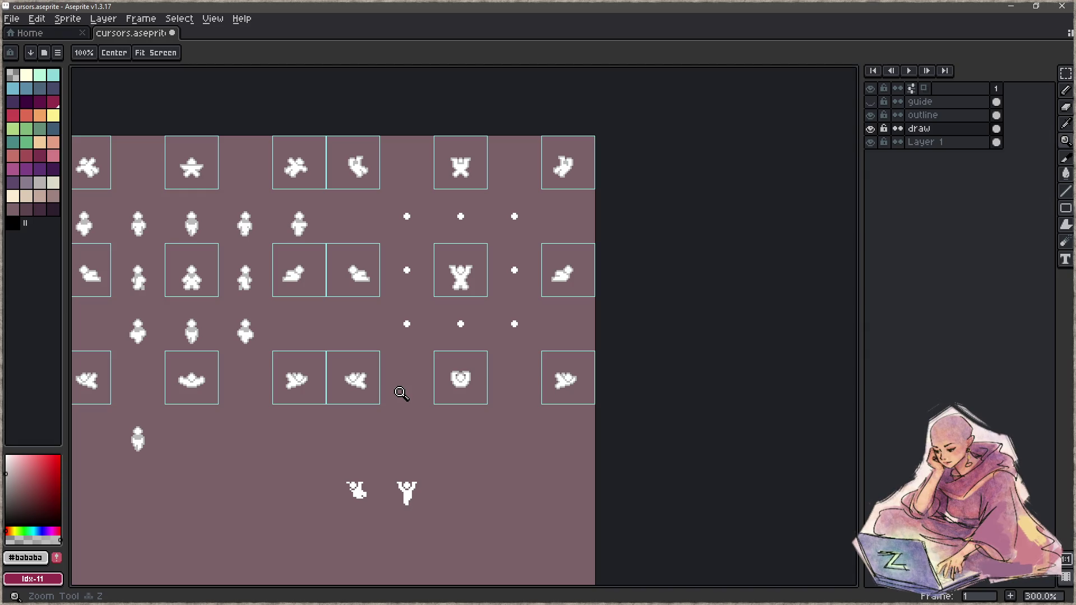
# On grabber_zoom_e, draw a light-grey vertical line for the raised finger.
pyautogui.scroll(6, 408, 392)
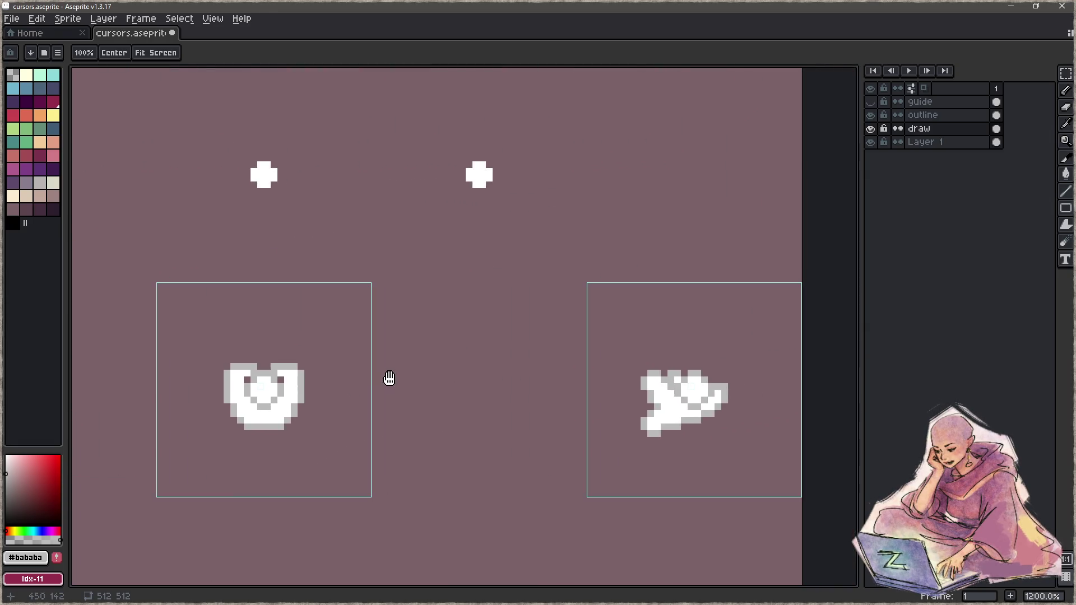
pyautogui.scroll(-6, 403, 371)
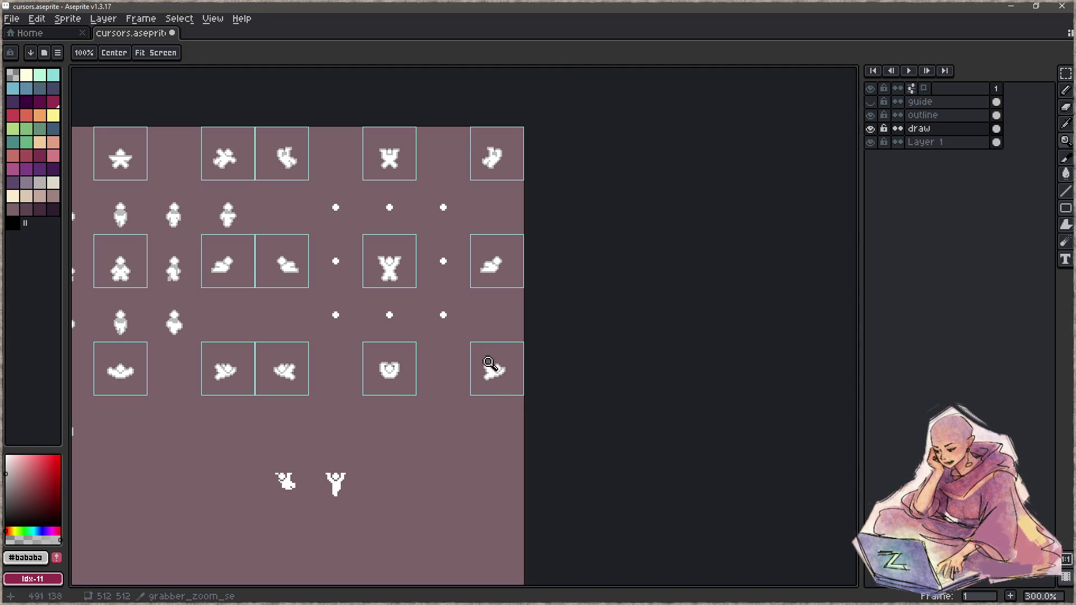
pyautogui.scroll(9, 490, 259)
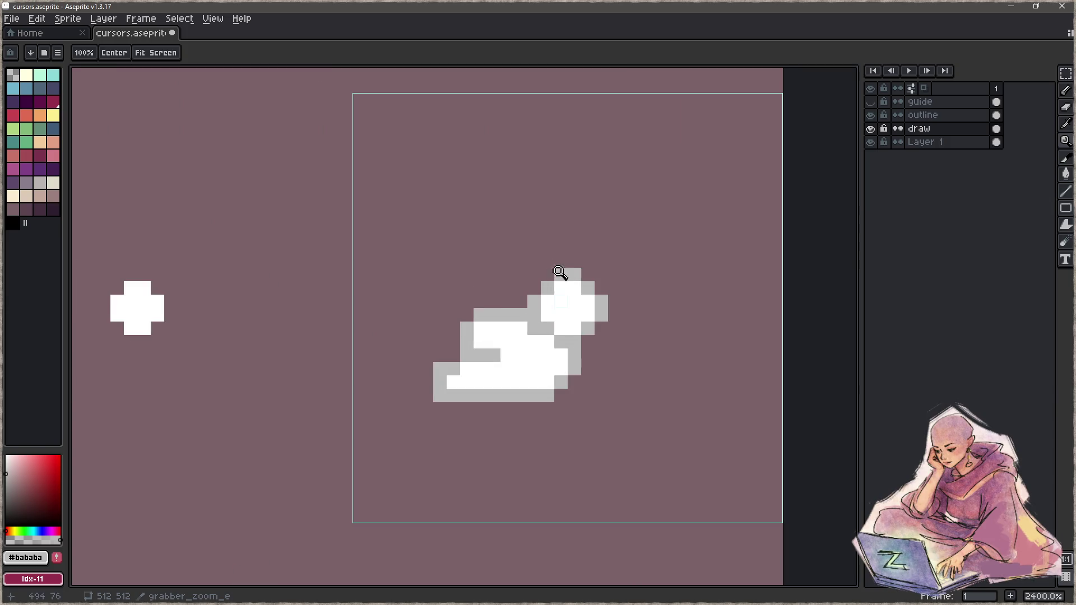
pyautogui.moveTo(555, 269); pyautogui.dragTo(472, 267)
pyautogui.press('b')
pyautogui.moveTo(437, 300)
pyautogui.mouseDown()
pyautogui.moveTo(438, 273)
pyautogui.moveTo(410, 287)
pyautogui.moveTo(411, 313)
pyautogui.moveTo(384, 351)
pyautogui.moveTo(397, 353)
pyautogui.moveTo(411, 313)
pyautogui.moveTo(410, 354)
pyautogui.mouseUp()
pyautogui.press('e')
pyautogui.press('b')
# Fill the hooked finger with white pixels.
pyautogui.keyDown('alt'); pyautogui.click(424, 340); pyautogui.keyUp('alt')
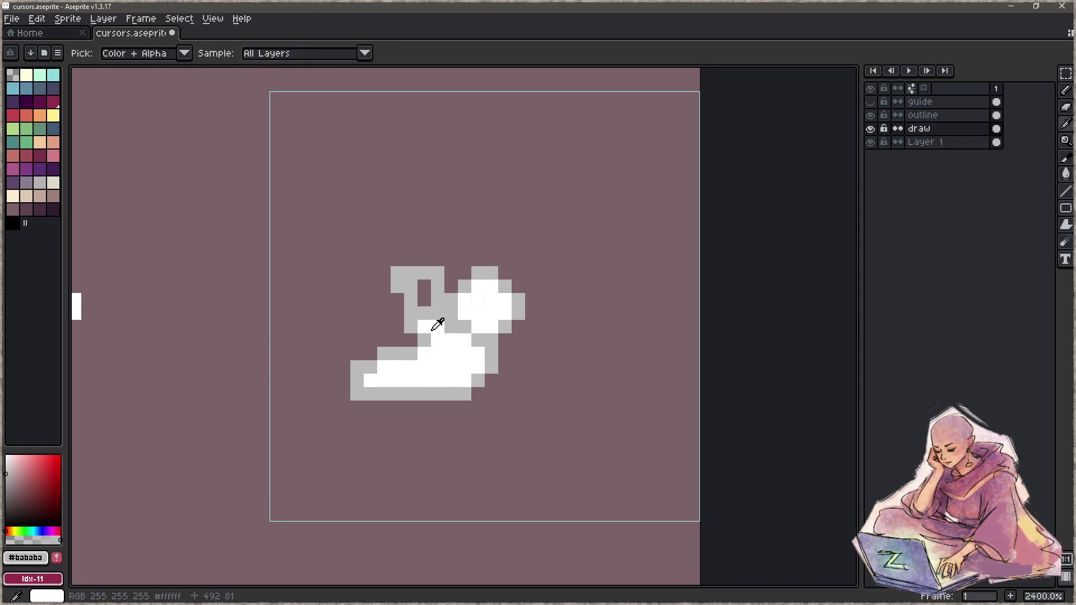
pyautogui.moveTo(424, 313); pyautogui.dragTo(424, 301)
pyautogui.click(411, 286)
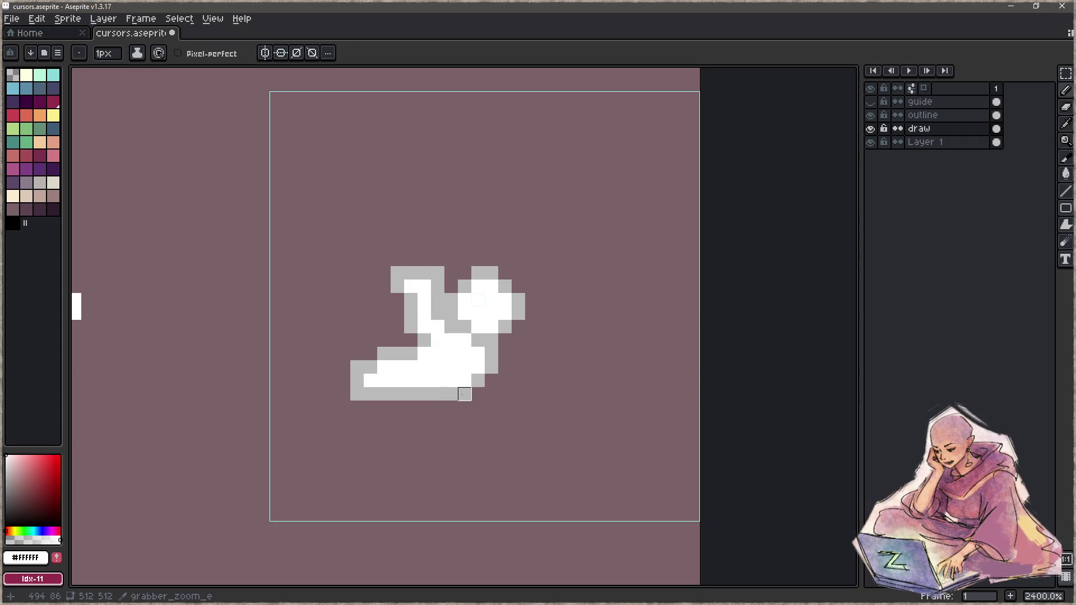
pyautogui.press('z')
pyautogui.scroll(-4, 413, 351)
pyautogui.scroll(-3, 382, 348)
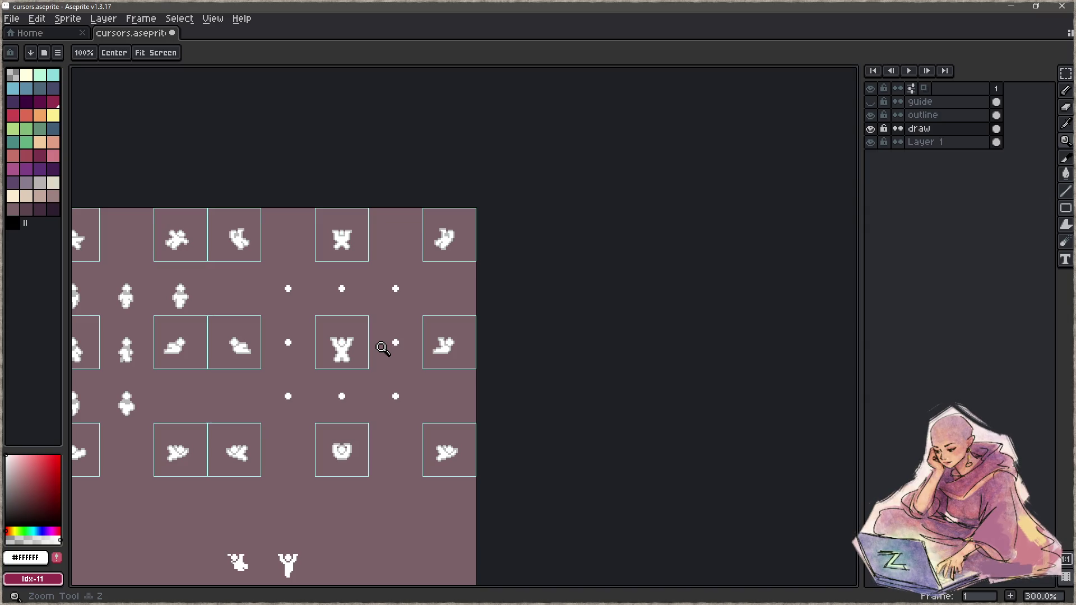
# Select the grabber_zoom_w 32x32 tile and delete its old sprite.
pyautogui.scroll(1, 382, 348)
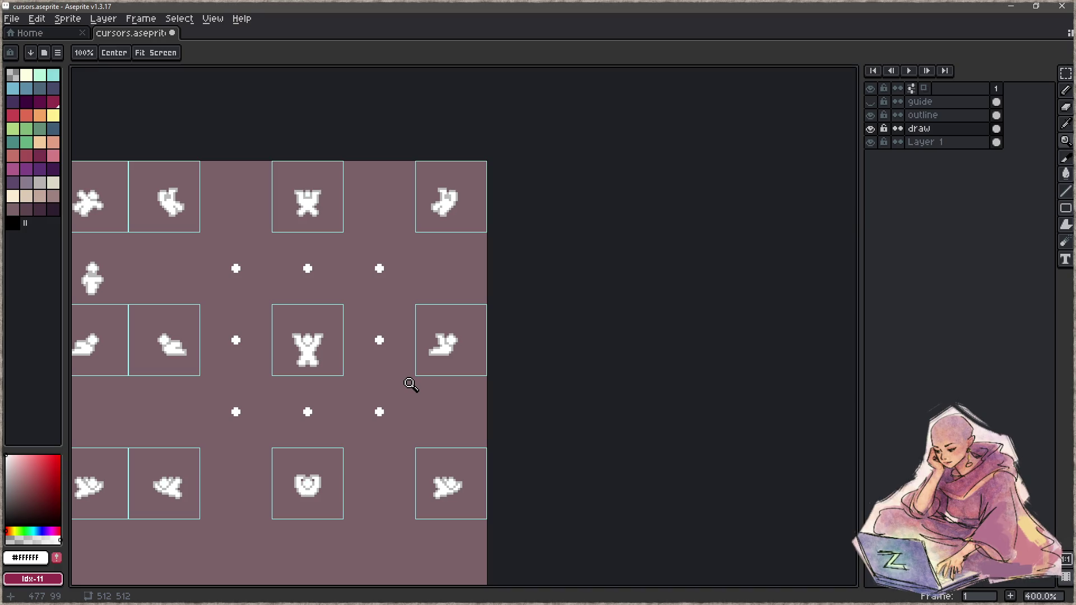
pyautogui.scroll(-3, 408, 413)
pyautogui.hscroll(-3, 408, 413)
pyautogui.hscroll(-2, 463, 351)
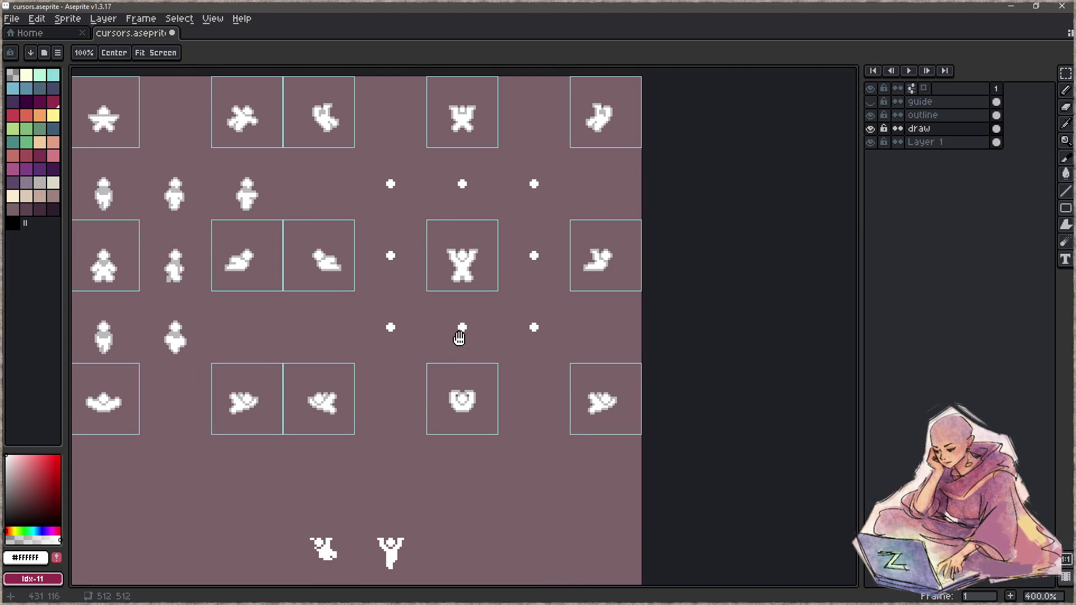
pyautogui.press('m')
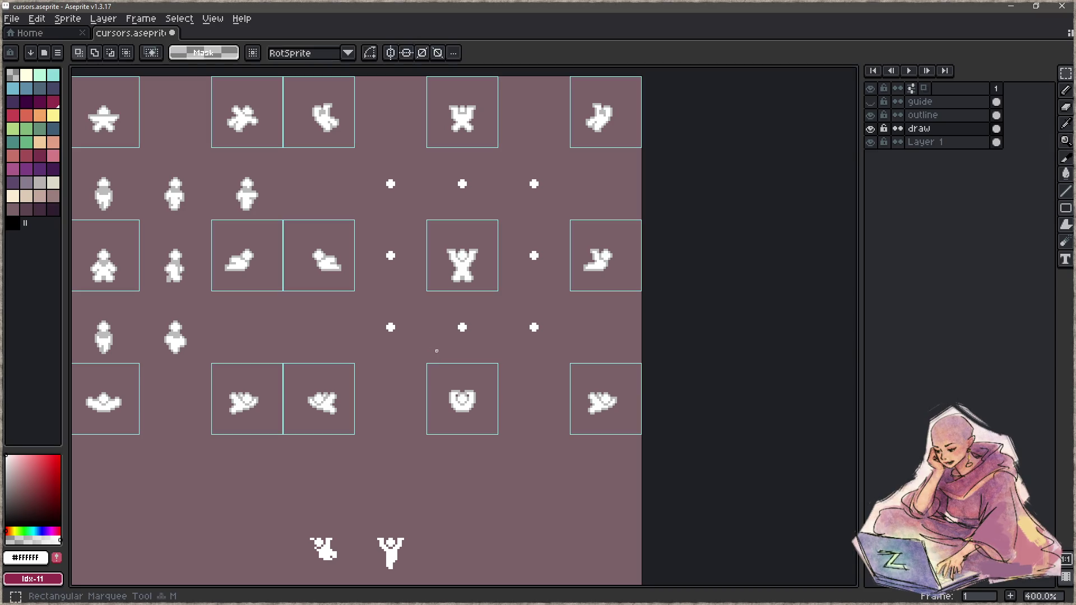
pyautogui.moveTo(283, 220); pyautogui.dragTo(354, 291)
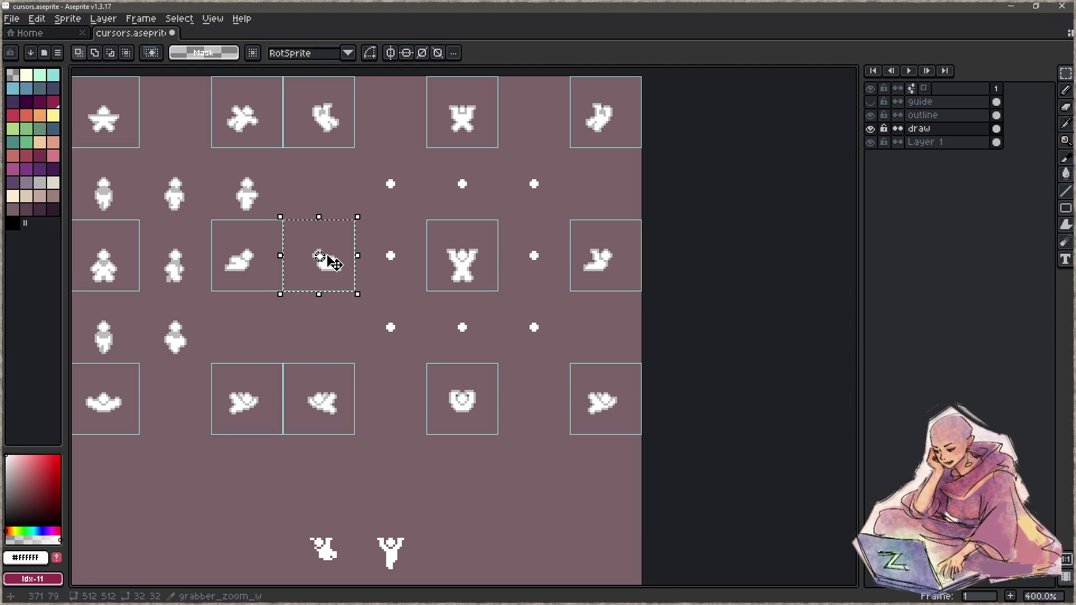
pyautogui.press('Delete')
# Place a horizontally mirrored copy of the east-facing sprite in the west tile.
pyautogui.moveTo(570, 220)
pyautogui.mouseDown()
pyautogui.moveTo(642, 291)
pyautogui.moveTo(343, 287)
pyautogui.mouseUp()
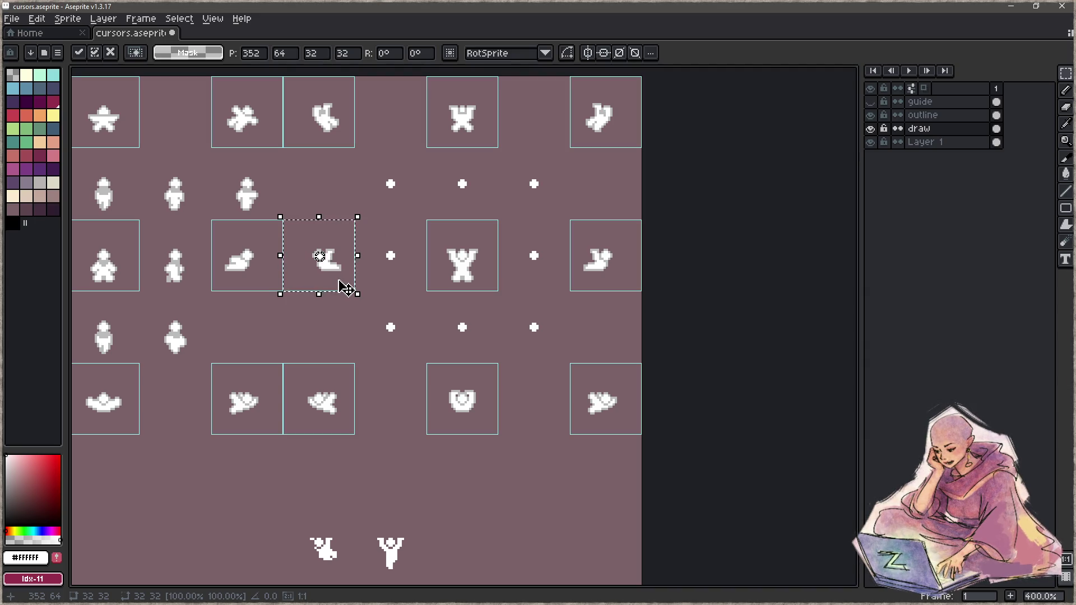
pyautogui.press('Return')
pyautogui.moveTo(439, 437)
pyautogui.mouseDown()
pyautogui.moveTo(431, 374)
pyautogui.moveTo(474, 392)
pyautogui.mouseUp()
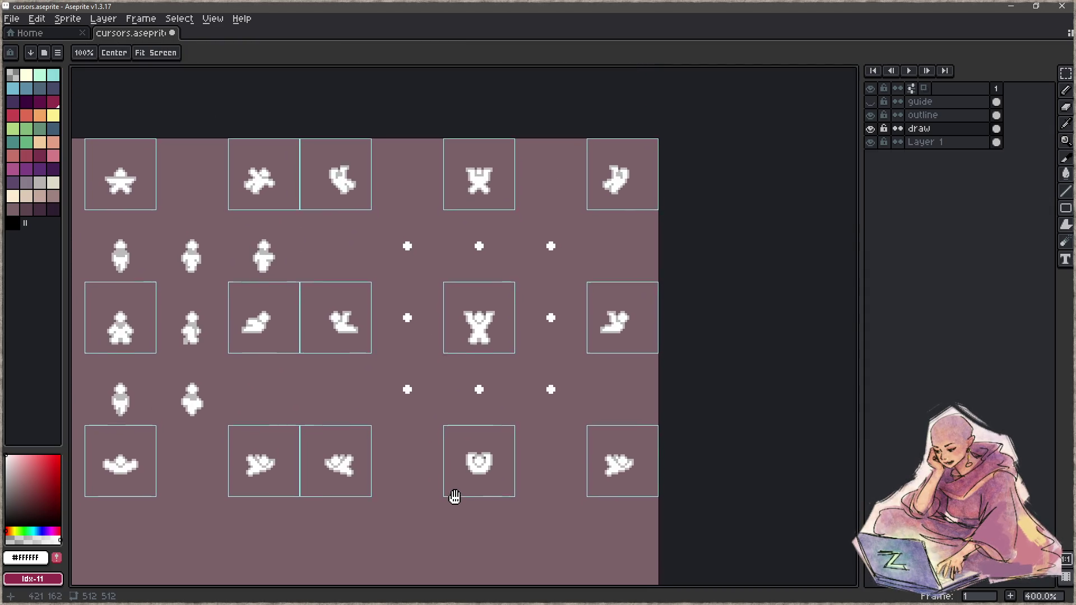
# Outline the grabber_zoom_sw sprite's top-left and left edge in light grey.
pyautogui.scroll(5, 360, 360)
pyautogui.scroll(1, 408, 357)
pyautogui.press('i')
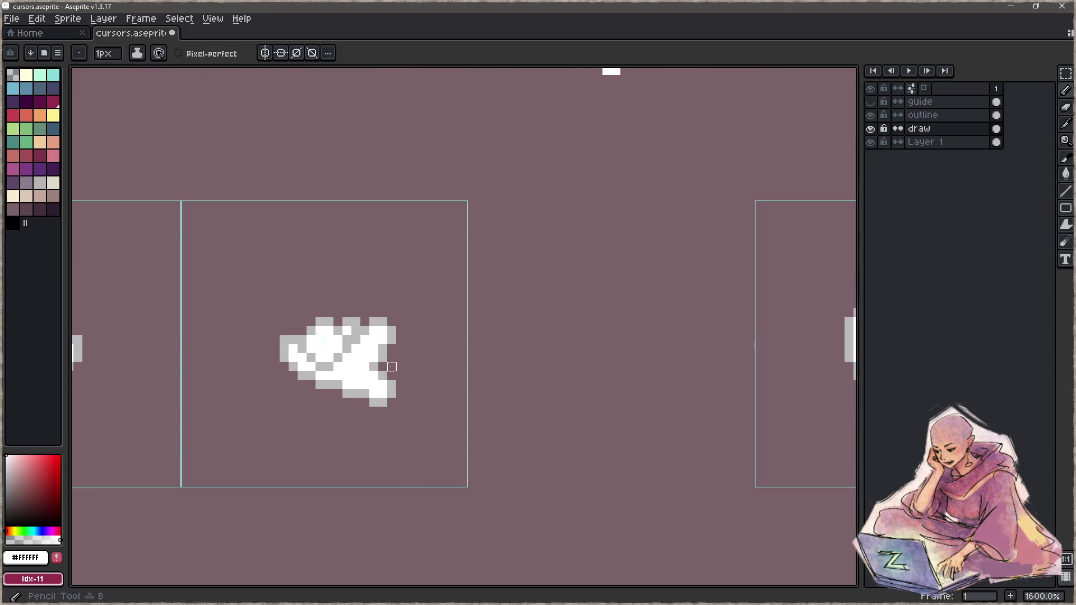
pyautogui.press('b')
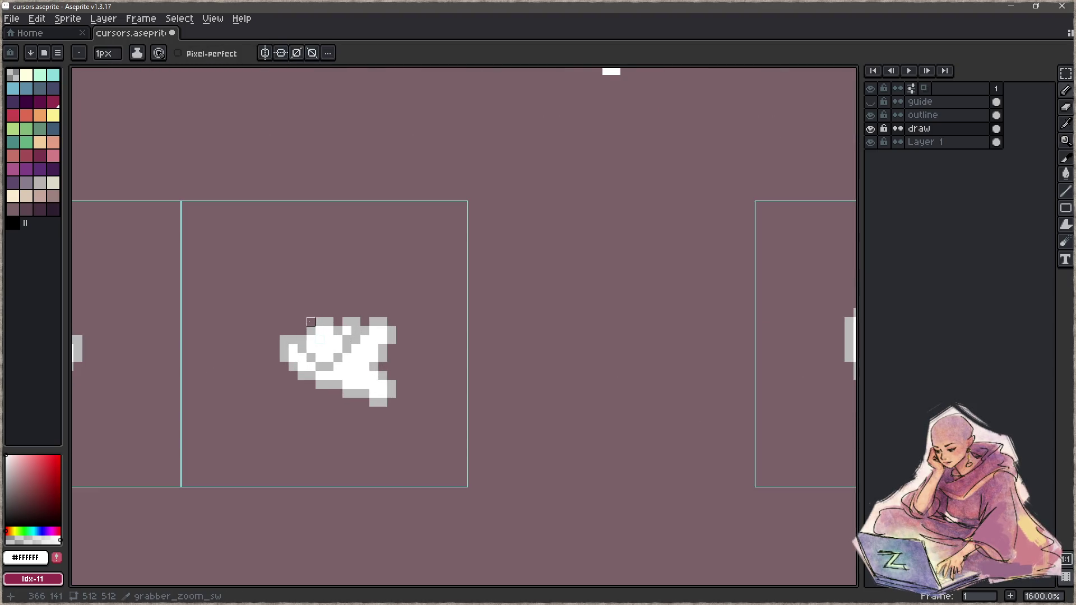
pyautogui.keyDown('alt'); pyautogui.click(308, 339); pyautogui.keyUp('alt')
pyautogui.moveTo(293, 322)
pyautogui.mouseDown()
pyautogui.moveTo(293, 332)
pyautogui.moveTo(320, 313)
pyautogui.mouseUp()
pyautogui.press('e')
pyautogui.moveTo(284, 358); pyautogui.dragTo(285, 331)
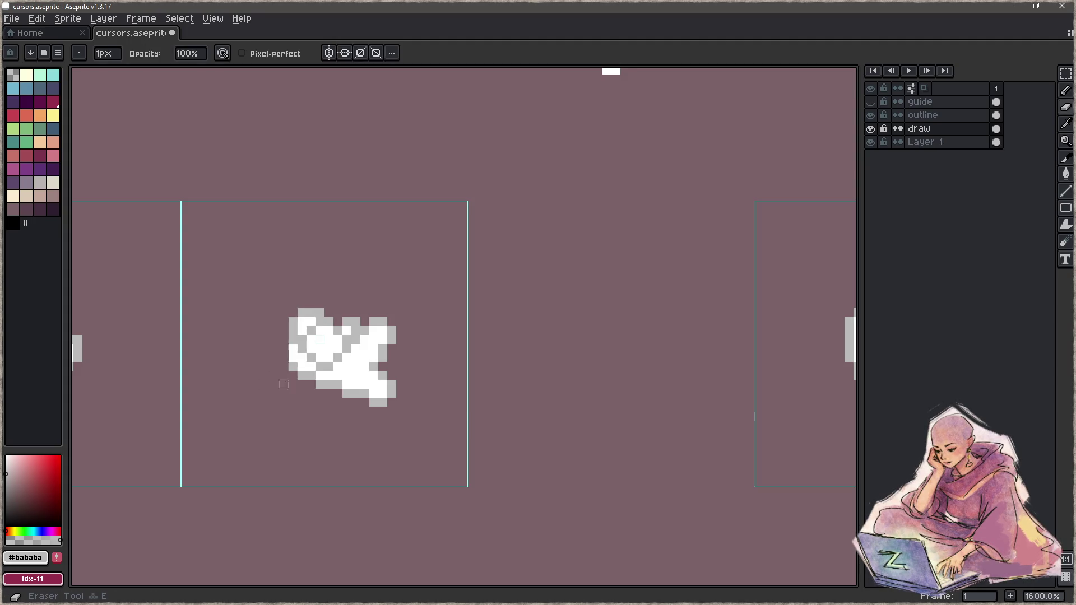
pyautogui.press('b')
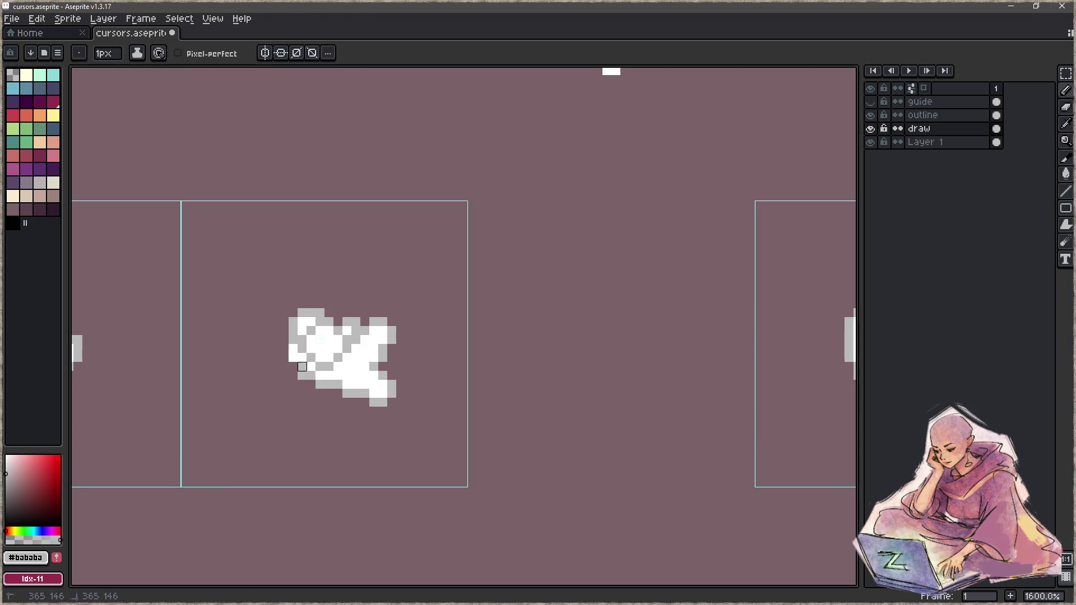
pyautogui.moveTo(293, 366); pyautogui.dragTo(293, 349)
# Add white near the top, erase the lower-right tail, and outline the new bottom-right edge grey.
pyautogui.press('alt')
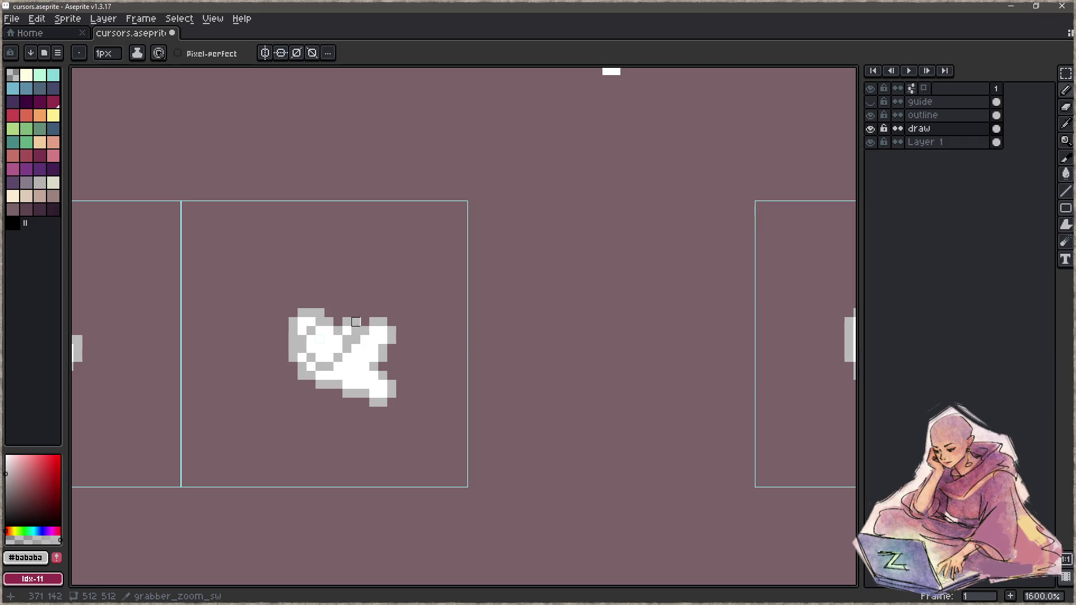
pyautogui.keyDown('alt'); pyautogui.click(361, 340); pyautogui.keyUp('alt')
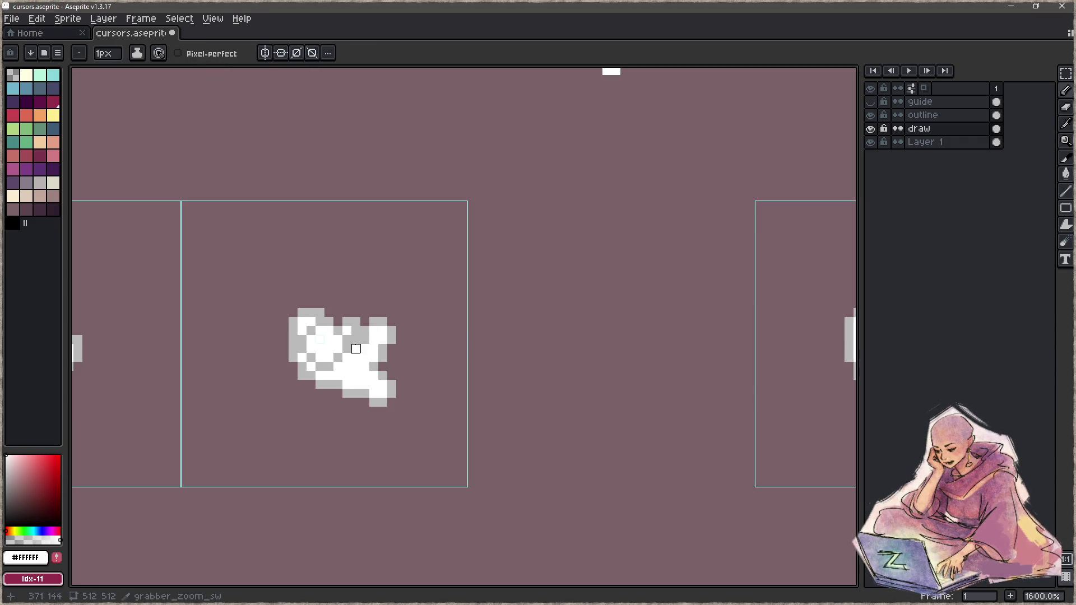
pyautogui.moveTo(365, 339); pyautogui.dragTo(356, 322)
pyautogui.press('e')
pyautogui.moveTo(345, 387); pyautogui.dragTo(384, 365)
pyautogui.moveTo(338, 393); pyautogui.dragTo(409, 382)
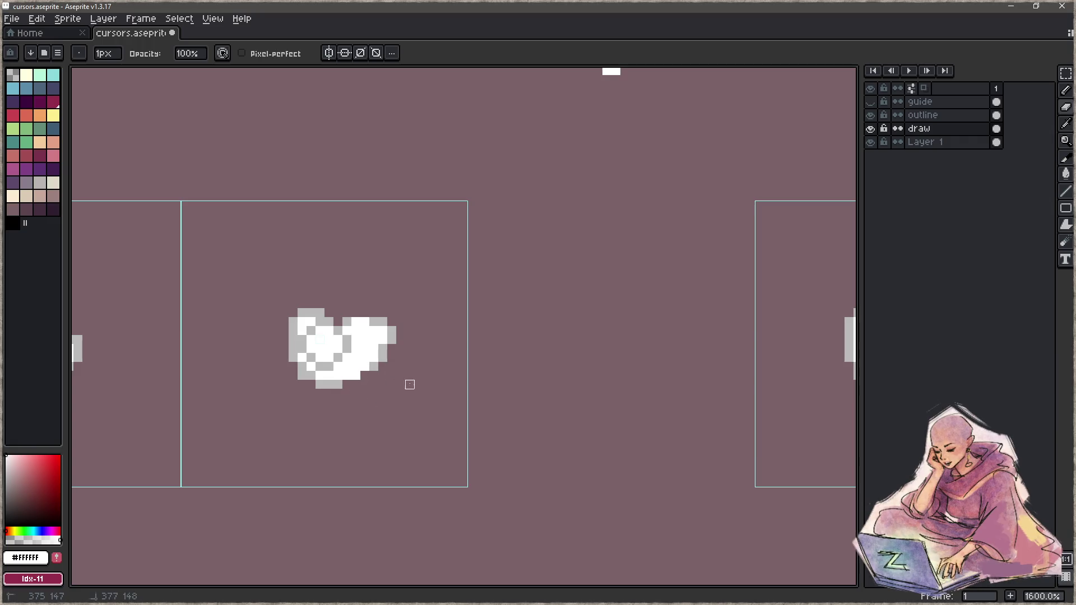
pyautogui.keyDown('alt'); pyautogui.click(347, 385); pyautogui.keyUp('alt')
pyautogui.press('b')
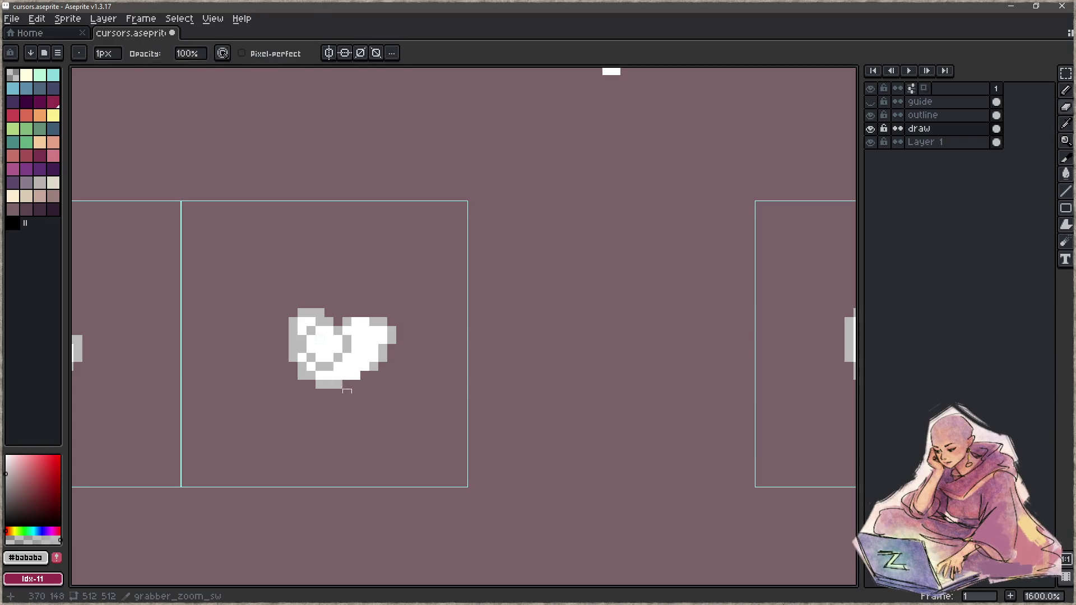
pyautogui.moveTo(355, 384); pyautogui.dragTo(365, 375)
# Zoom out to review the edited sprites on the sheet.
pyautogui.press('e')
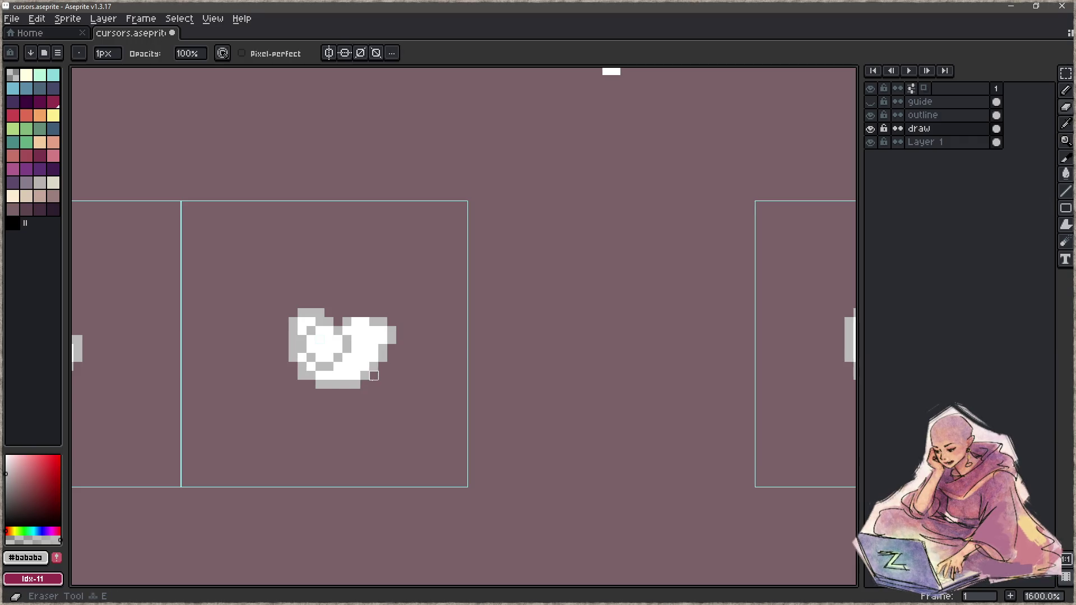
pyautogui.press('z')
pyautogui.press('1')
pyautogui.press('3')
pyautogui.press('b')
pyautogui.press('4')
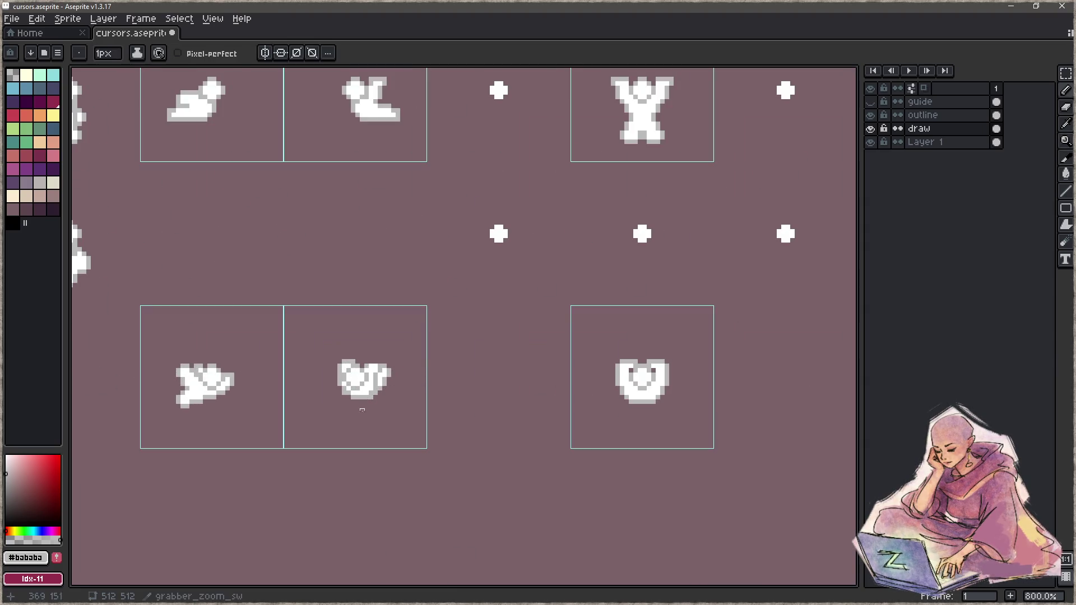
# Zoom and pan across the cursor sheet to review the edited grab and zoom sprites.
pyautogui.press('z')
pyautogui.press('3')
pyautogui.scroll(-1, 343, 427)
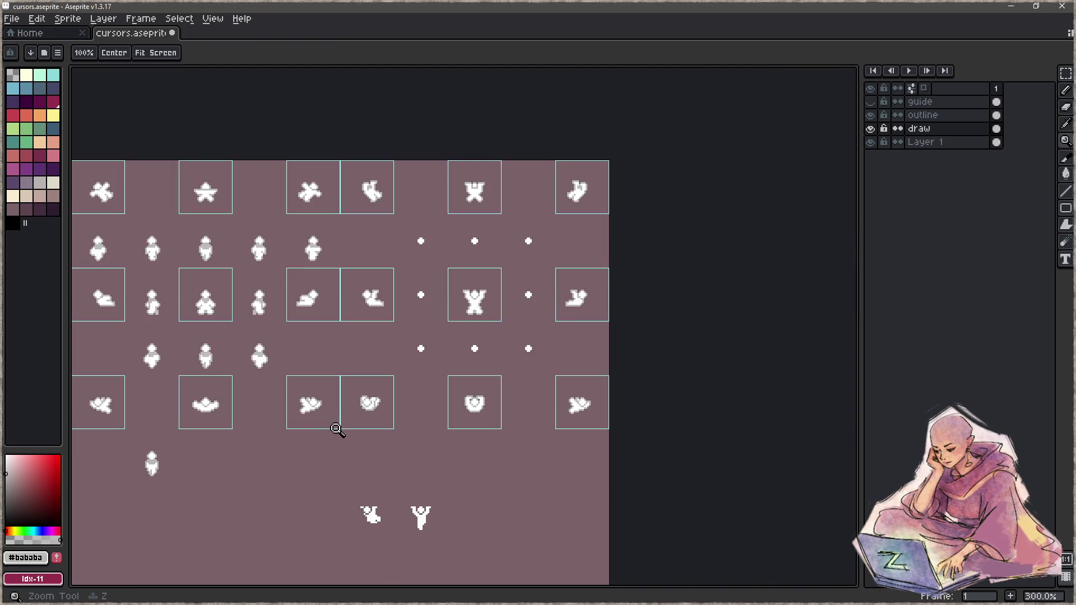
pyautogui.press('4')
pyautogui.press('b')
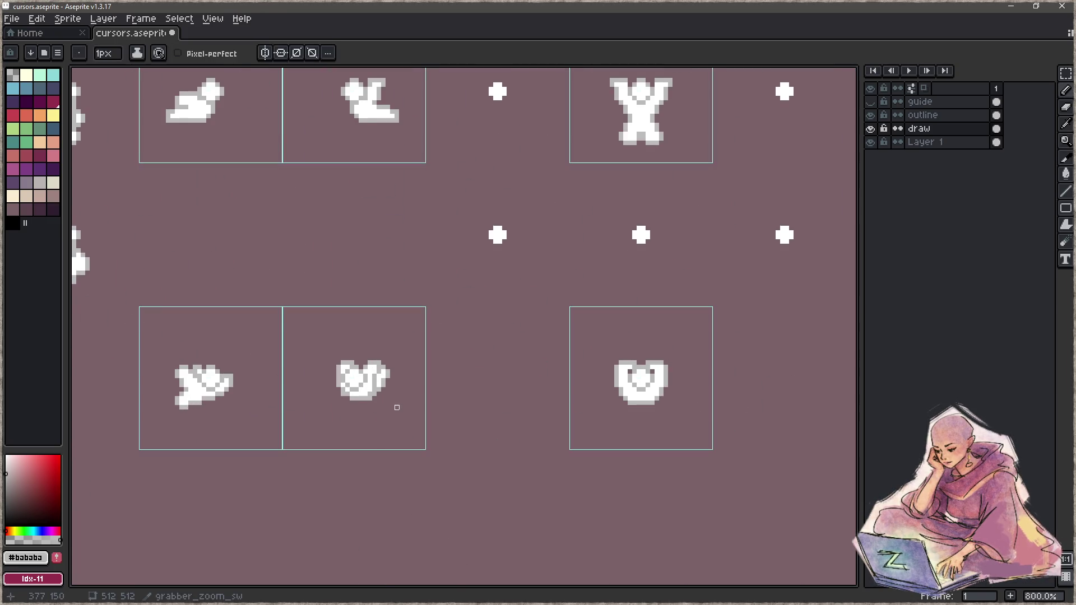
pyautogui.press('h')
pyautogui.scroll(-3, 356, 425)
pyautogui.scroll(-1, 351, 432)
pyautogui.moveTo(350, 432); pyautogui.dragTo(342, 387)
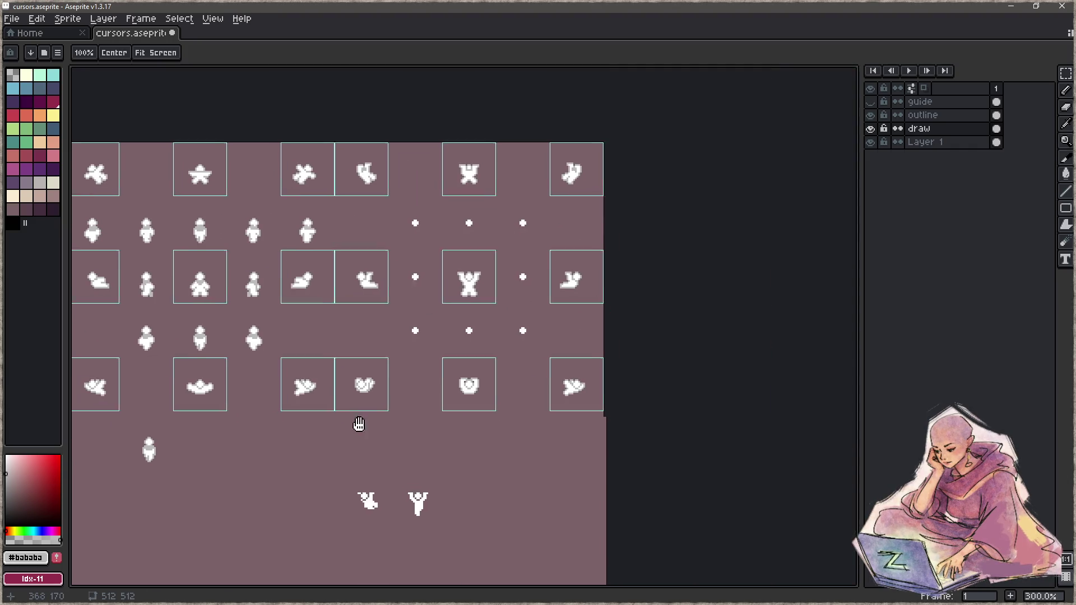
pyautogui.press('z')
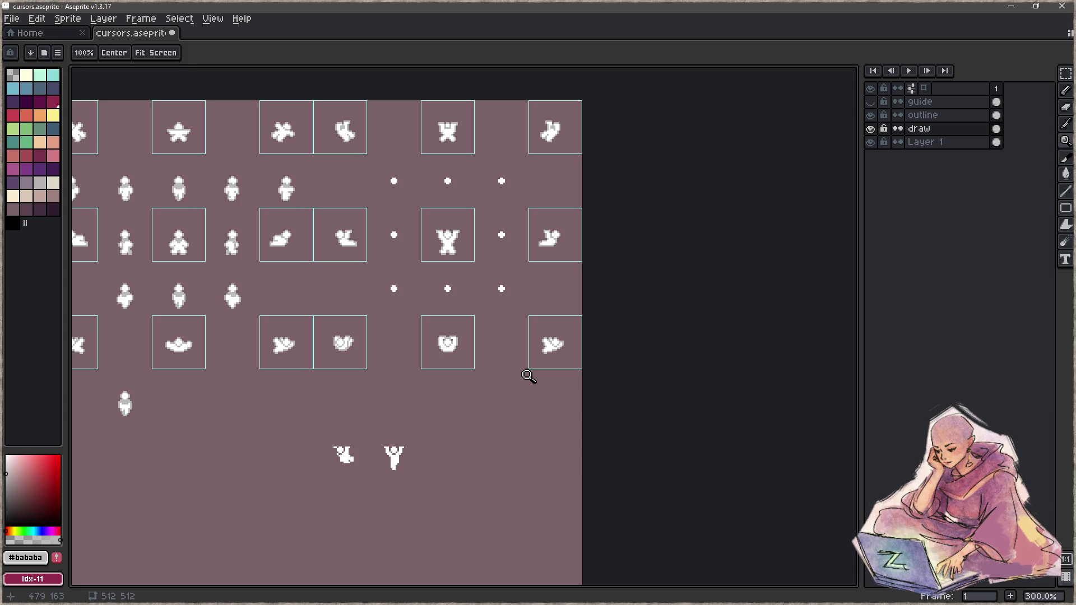
pyautogui.scroll(3, 409, 465)
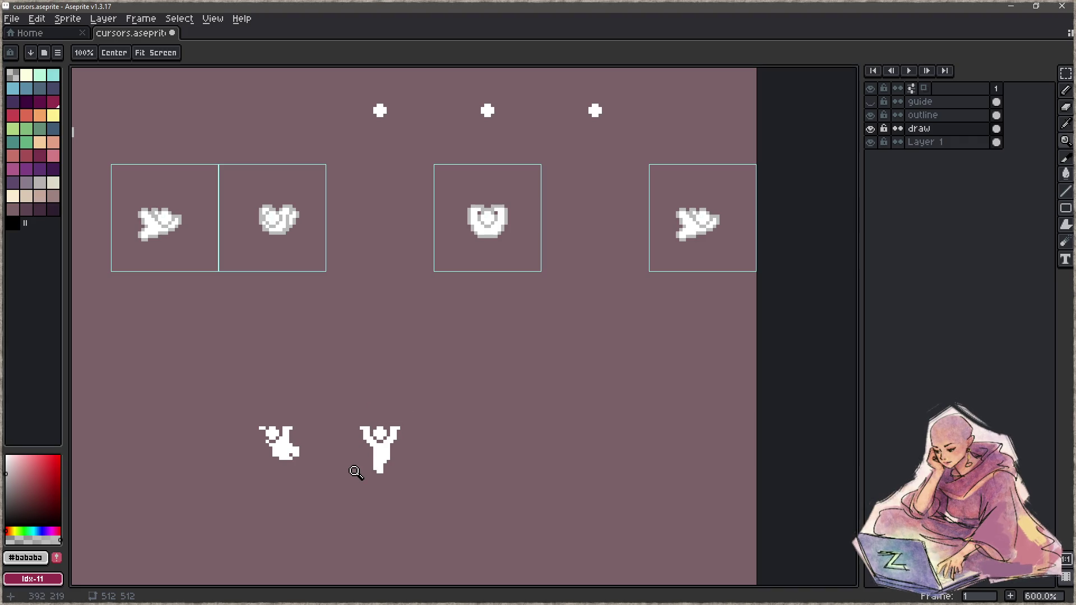
# Pick white from the sprite and draw a new white figure beside the others, right arm raised.
pyautogui.press('i')
pyautogui.click(399, 430)
pyautogui.press('b')
pyautogui.moveTo(495, 432)
pyautogui.mouseDown()
pyautogui.moveTo(490, 457)
pyautogui.moveTo(528, 420)
pyautogui.mouseUp()
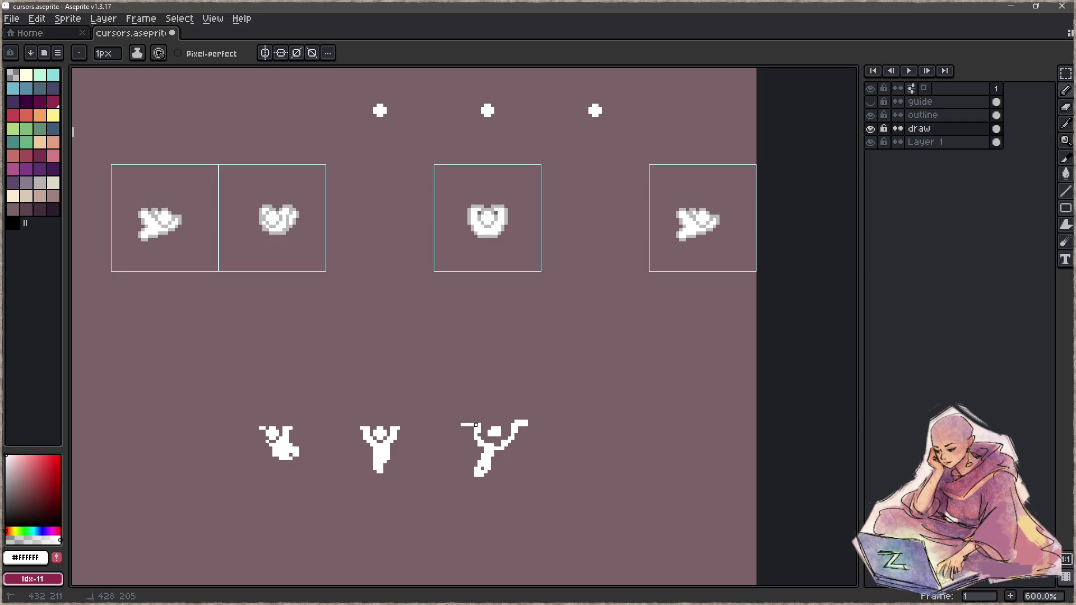
pyautogui.moveTo(589, 438)
pyautogui.mouseDown()
pyautogui.moveTo(605, 441)
pyautogui.moveTo(604, 427)
pyautogui.moveTo(573, 443)
pyautogui.mouseUp()
pyautogui.moveTo(607, 428); pyautogui.dragTo(611, 430)
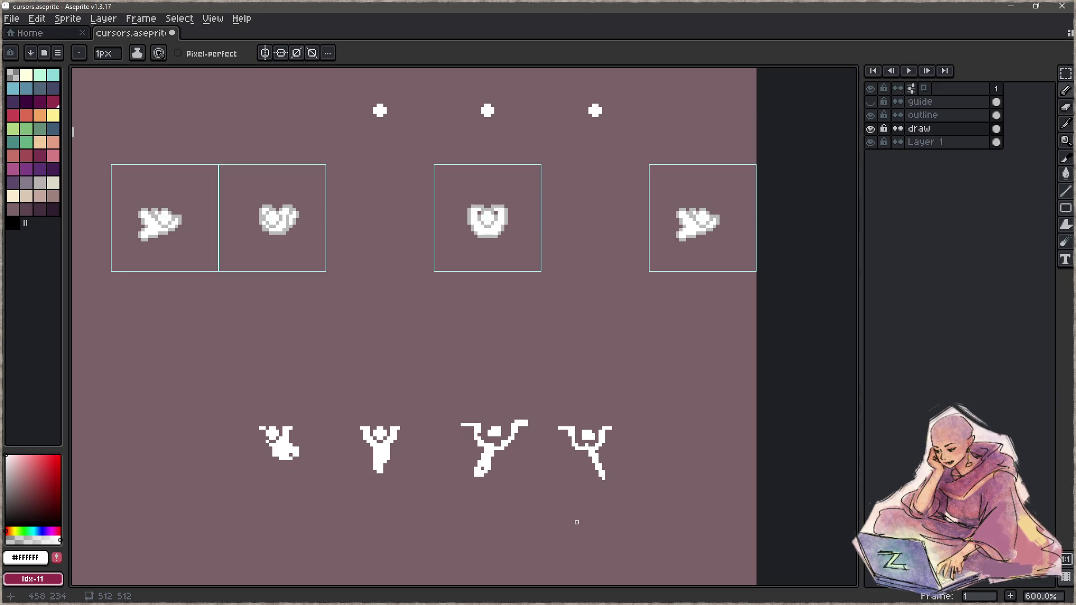
# Bring the sheet back into view and save cursors.aseprite.
pyautogui.scroll(-2, 543, 340)
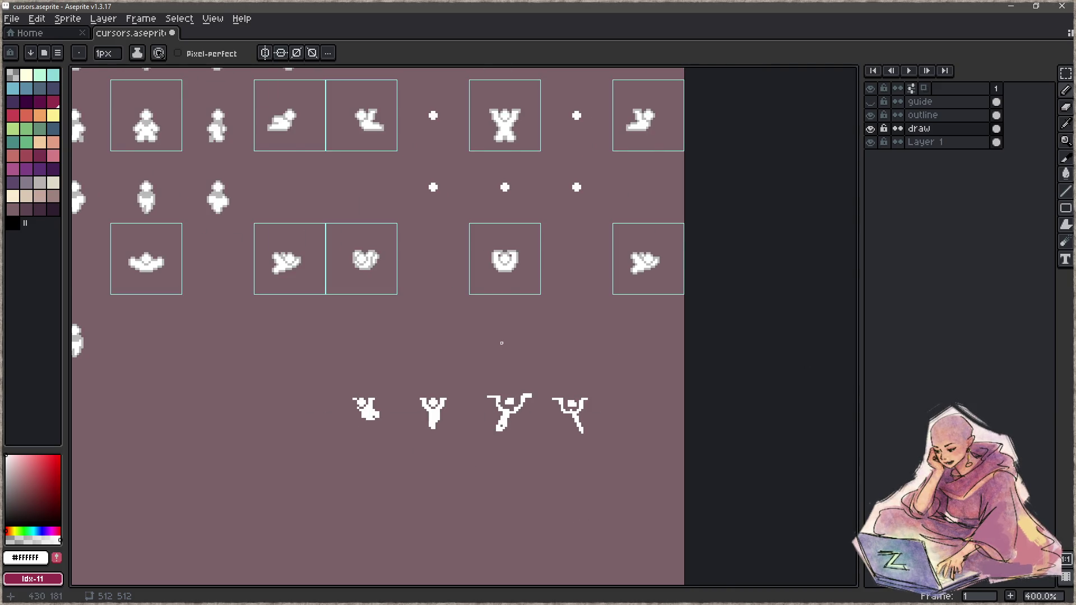
pyautogui.moveTo(430, 307); pyautogui.dragTo(528, 445)
pyautogui.scroll(-1, 529, 444)
pyautogui.hotkey('ctrl', 's')
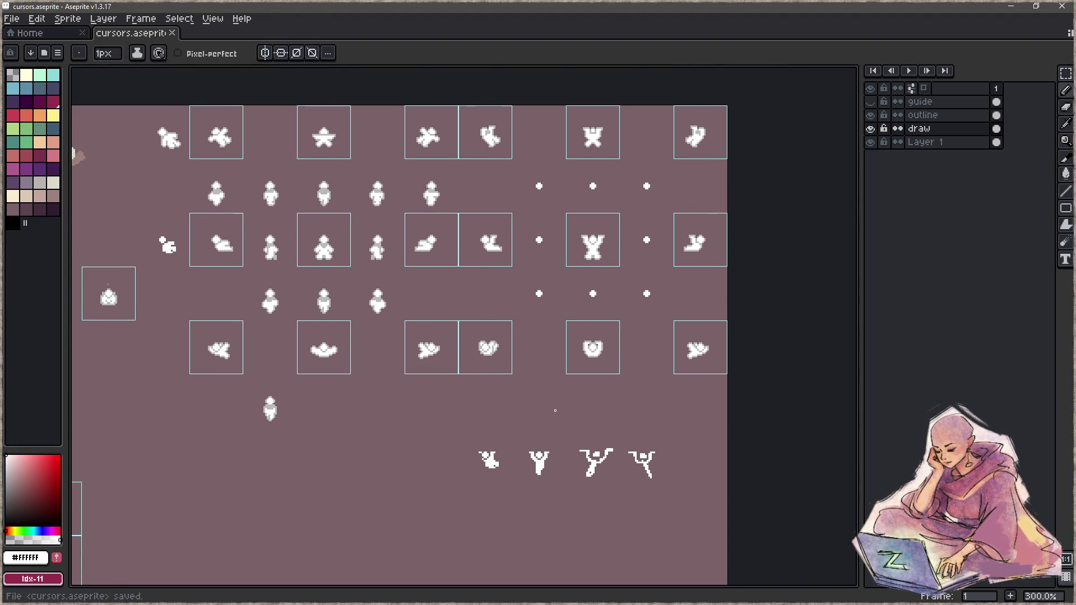
pyautogui.moveTo(339, 384); pyautogui.dragTo(430, 356)
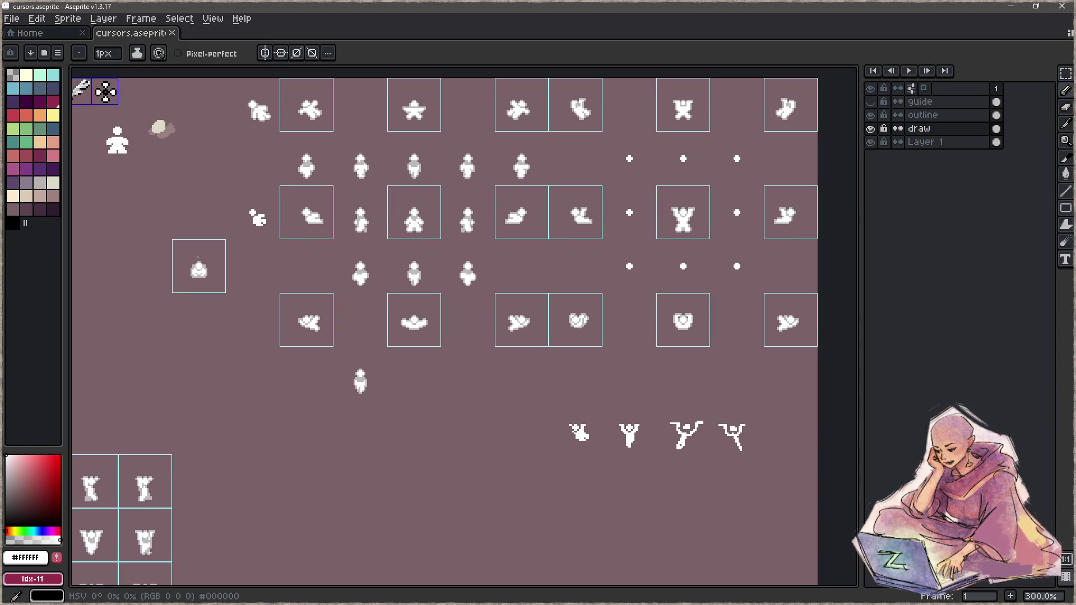
pyautogui.hotkey('alt', 'Tab')
# Build the game from sepapu_draw.c and run it briefly to check the cursors.
pyautogui.click(299, 287)
pyautogui.press('F5')
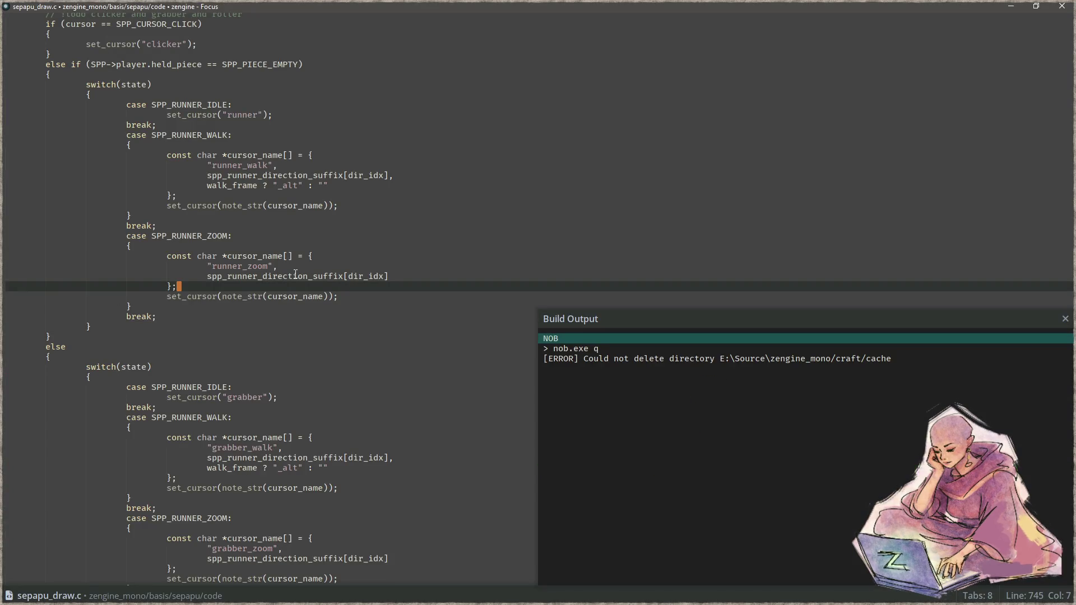
pyautogui.press('F6')
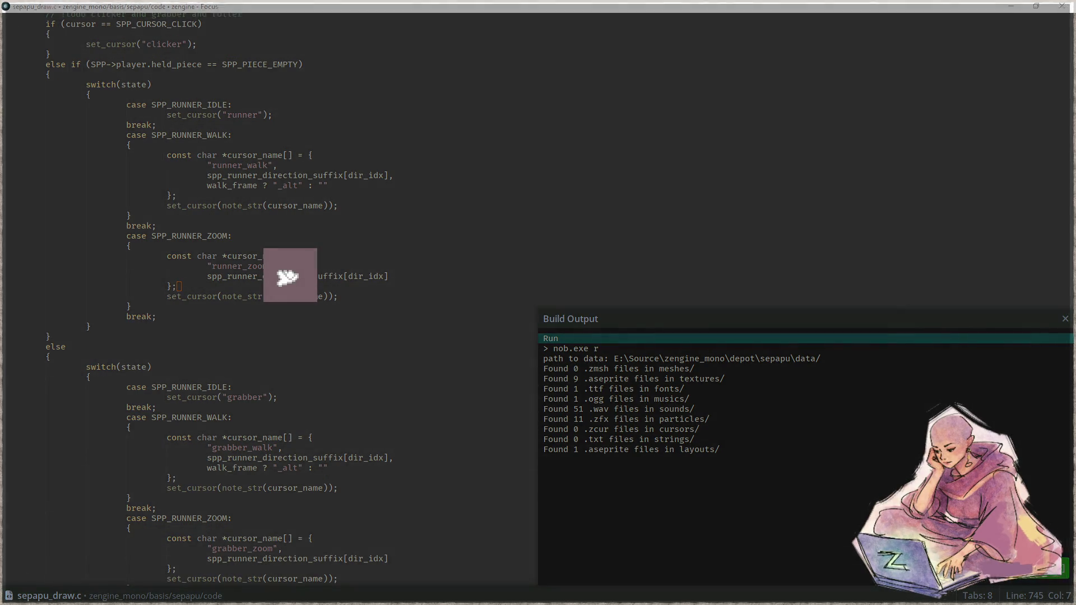
pyautogui.press('Escape')
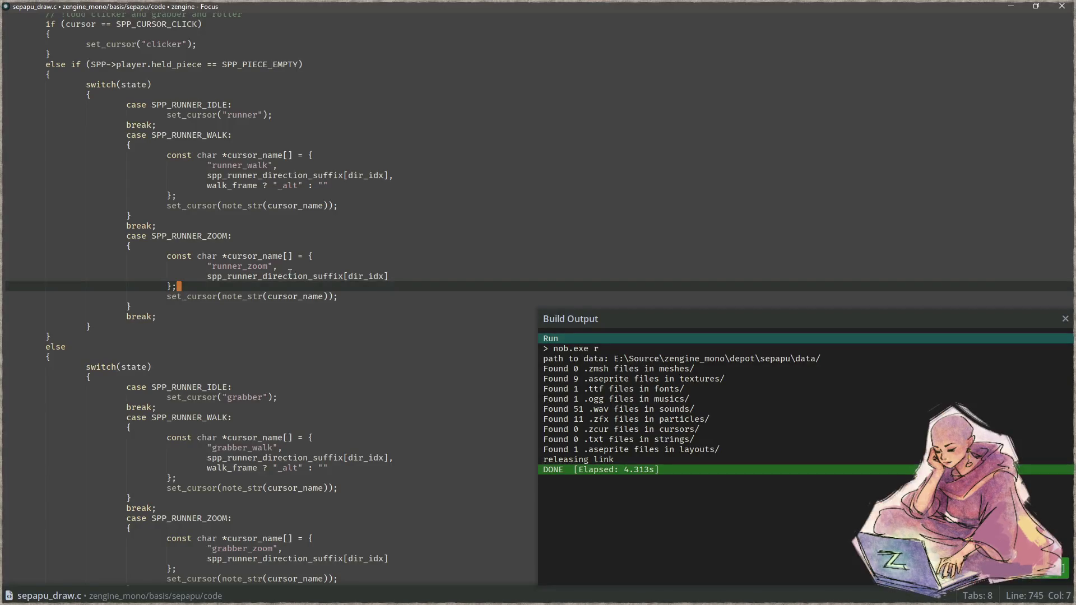
# Hide the brown background Layer 1 on the cursor sheet in Aseprite.
pyautogui.hotkey('alt', 'Tab')
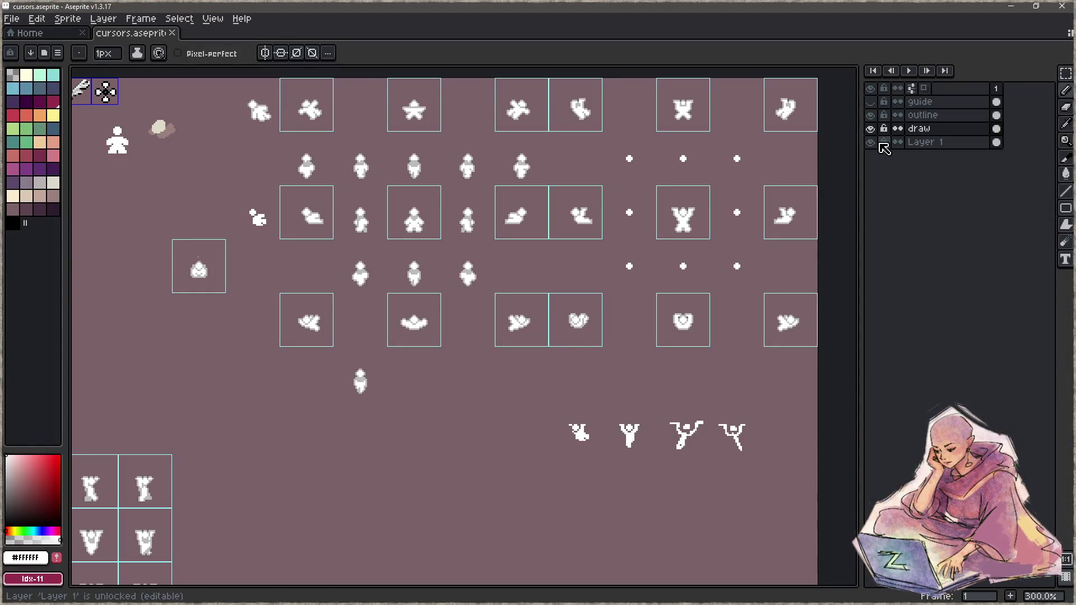
pyautogui.click(871, 142)
pyautogui.press('z')
pyautogui.press('b')
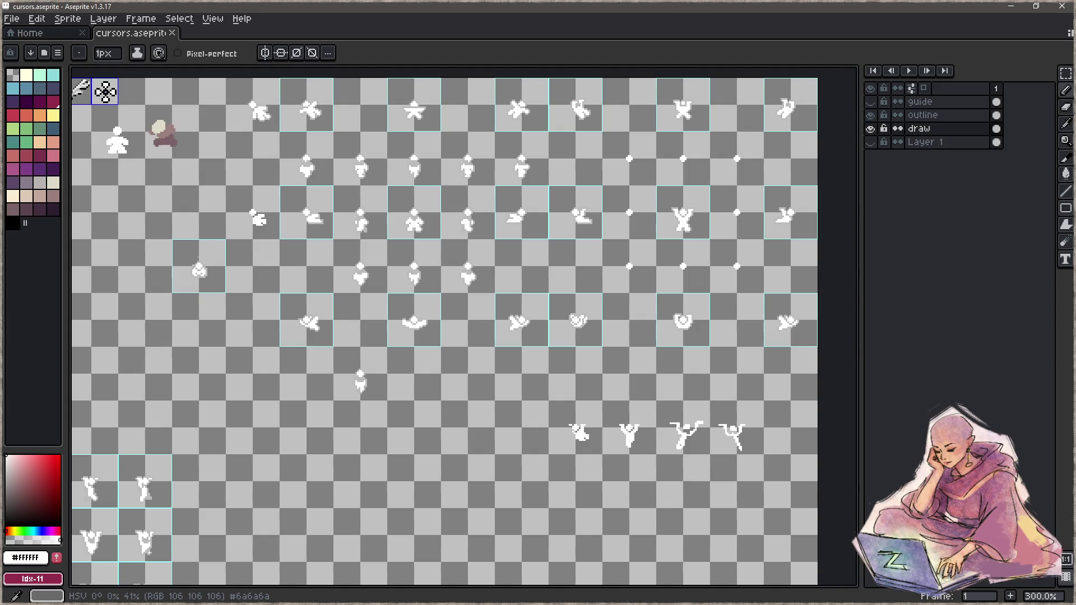
# Rebuild the game in Focus and launch it to test the updated cursors.
pyautogui.hotkey('alt', 'Tab')
pyautogui.click(453, 336)
pyautogui.hotkey('ctrl', 'b')
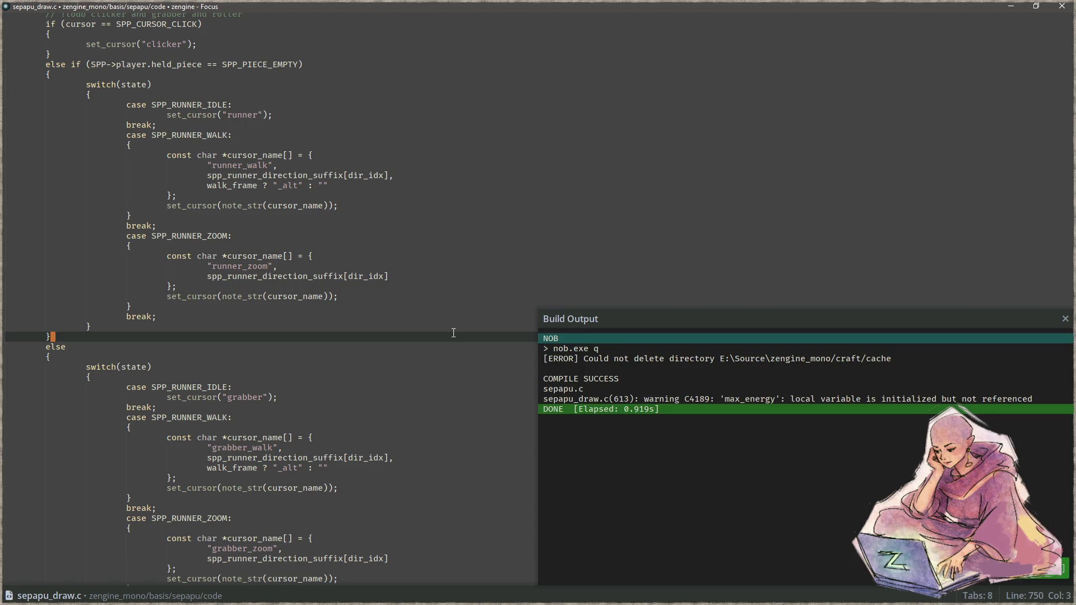
pyautogui.press('F5')
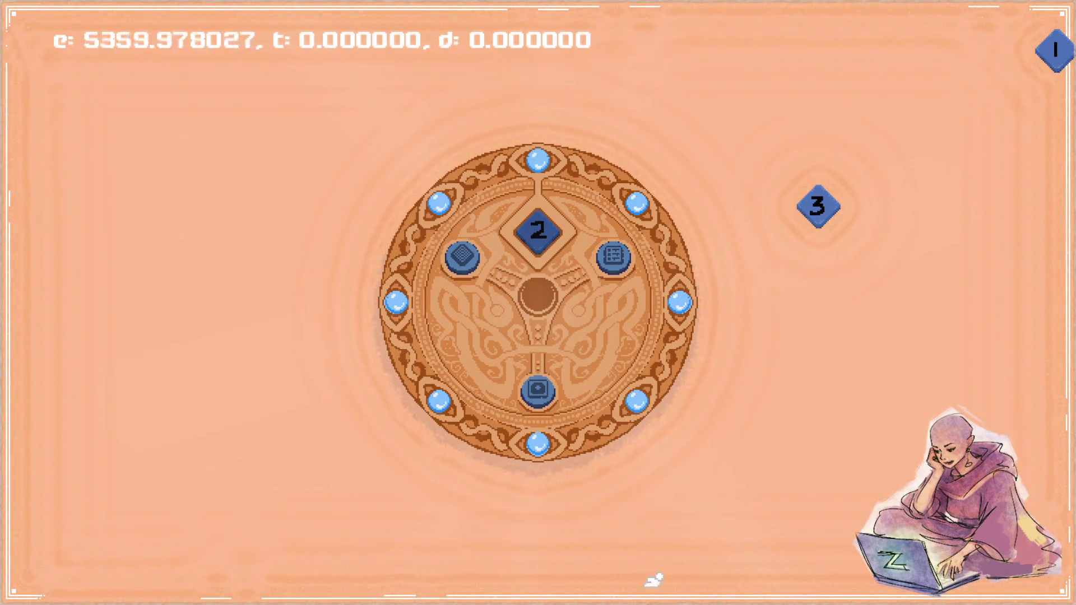
# Enter the tile puzzle level from the bottom button of the circular menu.
pyautogui.click(541, 386)
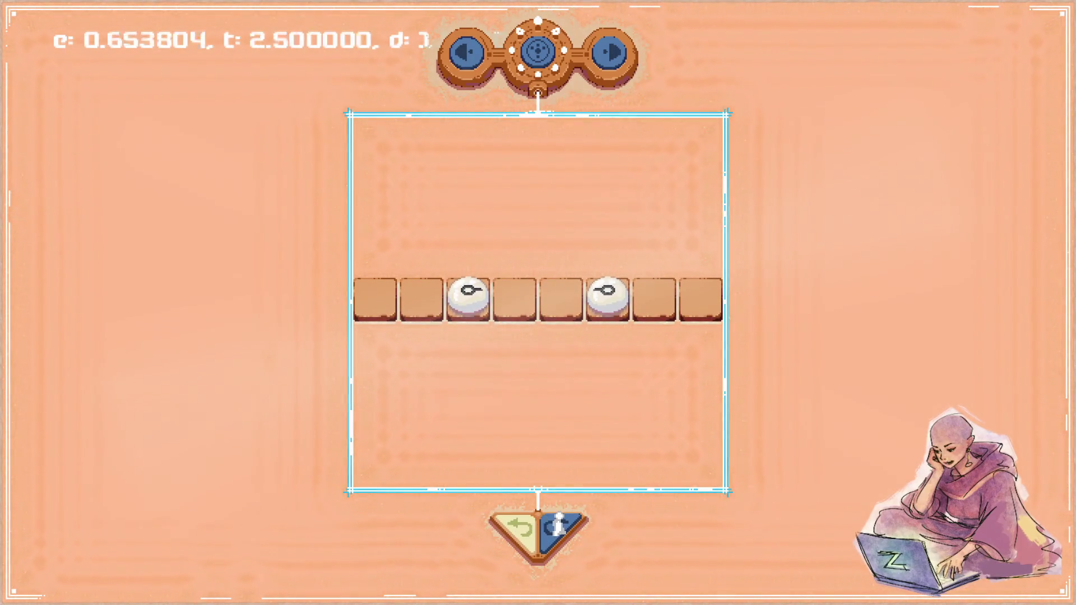
pyautogui.click(557, 523)
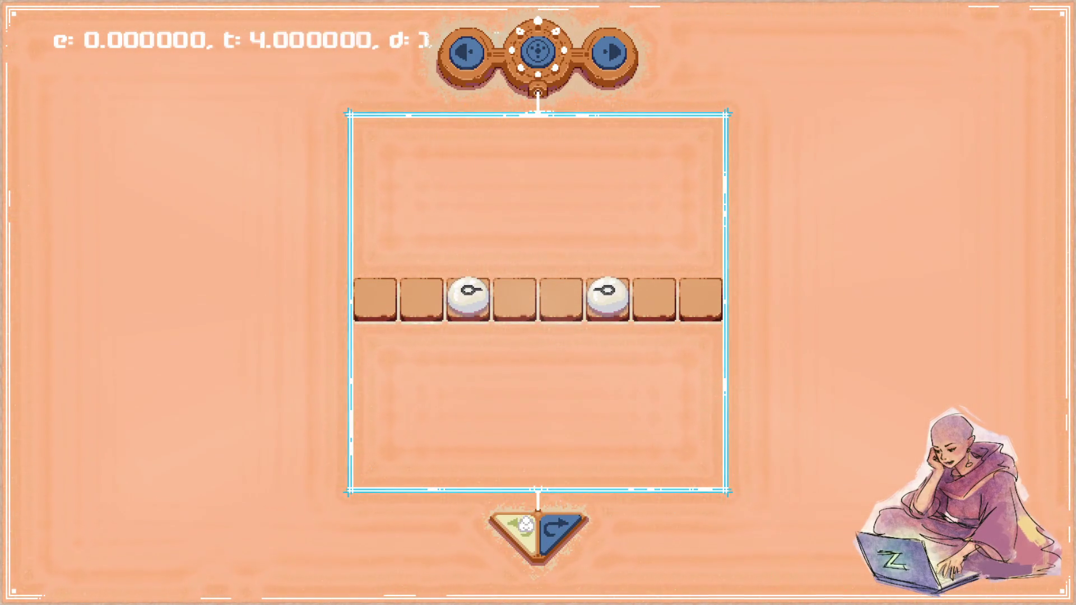
pyautogui.click(526, 524)
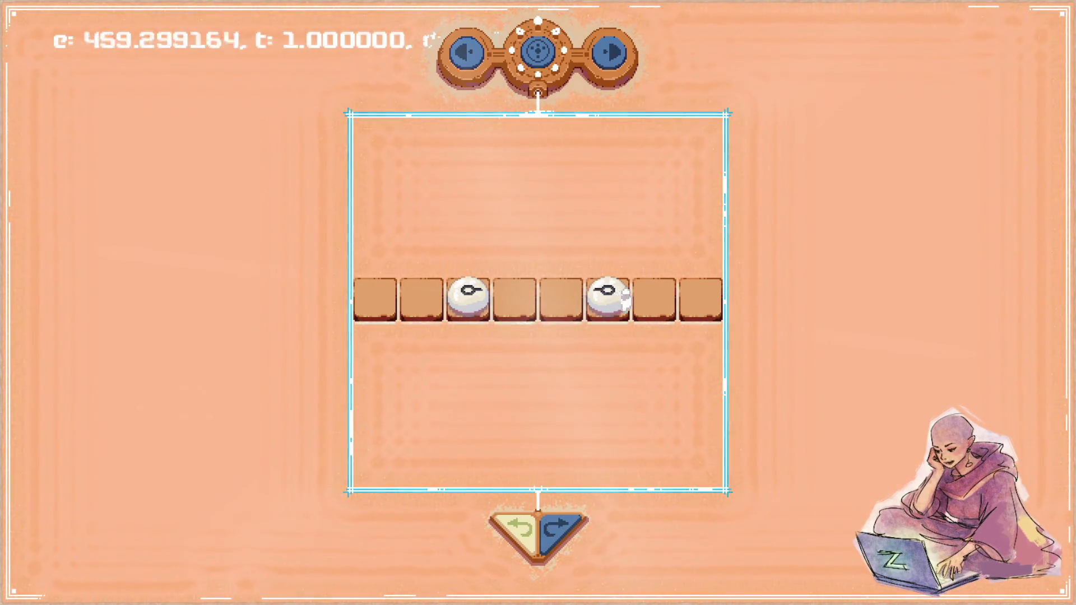
# Pick up a white stone and carry it left across the row, above the first tile and off the board.
pyautogui.moveTo(609, 297); pyautogui.dragTo(585, 297)
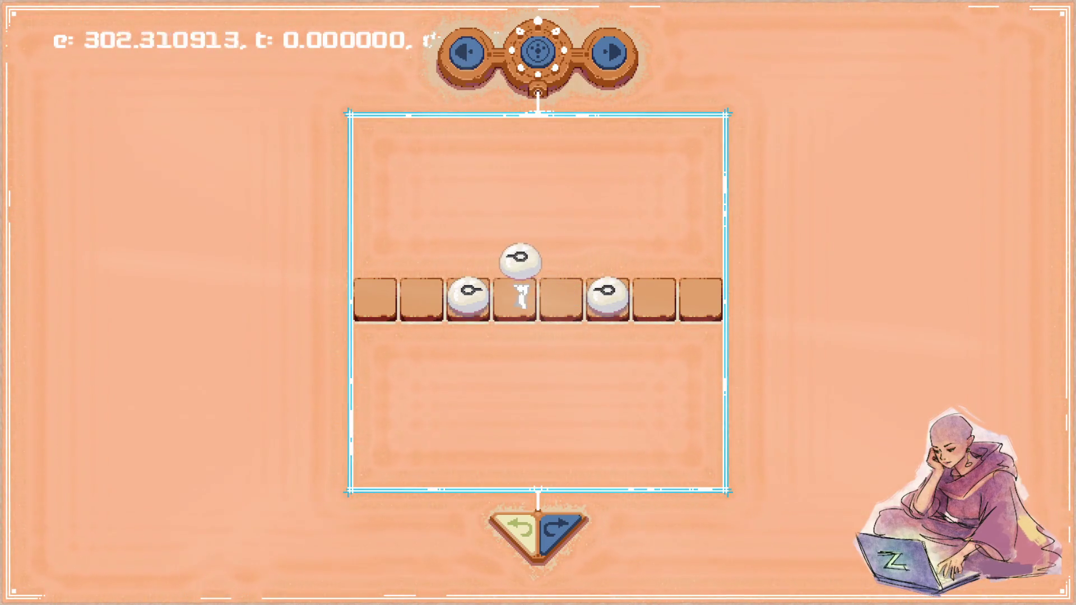
pyautogui.moveTo(532, 300); pyautogui.dragTo(521, 297)
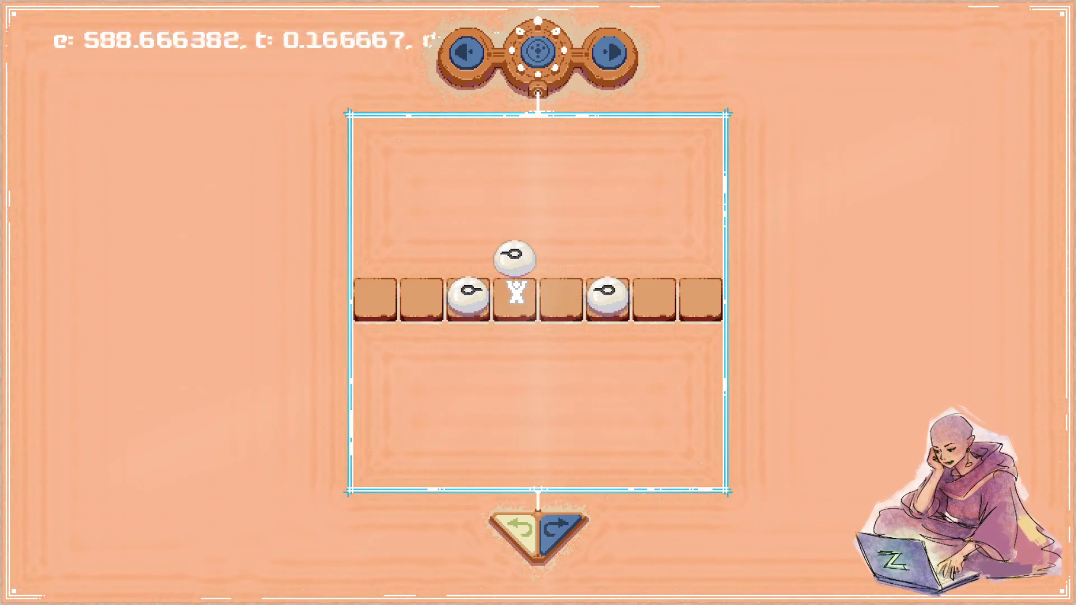
pyautogui.moveTo(520, 297)
pyautogui.mouseDown()
pyautogui.moveTo(498, 287)
pyautogui.moveTo(520, 294)
pyautogui.mouseUp()
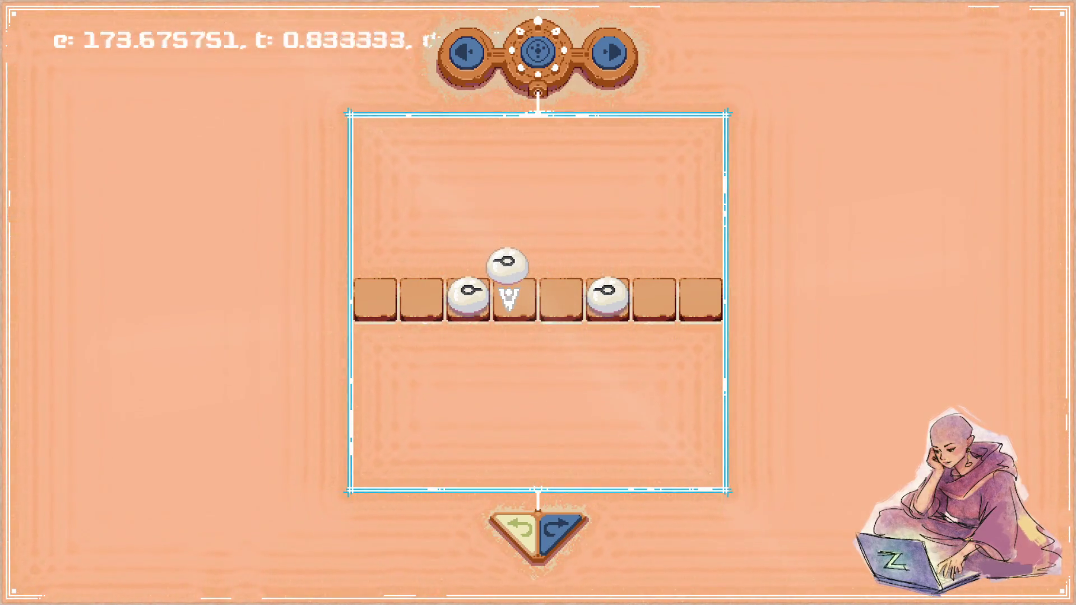
pyautogui.moveTo(490, 325); pyautogui.dragTo(370, 274)
pyautogui.moveTo(378, 322)
pyautogui.mouseDown()
pyautogui.moveTo(886, 277)
pyautogui.moveTo(98, 311)
pyautogui.moveTo(134, 324)
pyautogui.moveTo(225, 236)
pyautogui.moveTo(187, 312)
pyautogui.moveTo(182, 374)
pyautogui.moveTo(247, 444)
pyautogui.moveTo(305, 464)
pyautogui.moveTo(168, 471)
pyautogui.moveTo(130, 517)
pyautogui.moveTo(233, 365)
pyautogui.mouseUp()
# Close the game, move a grab-pose sprite into the cell below on the sheet, and save.
pyautogui.press('Escape')
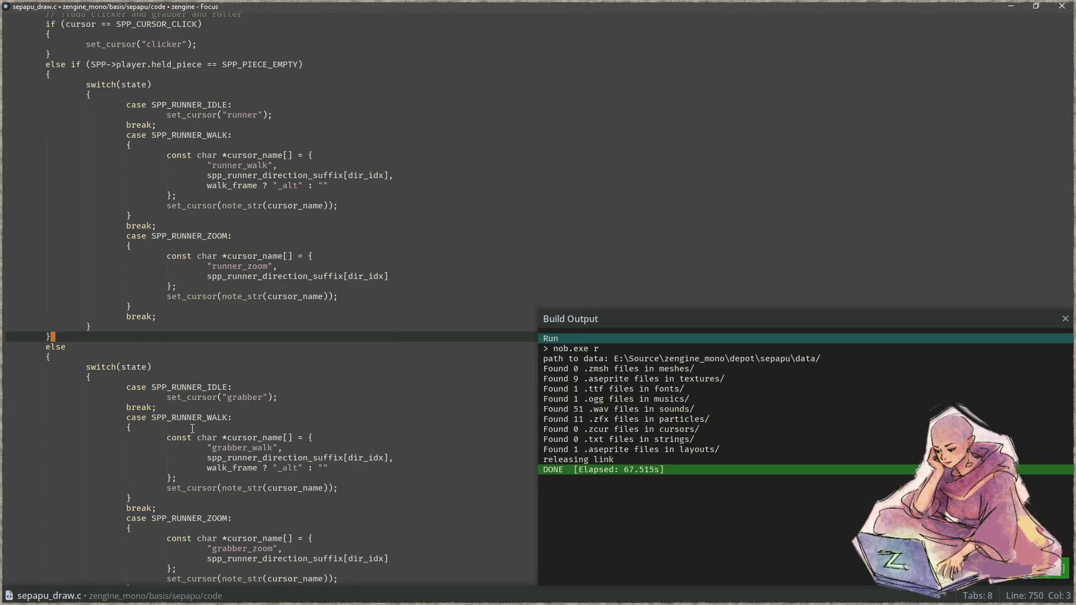
pyautogui.hotkey('alt', 'Tab')
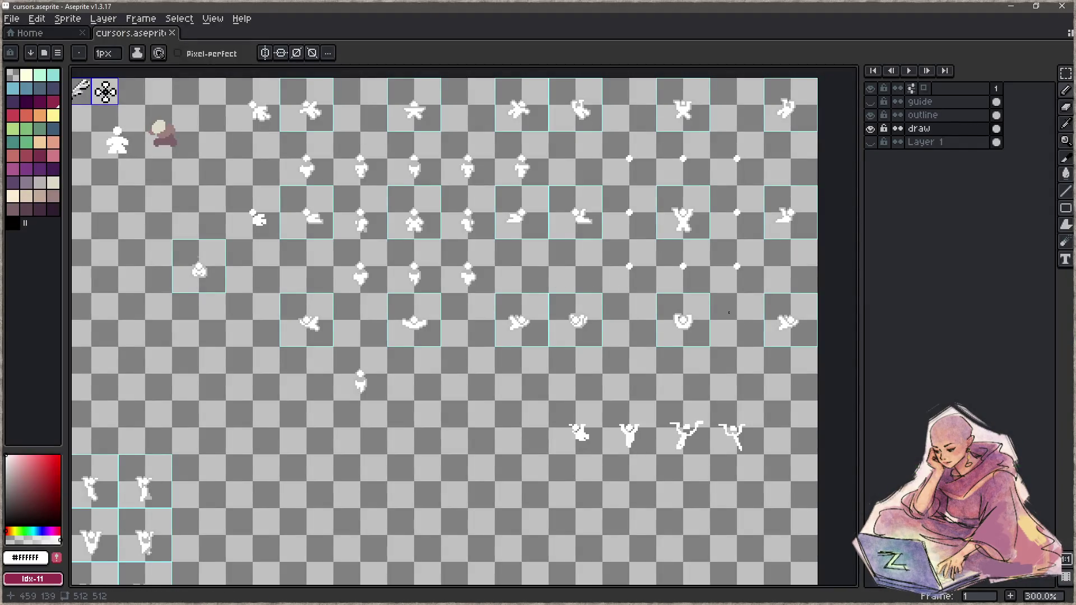
pyautogui.scroll(1, 639, 342)
pyautogui.press('m')
pyautogui.moveTo(654, 336)
pyautogui.mouseDown()
pyautogui.moveTo(661, 345)
pyautogui.moveTo(389, 365)
pyautogui.moveTo(652, 369)
pyautogui.mouseUp()
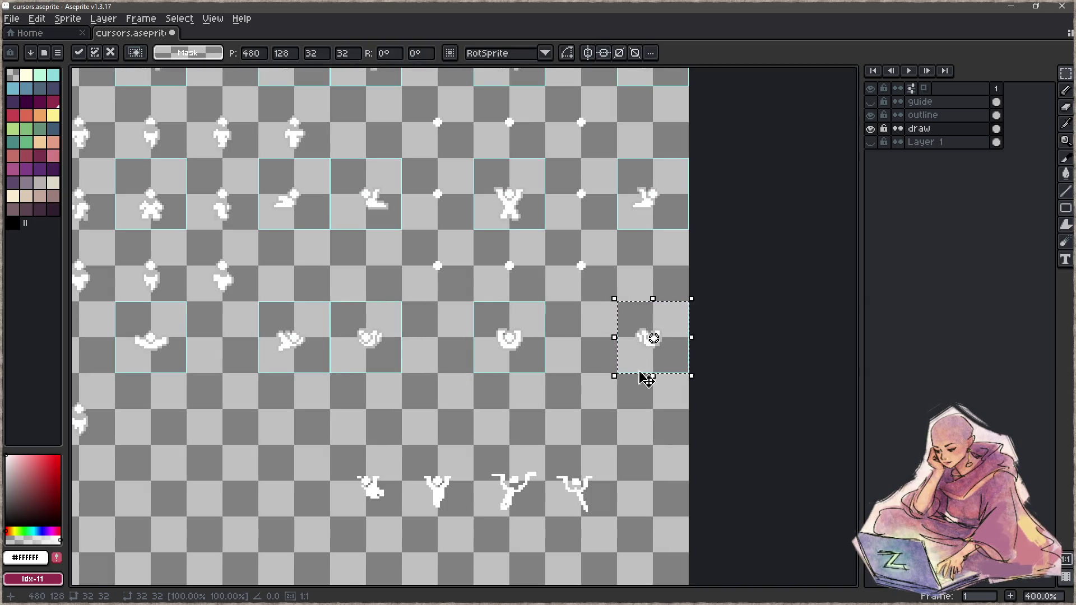
pyautogui.hotkey('ctrl', 's')
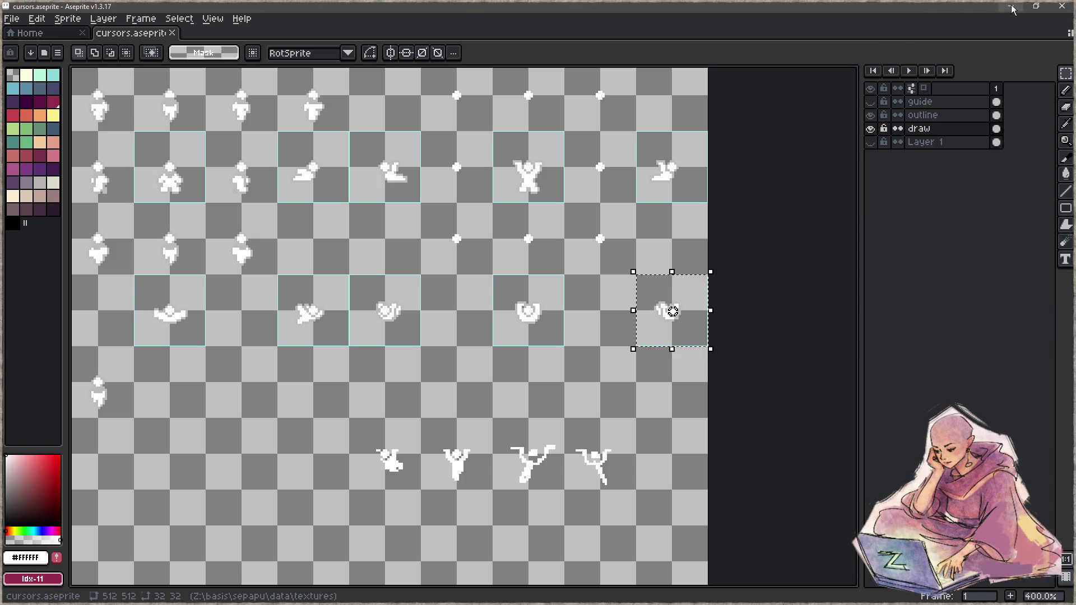
# Rebuild the game in Focus and launch it again.
pyautogui.hotkey('alt', 'Tab')
pyautogui.click(423, 286)
pyautogui.press('F5')
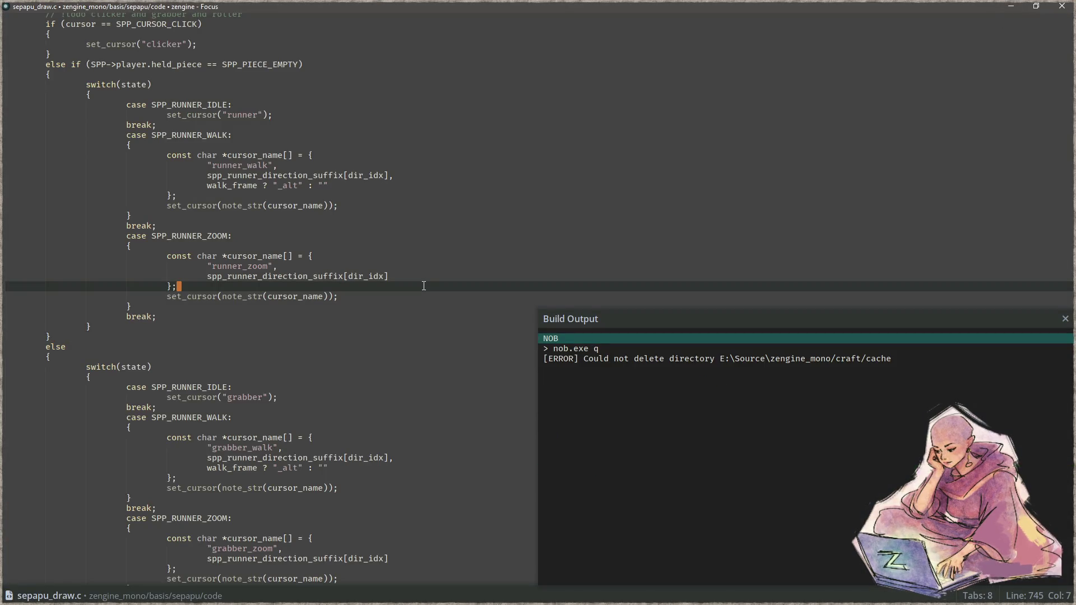
pyautogui.press('F6')
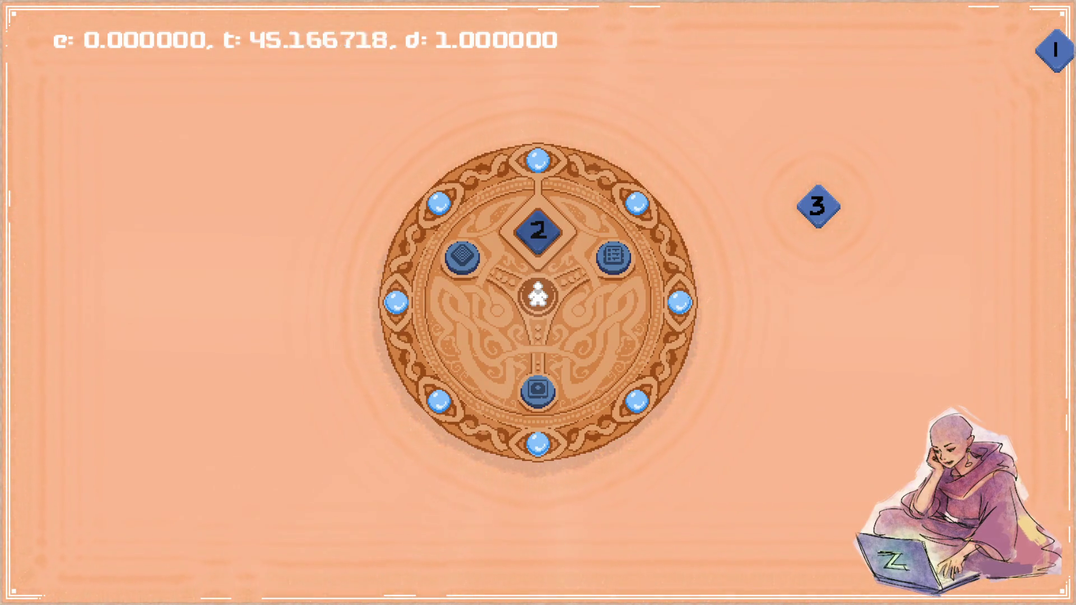
# Open the tile puzzle and swing the third tile's white piece around the board with the grab cursor.
pyautogui.click(541, 389)
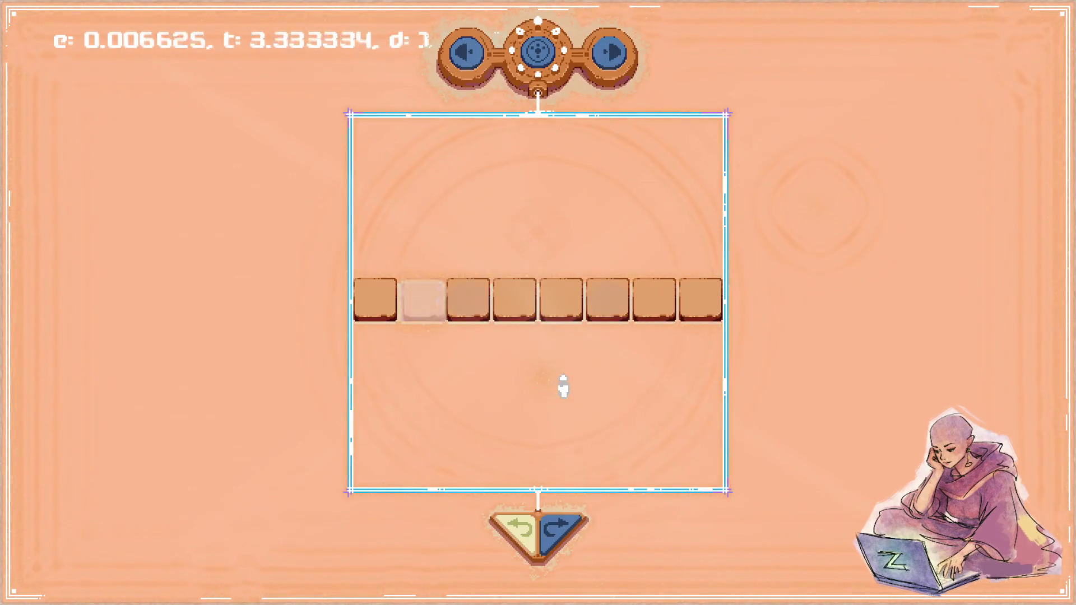
pyautogui.moveTo(497, 302)
pyautogui.mouseDown()
pyautogui.moveTo(716, 372)
pyautogui.moveTo(744, 368)
pyautogui.moveTo(526, 371)
pyautogui.mouseUp()
pyautogui.moveTo(210, 364); pyautogui.dragTo(413, 378)
pyautogui.moveTo(695, 387); pyautogui.dragTo(389, 387)
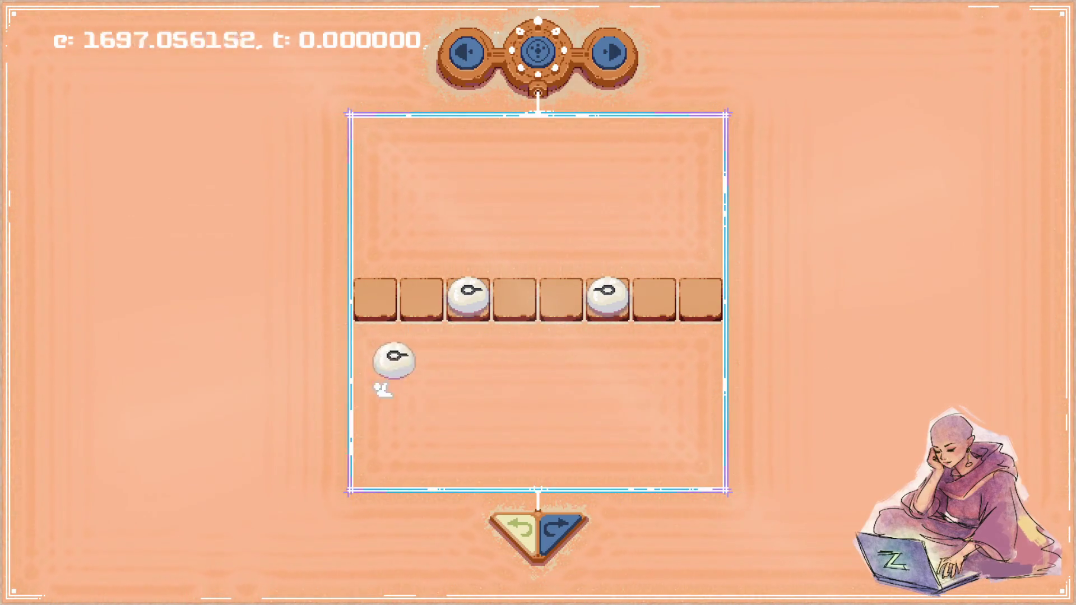
pyautogui.moveTo(677, 391); pyautogui.dragTo(348, 391)
pyautogui.moveTo(541, 400)
pyautogui.mouseDown()
pyautogui.moveTo(252, 396)
pyautogui.moveTo(427, 398)
pyautogui.mouseUp()
pyautogui.moveTo(615, 395)
pyautogui.mouseDown()
pyautogui.moveTo(845, 365)
pyautogui.moveTo(841, 247)
pyautogui.moveTo(627, 209)
pyautogui.mouseUp()
pyautogui.moveTo(377, 213)
pyautogui.mouseDown()
pyautogui.moveTo(248, 311)
pyautogui.moveTo(344, 471)
pyautogui.moveTo(291, 296)
pyautogui.moveTo(250, 365)
pyautogui.moveTo(295, 257)
pyautogui.moveTo(168, 224)
pyautogui.moveTo(219, 404)
pyautogui.moveTo(272, 218)
pyautogui.moveTo(252, 293)
pyautogui.moveTo(103, 396)
pyautogui.moveTo(180, 312)
pyautogui.moveTo(247, 324)
pyautogui.moveTo(223, 381)
pyautogui.moveTo(252, 250)
pyautogui.moveTo(283, 302)
pyautogui.moveTo(265, 392)
pyautogui.moveTo(228, 331)
pyautogui.moveTo(168, 306)
pyautogui.moveTo(167, 384)
pyautogui.moveTo(245, 297)
pyautogui.moveTo(214, 361)
pyautogui.moveTo(223, 372)
pyautogui.moveTo(171, 408)
pyautogui.moveTo(264, 365)
pyautogui.moveTo(293, 440)
pyautogui.moveTo(302, 360)
pyautogui.moveTo(267, 259)
pyautogui.moveTo(216, 351)
pyautogui.moveTo(243, 308)
pyautogui.moveTo(185, 264)
pyautogui.moveTo(247, 372)
pyautogui.moveTo(204, 319)
pyautogui.moveTo(204, 329)
pyautogui.mouseUp()
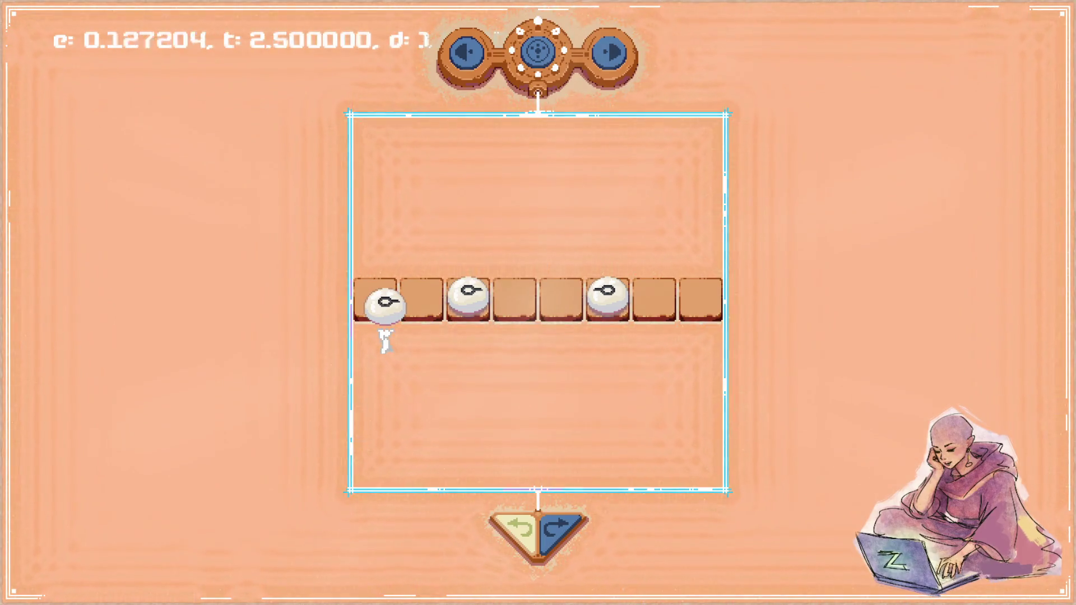
# Walk the runner to tile 3, set the piece down, then walk right onto the tile 6 piece.
pyautogui.press('Right')
pyautogui.press('Right')
pyautogui.press('Down')
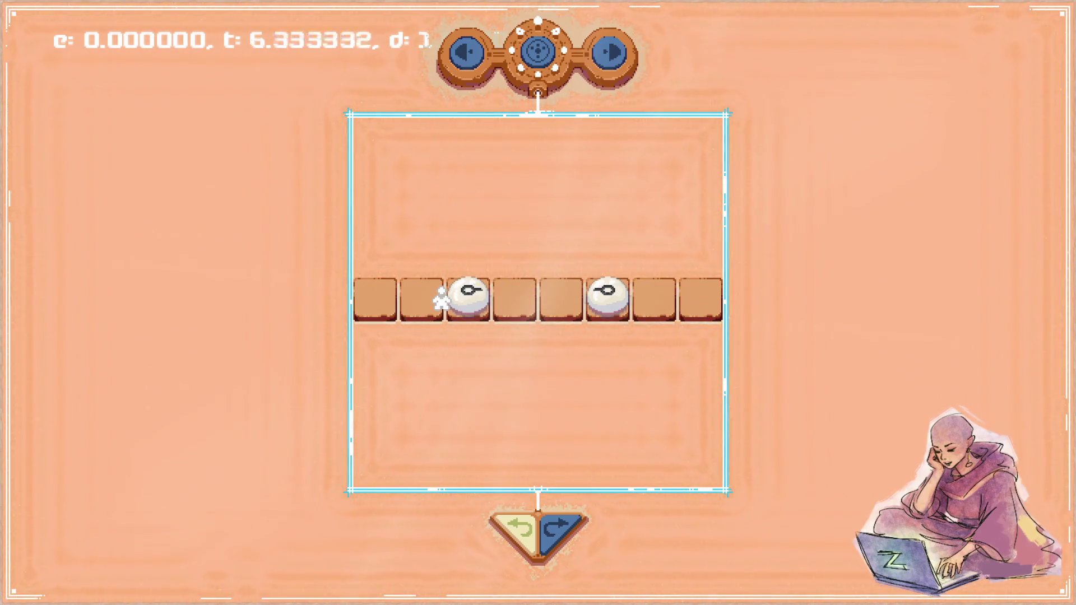
pyautogui.press('Right')
pyautogui.press('Right')
pyautogui.press('Right')
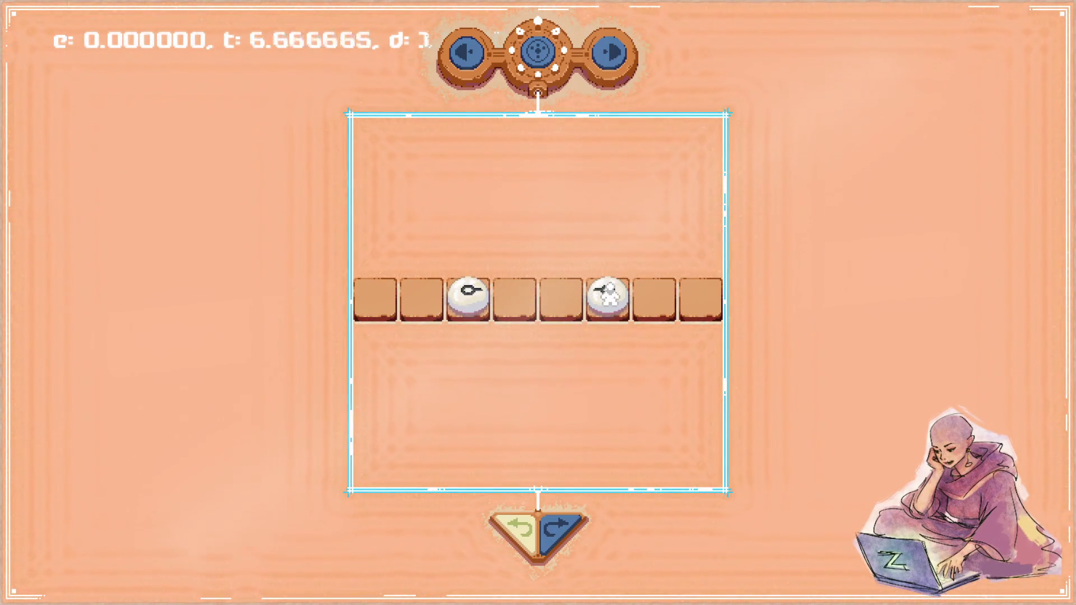
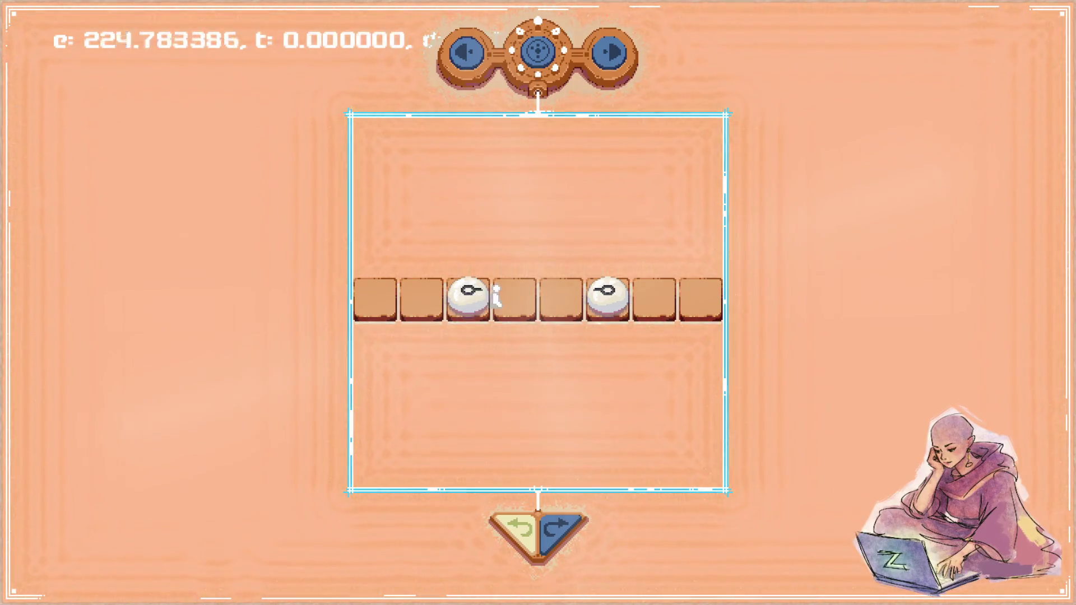
# Pick up the white orb from the third tile and carry it around the board.
pyautogui.moveTo(465, 292); pyautogui.dragTo(452, 345)
pyautogui.moveTo(346, 387)
pyautogui.mouseDown()
pyautogui.moveTo(195, 166)
pyautogui.moveTo(180, 315)
pyautogui.mouseUp()
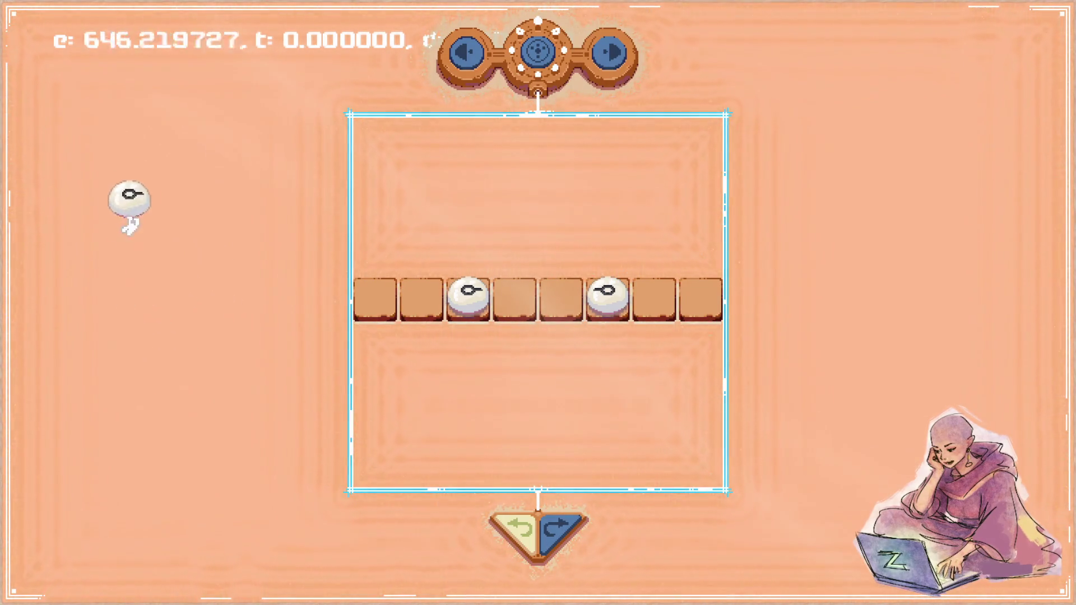
pyautogui.moveTo(180, 315)
pyautogui.mouseDown()
pyautogui.moveTo(252, 395)
pyautogui.moveTo(163, 347)
pyautogui.mouseUp()
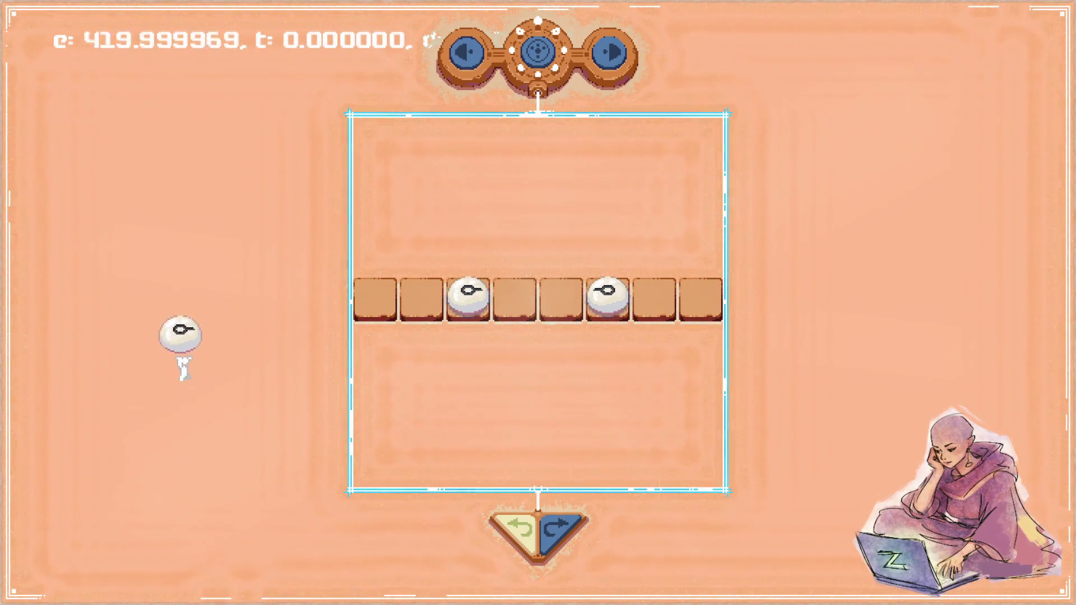
pyautogui.moveTo(163, 348)
pyautogui.mouseDown()
pyautogui.moveTo(329, 414)
pyautogui.moveTo(219, 469)
pyautogui.moveTo(192, 508)
pyautogui.moveTo(250, 469)
pyautogui.moveTo(233, 141)
pyautogui.moveTo(224, 204)
pyautogui.moveTo(253, 280)
pyautogui.moveTo(230, 362)
pyautogui.mouseUp()
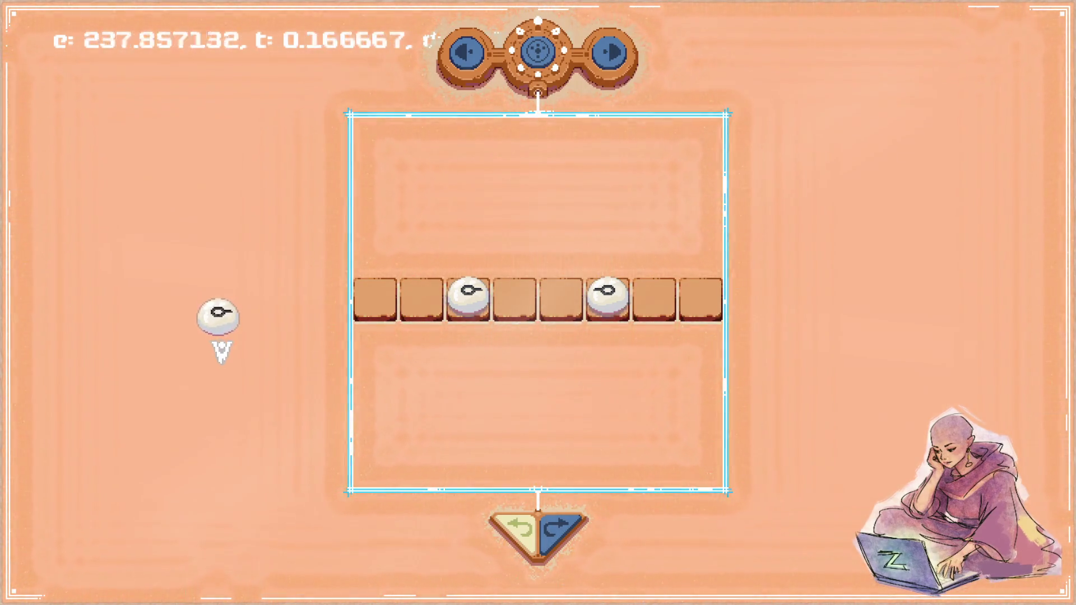
pyautogui.moveTo(229, 361); pyautogui.dragTo(317, 412)
pyautogui.moveTo(326, 331)
pyautogui.mouseDown()
pyautogui.moveTo(446, 235)
pyautogui.moveTo(319, 188)
pyautogui.moveTo(297, 259)
pyautogui.moveTo(248, 334)
pyautogui.moveTo(248, 402)
pyautogui.mouseUp()
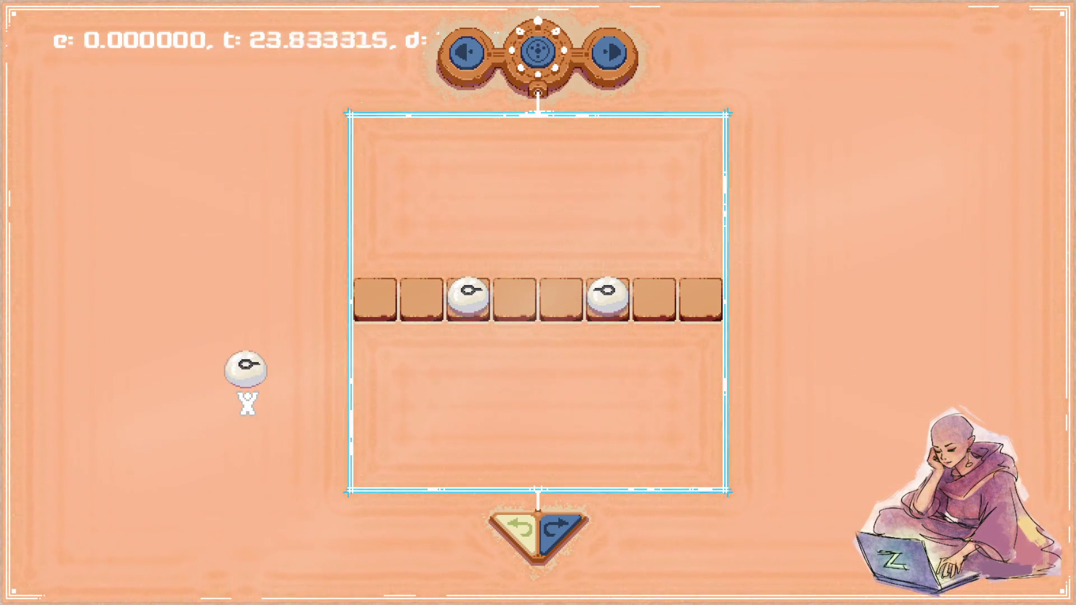
# Walk the character around the tile row, above and beside the board.
pyautogui.press('Right')
pyautogui.press('Right')
pyautogui.press('Up')
pyautogui.press('Left')
pyautogui.press('Left')
pyautogui.press('Down')
pyautogui.press('Left')
pyautogui.press('Down')
pyautogui.press('Right')
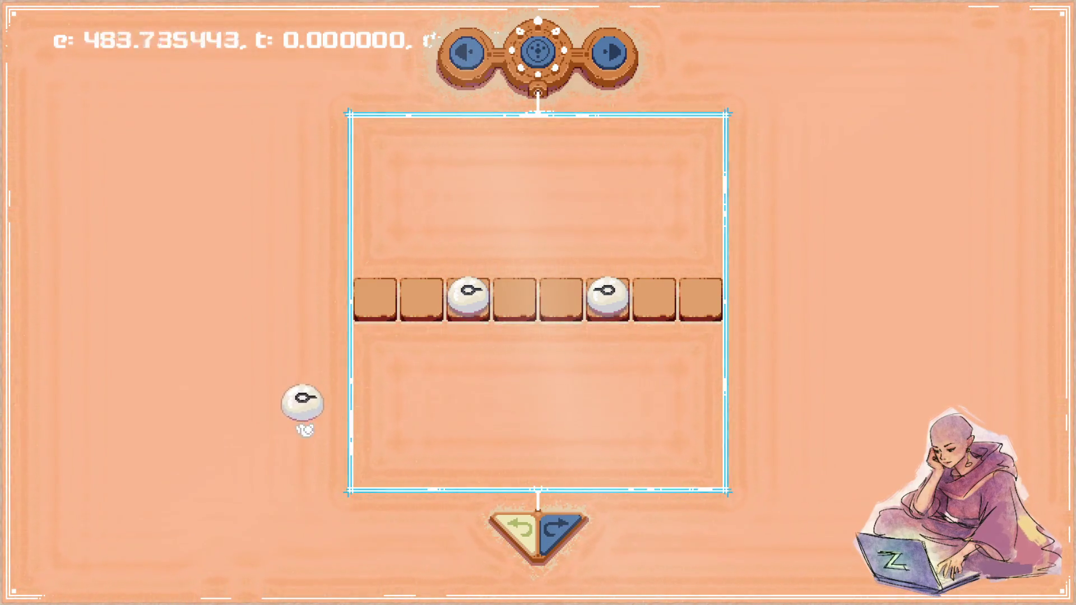
pyautogui.press('Right')
pyautogui.press('Up')
pyautogui.press('Left')
pyautogui.press('Left')
pyautogui.press('Down')
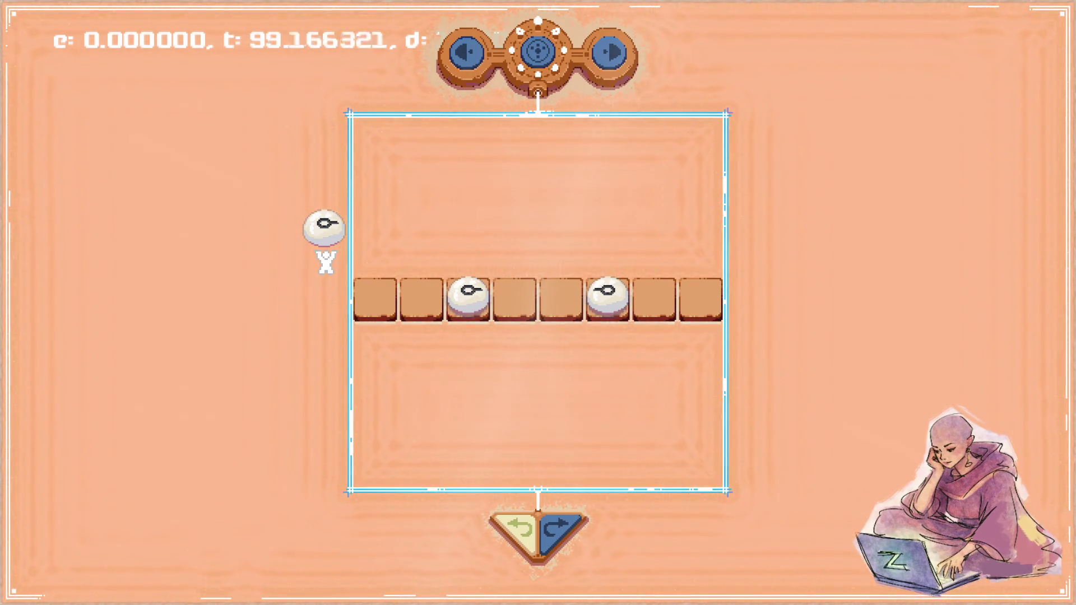
# Walk from the left of the board to below the right orb.
pyautogui.press('Left')
pyautogui.press('Down')
pyautogui.press('Right')
pyautogui.press('Right')
pyautogui.press('Up')
pyautogui.press('Down')
pyautogui.press('Right')
pyautogui.press('Up')
pyautogui.press('Left')
# Walk beside the second tile and set the orb down on it.
pyautogui.press('Right')
pyautogui.press('Up')
pyautogui.press('Left')
pyautogui.press('Left')
pyautogui.press('Up')
pyautogui.press('Down')
pyautogui.press('Left')
pyautogui.press('Up')
pyautogui.press('Up')
# Place the orb so the white orbs merge into a black orb and the tiles turn blue.
pyautogui.press('Down')
pyautogui.press('Down')
pyautogui.press('Right')
pyautogui.press('Down')
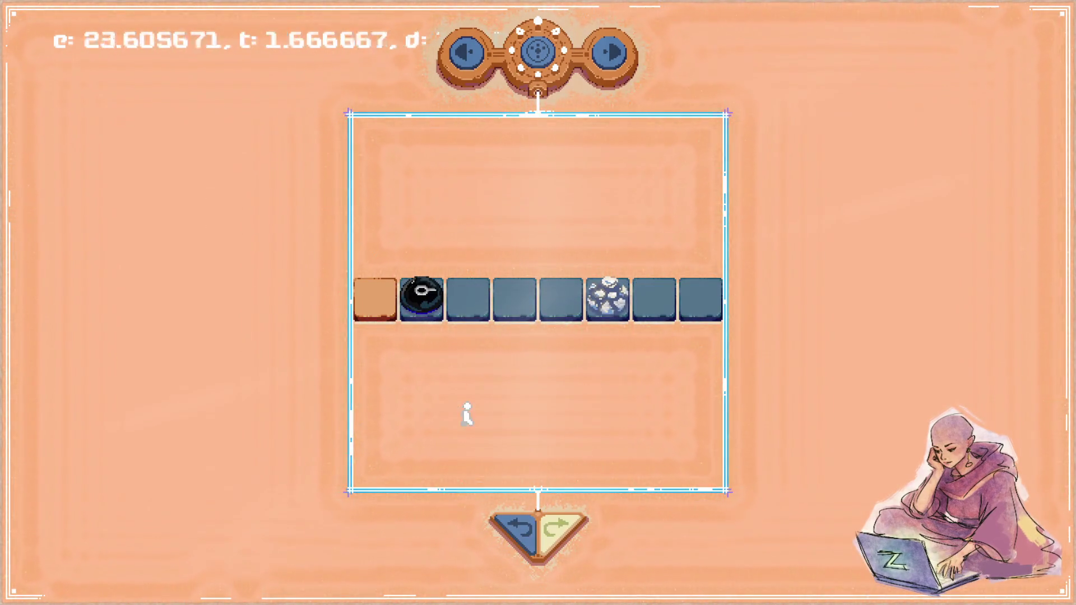
pyautogui.press('Right')
pyautogui.press('Down')
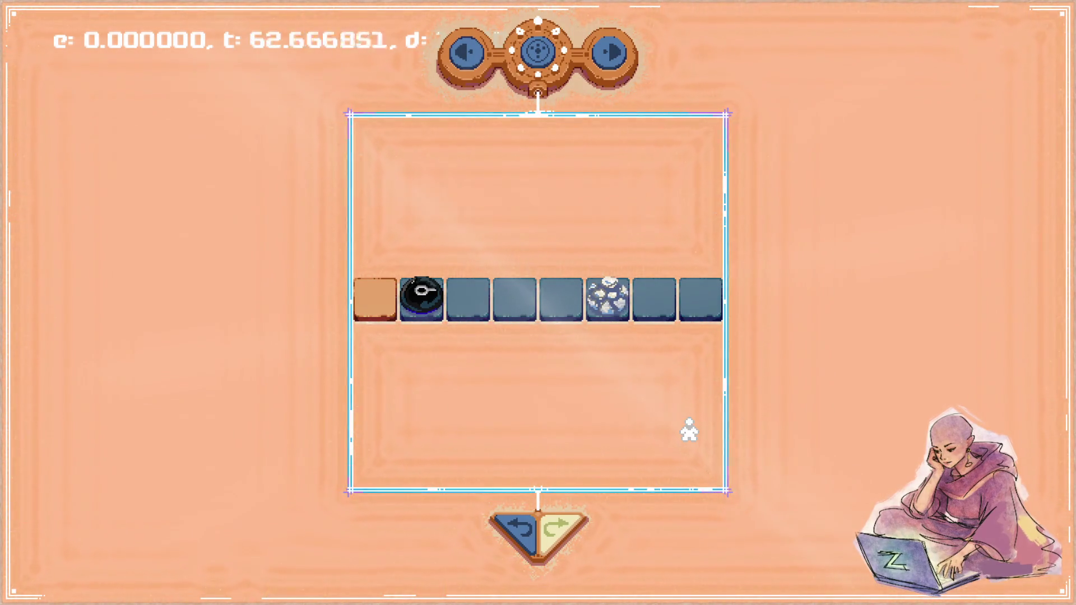
# Walk past the board frame, then close the game to return to Focus.
pyautogui.press('Right')
pyautogui.press('Up')
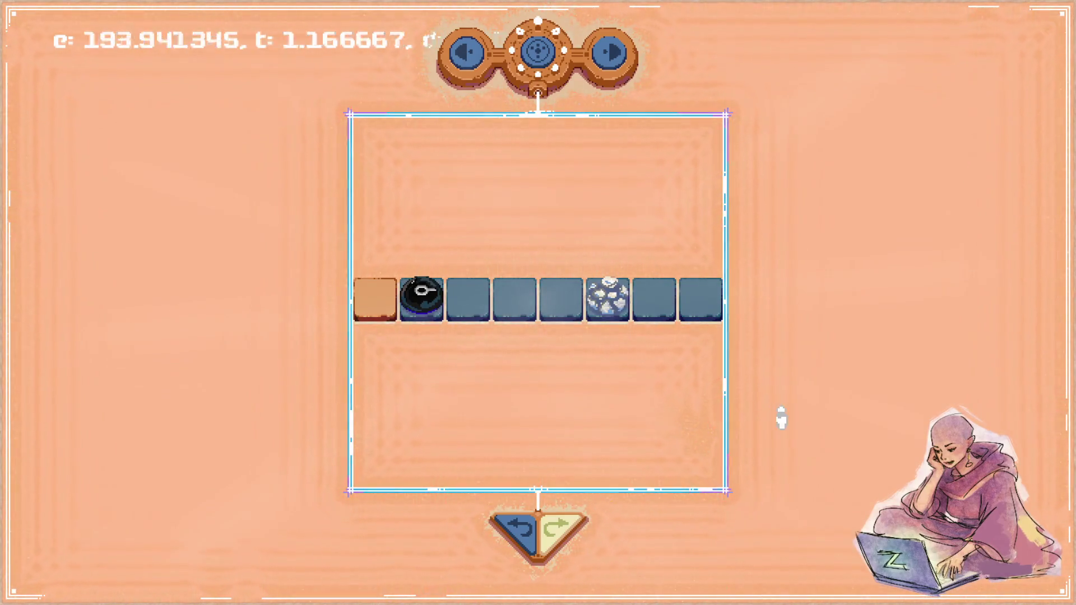
pyautogui.press('Left')
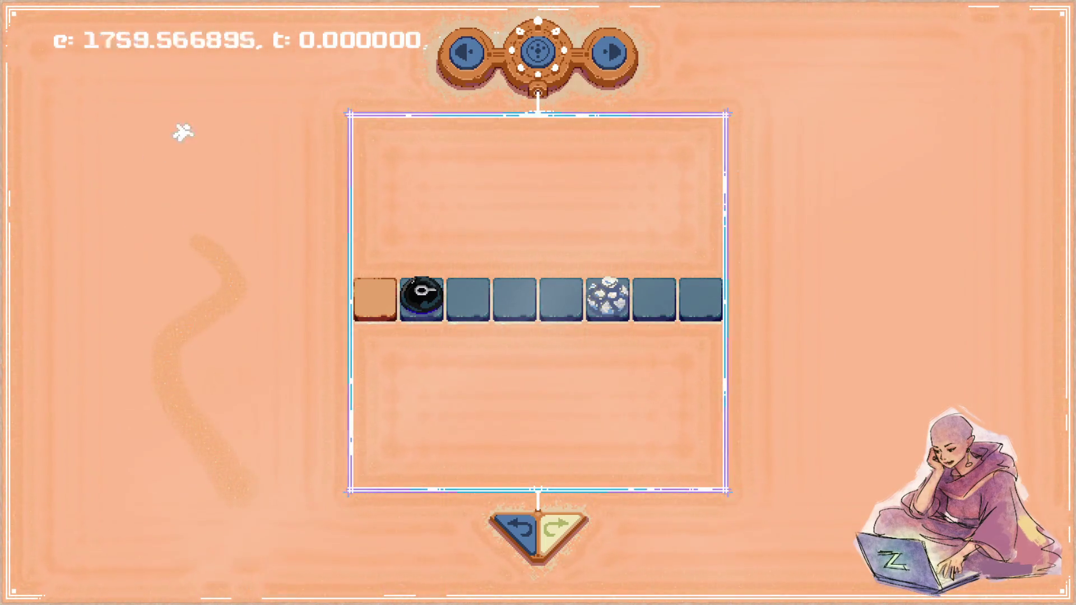
pyautogui.press('Escape')
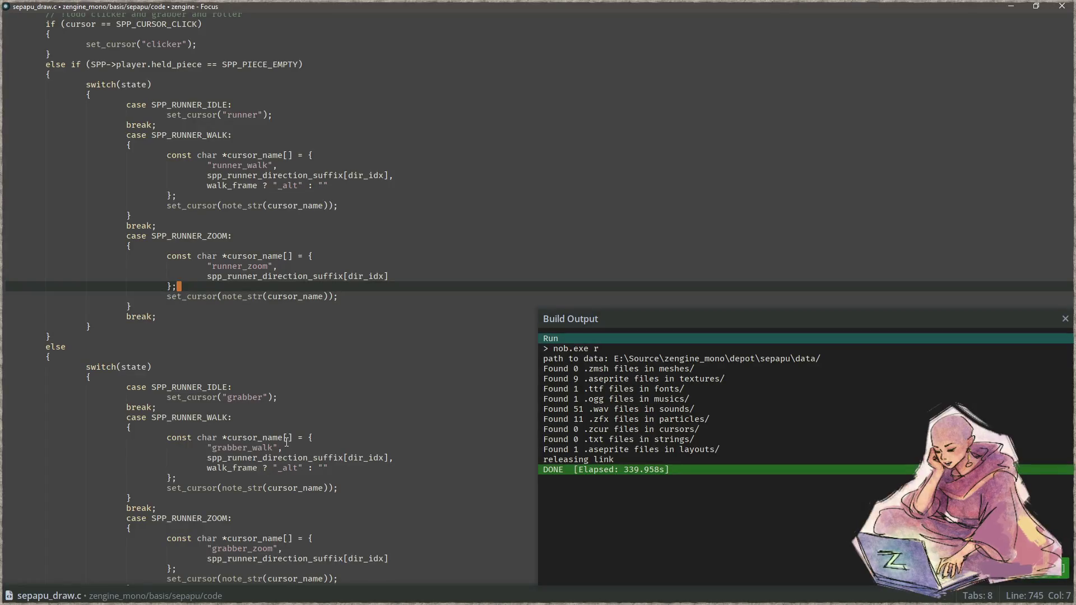
# Put the caret on empty line 779 of sepapu_draw.c and split the editor side by side.
pyautogui.scroll(-10, 340, 454)
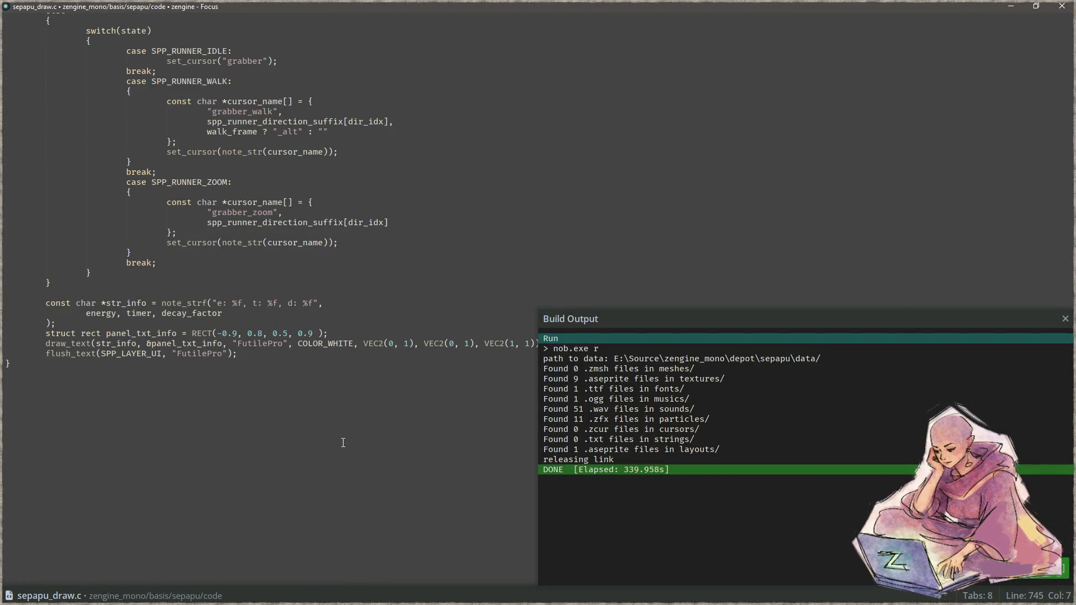
pyautogui.scroll(10, 337, 430)
pyautogui.scroll(10, 394, 432)
pyautogui.scroll(10, 394, 432)
pyautogui.scroll(10, 402, 436)
pyautogui.scroll(5, 402, 436)
pyautogui.scroll(-10, 398, 432)
pyautogui.scroll(-10, 396, 429)
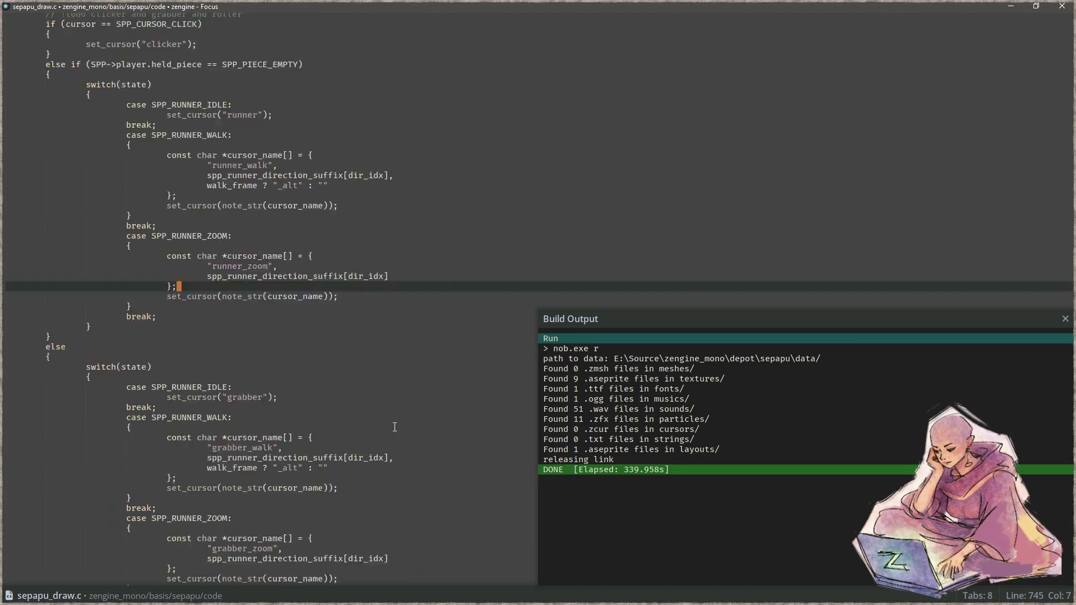
pyautogui.scroll(-5, 394, 427)
pyautogui.click(395, 427)
pyautogui.press('Escape')
pyautogui.hotkey('ctrl', '\\')
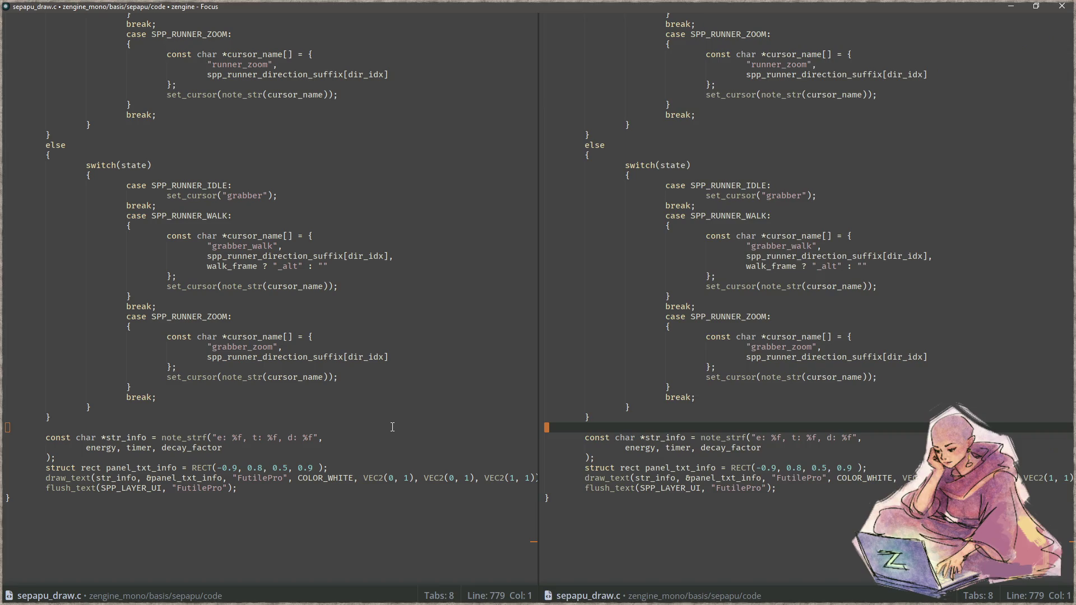
# Search the project for draw_image and open sepapu.c's draw_image_in_sand call at line 401.
pyautogui.hotkey('ctrl', 'shift', 'f')
pyautogui.write('draw_im')
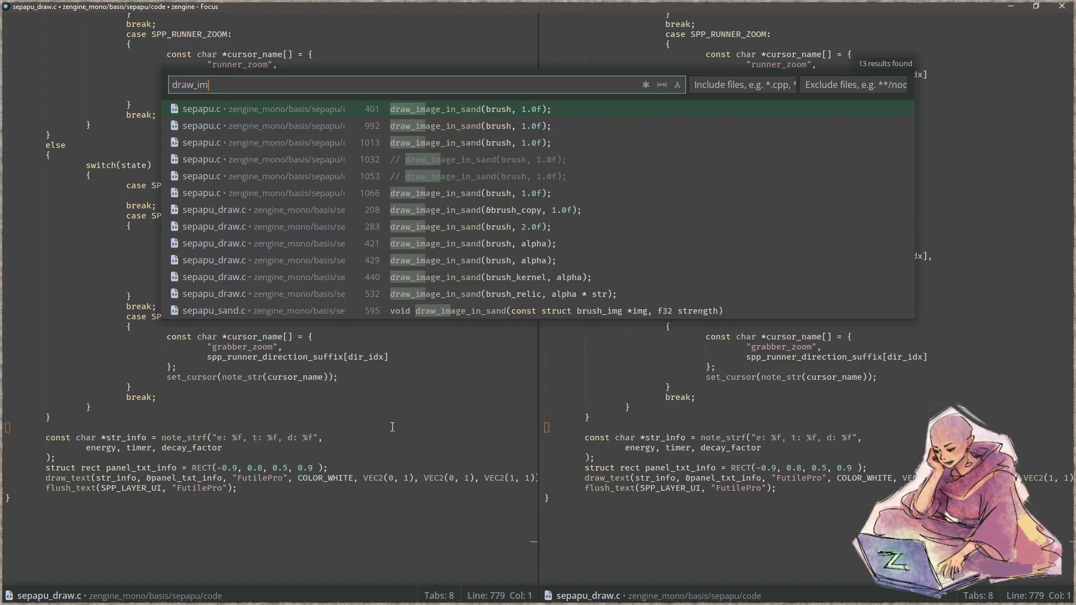
pyautogui.write('age')
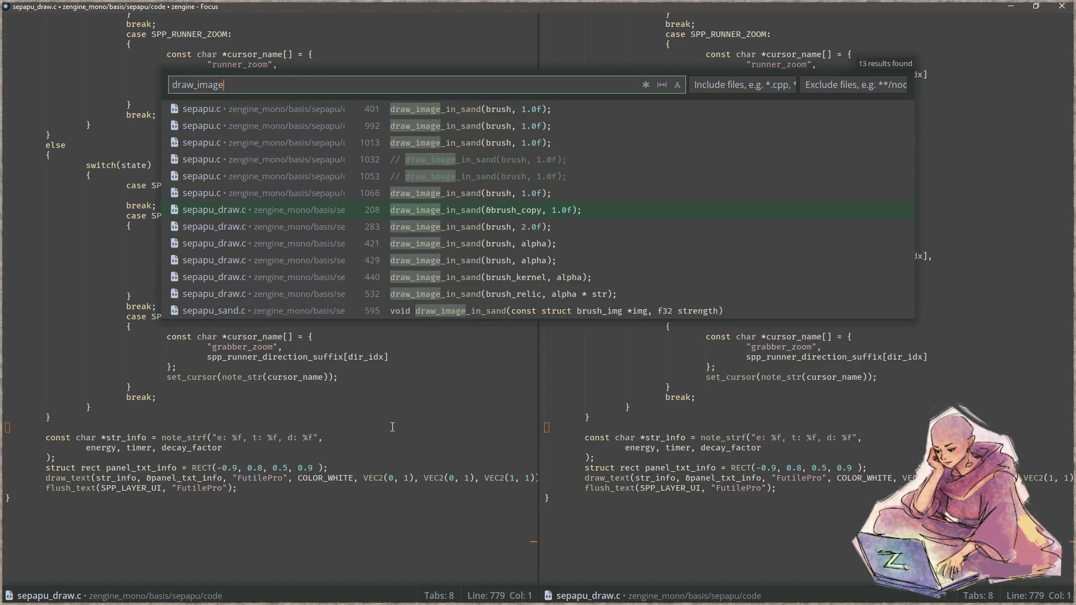
pyautogui.press('Return')
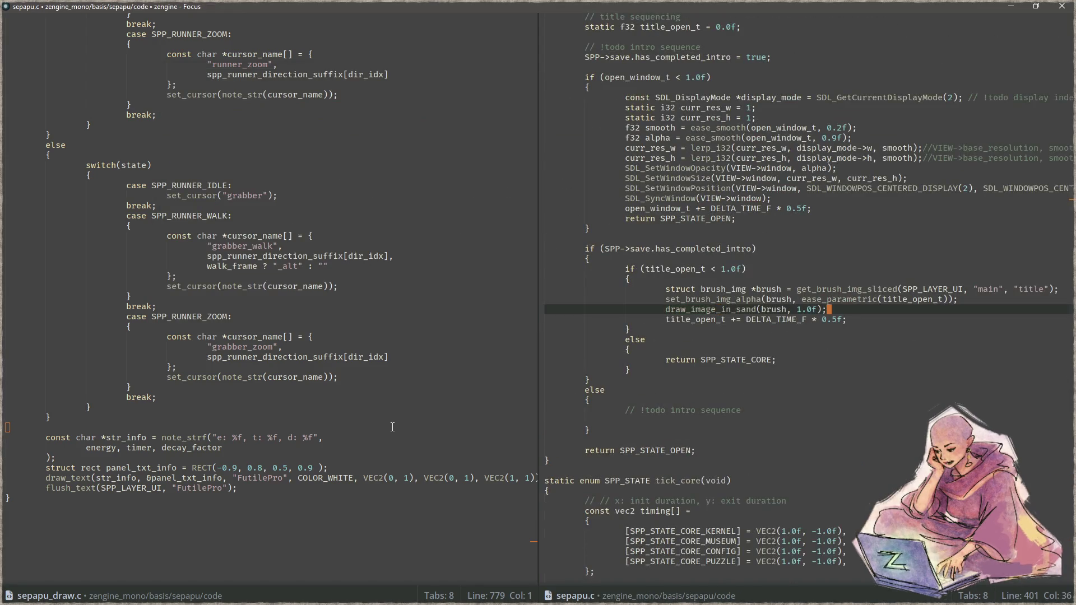
# Paste the three brush-drawing lines at line 779 of sepapu_draw.c and align their indentation.
pyautogui.press('Up')
pyautogui.press('Up')
pyautogui.click(392, 427)
pyautogui.press('Return')
pyautogui.press('Up')
pyautogui.press('Tab')
pyautogui.write('struct brush_img *brush = get_brush_img_sliced(SPP_LAYER_UI, "main", "title"); \t\t\tset_brush_img_alpha(brush, ease_parametric(title_open_t)); \t\t\tdraw_image_in_sand(brush, 1.0f);')
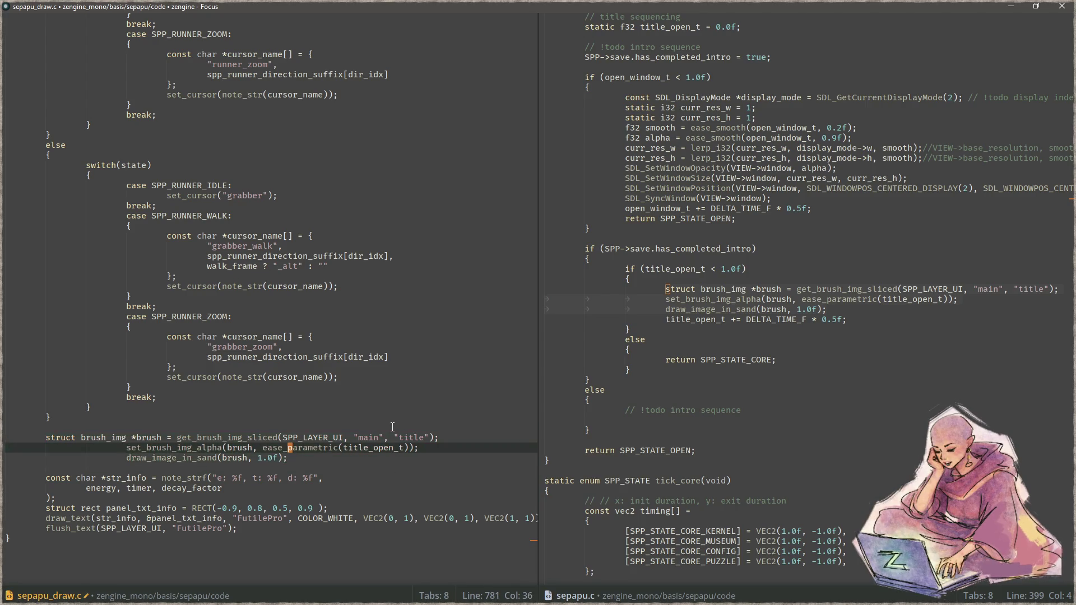
pyautogui.hotkey('shift', 'Up')
pyautogui.hotkey('shift', 'Tab')
pyautogui.hotkey('shift', 'Tab')
pyautogui.press('Up')
# Change the pasted call's main argument to graphics and its title to circ_b.
pyautogui.press('End')
pyautogui.hotkey('ctrl', 'Left')
pyautogui.hotkey('ctrl', 'Left')
pyautogui.hotkey('ctrl', 'Left')
pyautogui.hotkey('ctrl', 'BackSpace')
pyautogui.write('graphics')
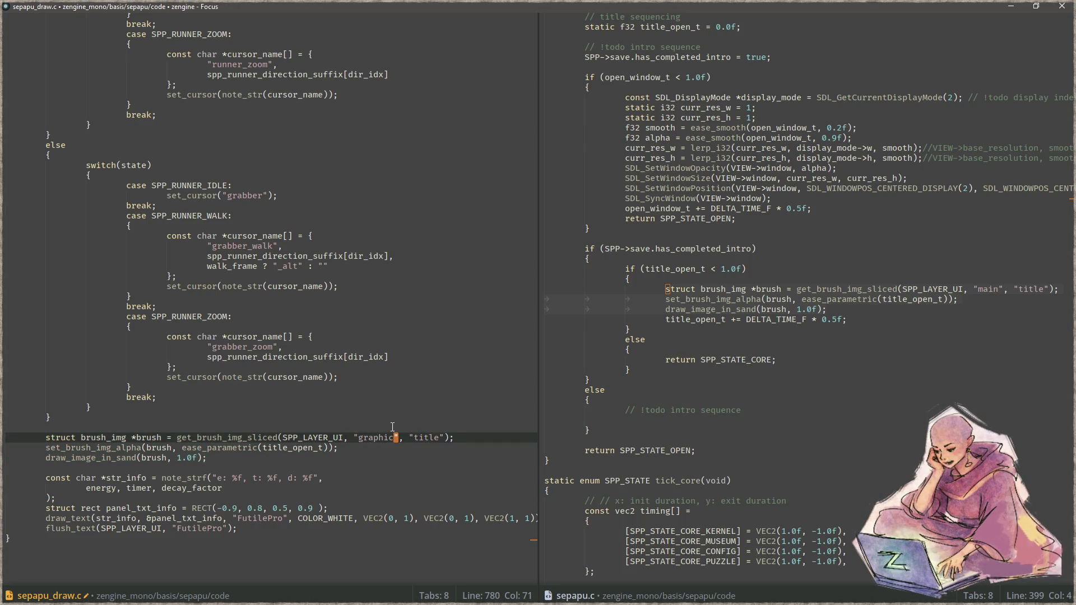
pyautogui.hotkey('ctrl', 'Right')
pyautogui.hotkey('ctrl', 'Right')
pyautogui.hotkey('ctrl', 'BackSpace')
pyautogui.write('circ_b')
# Set the alpha argument to 0.0f and save sepapu_draw.c.
pyautogui.press('Down')
pyautogui.press('Left')
pyautogui.press('Left')
pyautogui.press('Left')
pyautogui.press('Left')
pyautogui.press('Left')
pyautogui.press('Left')
pyautogui.press('Left')
pyautogui.press('Left')
pyautogui.press('Left')
pyautogui.press('Left')
pyautogui.press('Up')
pyautogui.press('Down')
pyautogui.press('Right')
pyautogui.press('Right')
pyautogui.press('Right')
pyautogui.press('Right')
pyautogui.press('Right')
pyautogui.press('Right')
pyautogui.press('Right')
pyautogui.press('Right')
pyautogui.press('Right')
pyautogui.press('Left')
pyautogui.hotkey('ctrl', 'BackSpace')
pyautogui.hotkey('ctrl', 'BackSpace')
pyautogui.hotkey('ctrl', 'BackSpace')
pyautogui.write('0.0f')
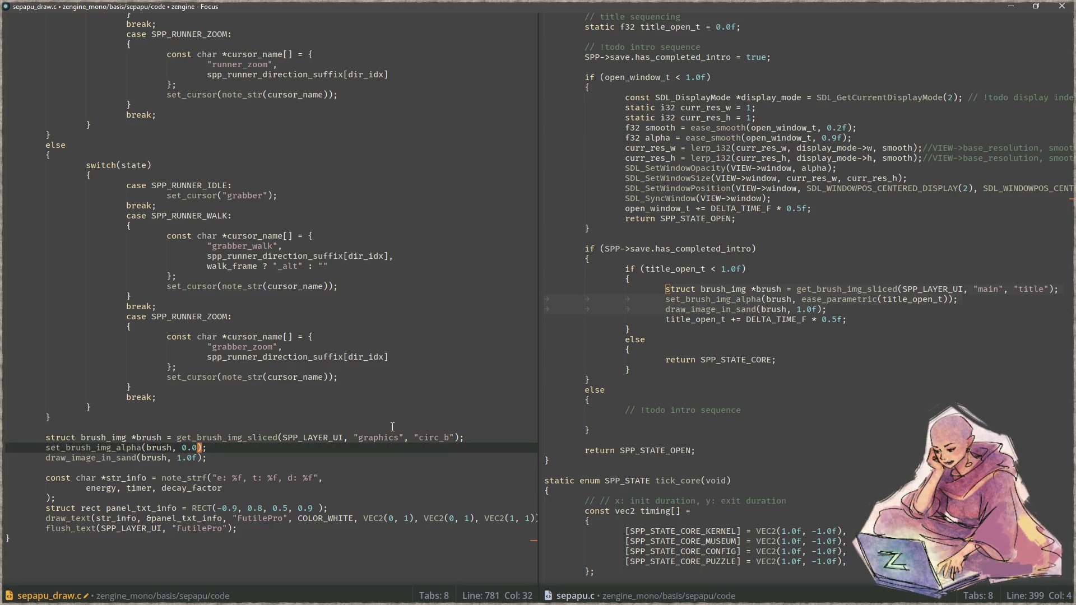
pyautogui.hotkey('ctrl', 's')
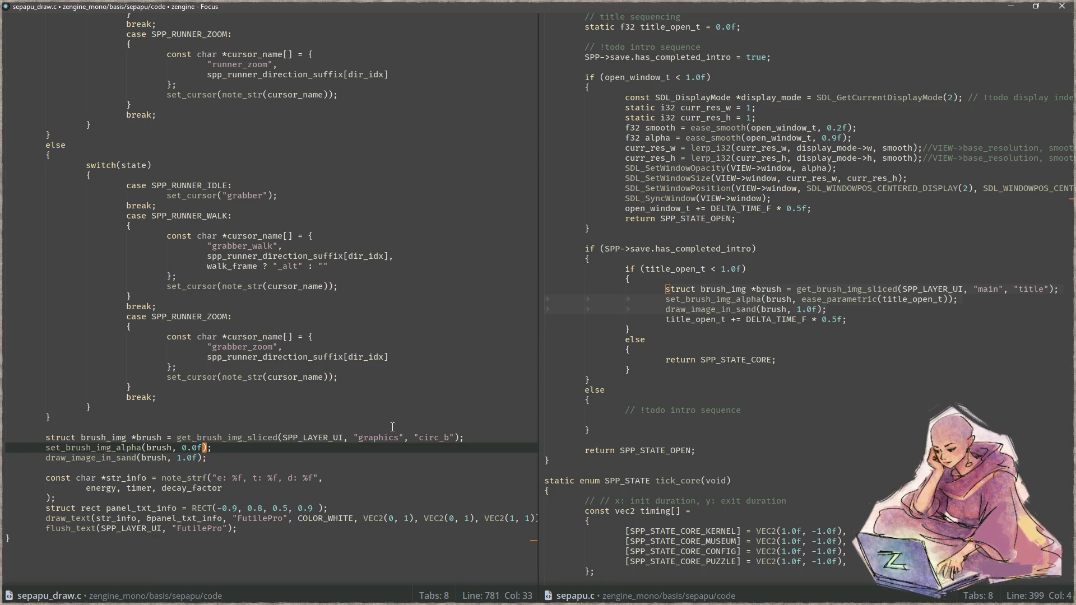
# Open sepapu_sand.c in the right pane.
pyautogui.hotkey('ctrl', ',')
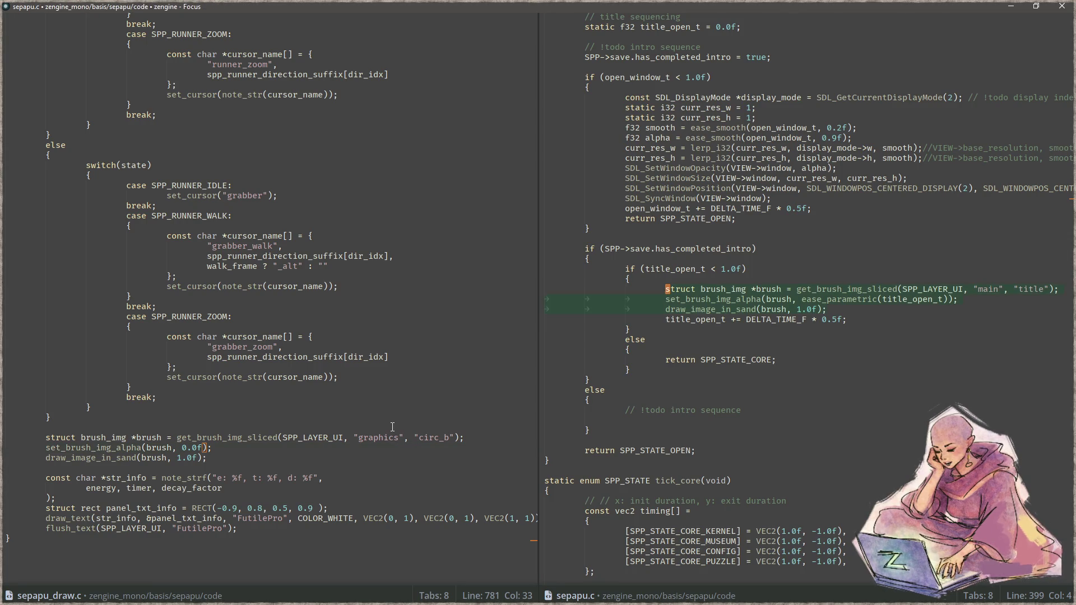
pyautogui.hotkey('ctrl', 'p')
pyautogui.write('sand')
pyautogui.press('Return')
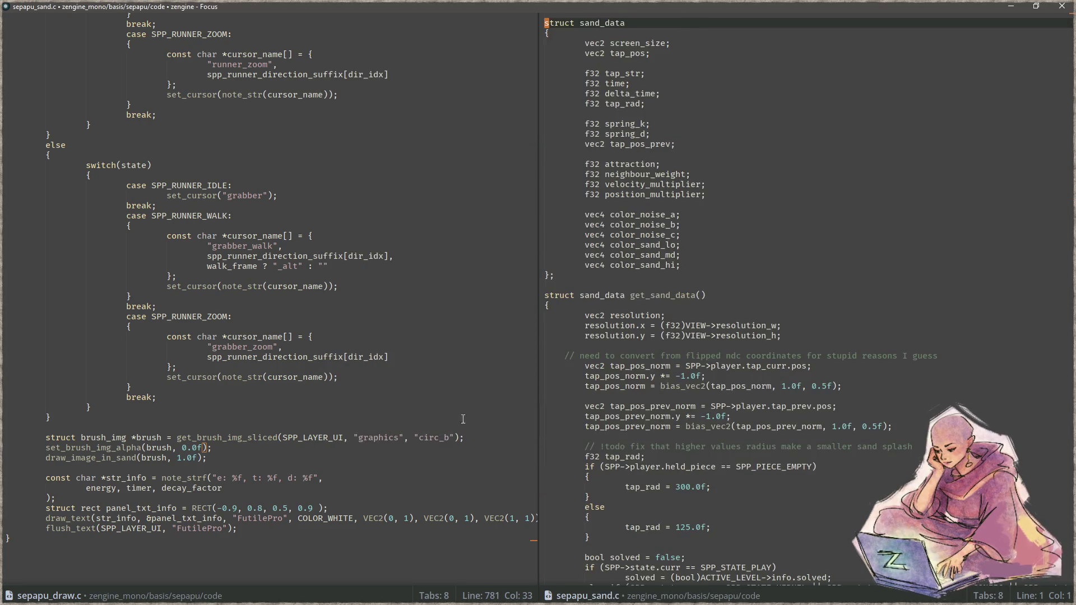
# Duplicate the draw_image_in_sand function at the end of sepapu_sand.c.
pyautogui.scroll(-15, 784, 280)
pyautogui.click(874, 381)
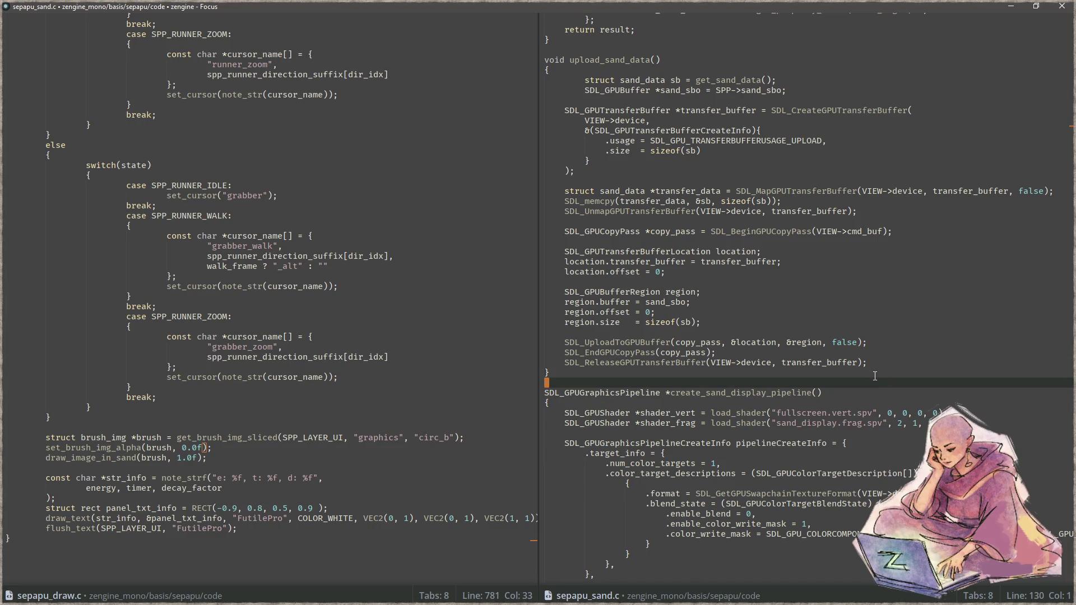
pyautogui.press('pagedown')
pyautogui.hotkey('ctrl', 'End')
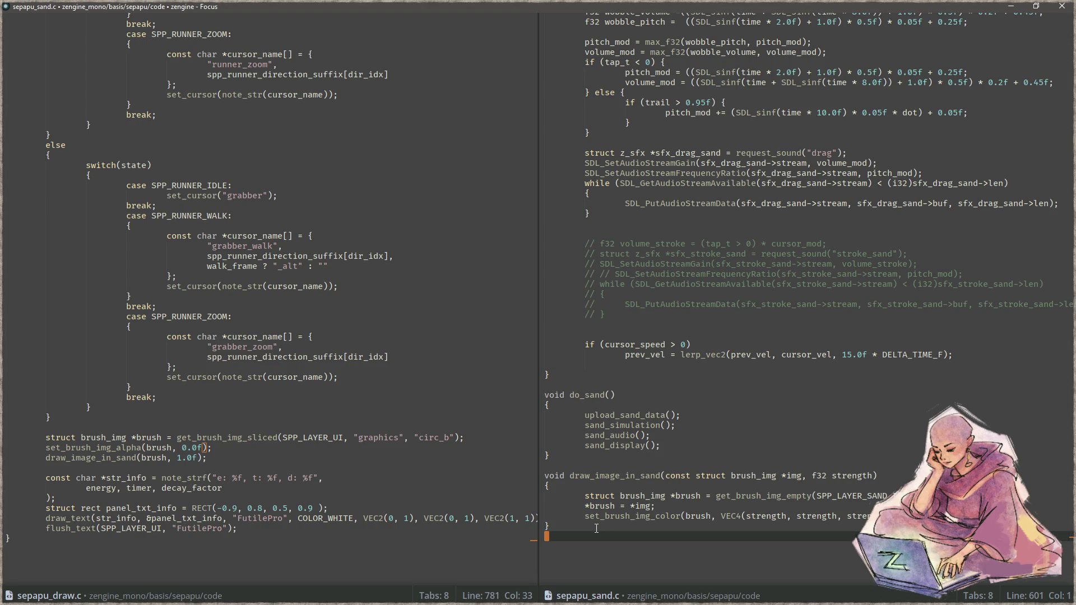
pyautogui.moveTo(596, 528); pyautogui.dragTo(528, 476)
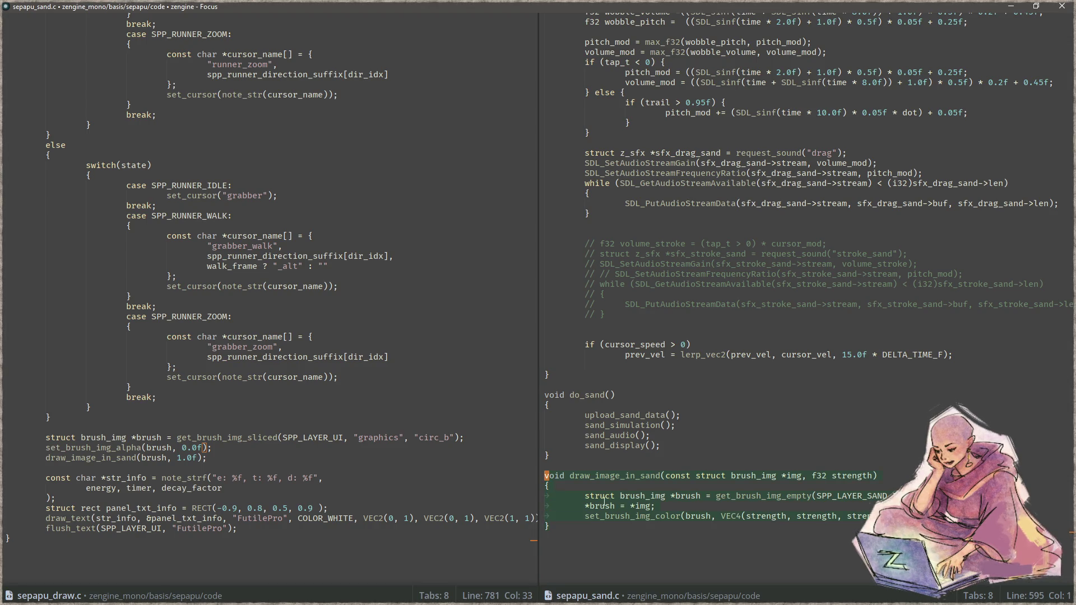
pyautogui.click(663, 454)
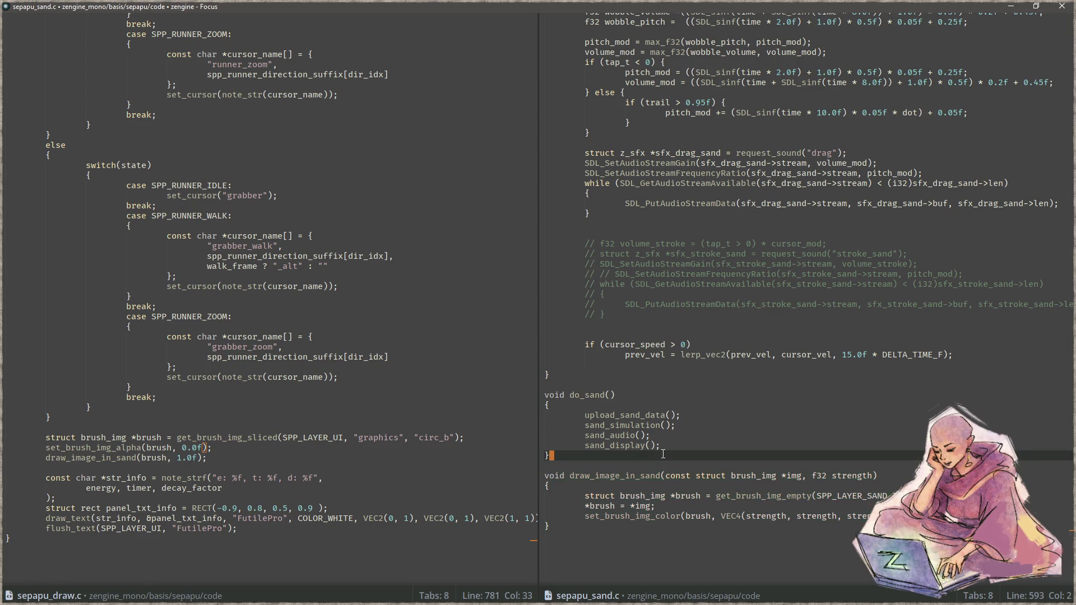
pyautogui.hotkey('ctrl', 'v')
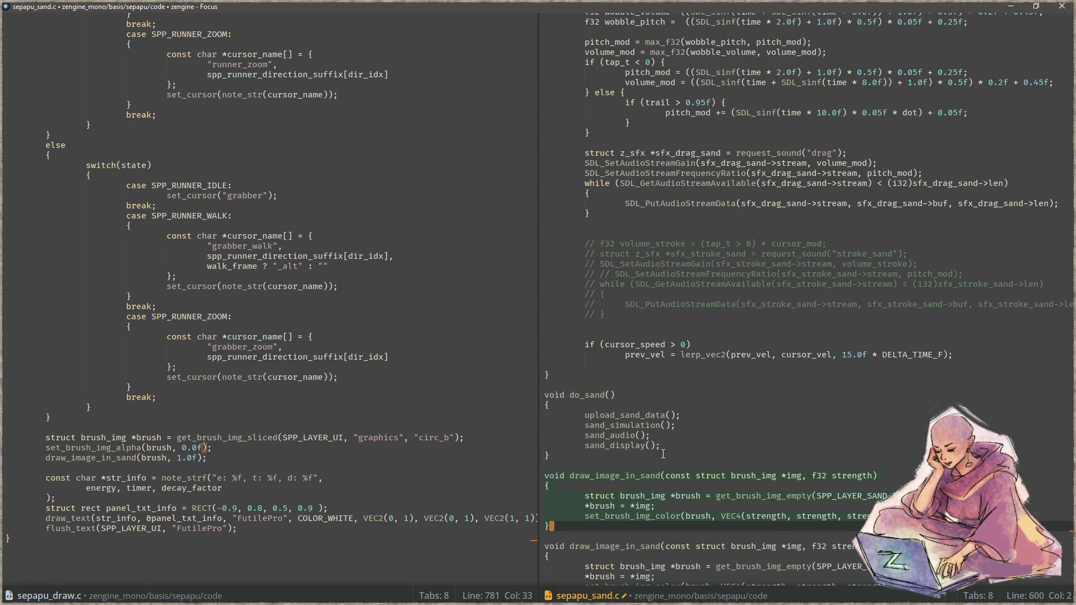
# Give the copy char *tex, const char *slice and vec2 pos parameters, and save.
pyautogui.press('Down')
pyautogui.press('Down')
pyautogui.press('End')
pyautogui.hotkey('ctrl', 'Left')
pyautogui.hotkey('ctrl', 'Left')
pyautogui.press('Left')
pyautogui.press('Left')
pyautogui.press('Left')
pyautogui.press('Left')
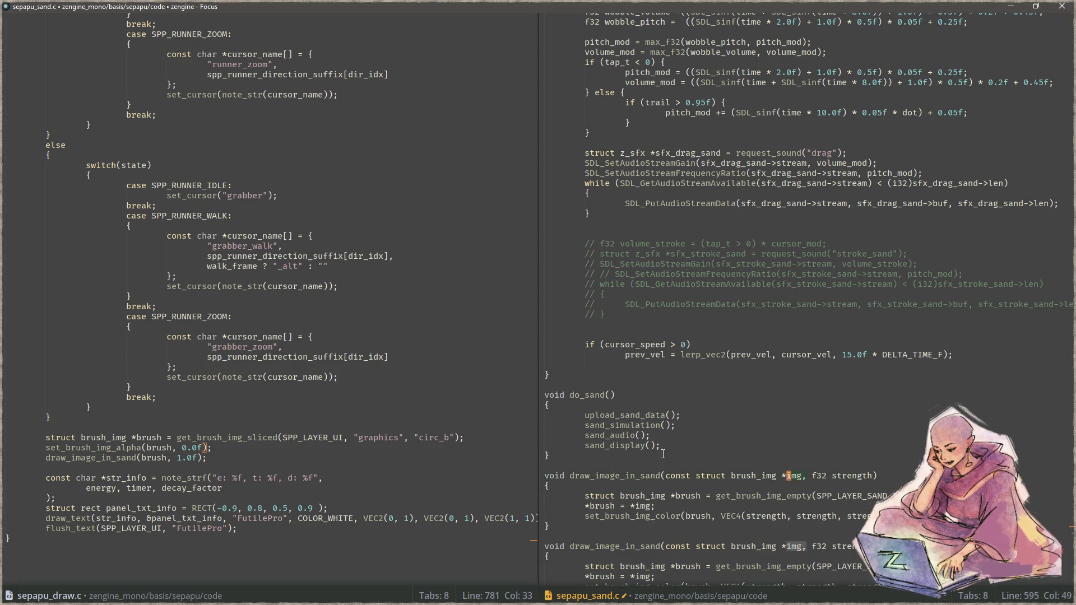
pyautogui.press('Left')
pyautogui.press('Left')
pyautogui.press('Left')
pyautogui.press('Left')
pyautogui.press('Left')
pyautogui.press('Left')
pyautogui.hotkey('shift', 'Left')
pyautogui.hotkey('shift', 'Left')
pyautogui.write('char *')
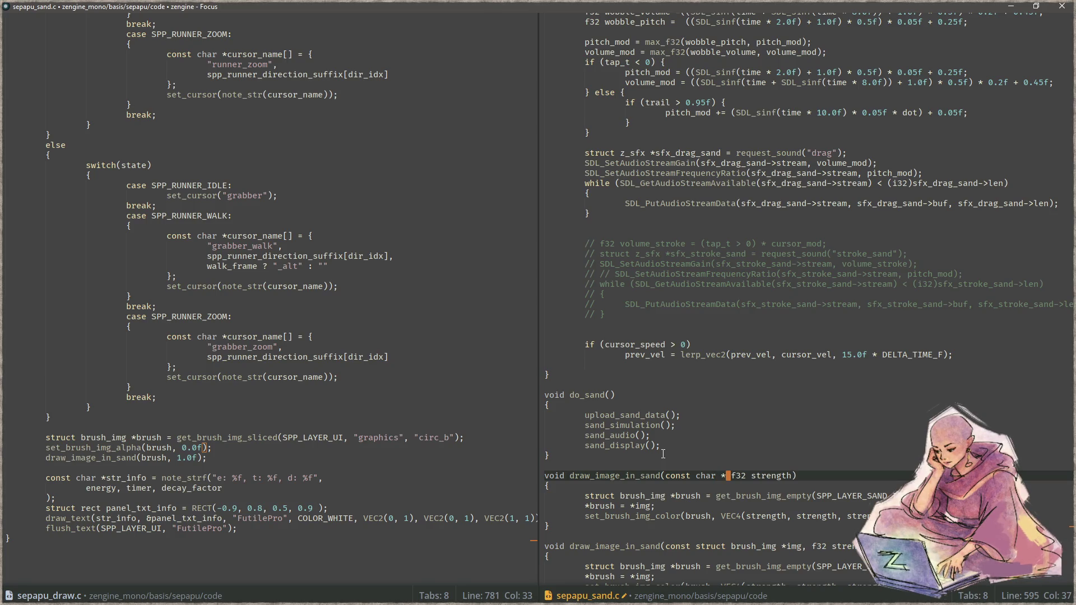
pyautogui.write('tex, const char*')
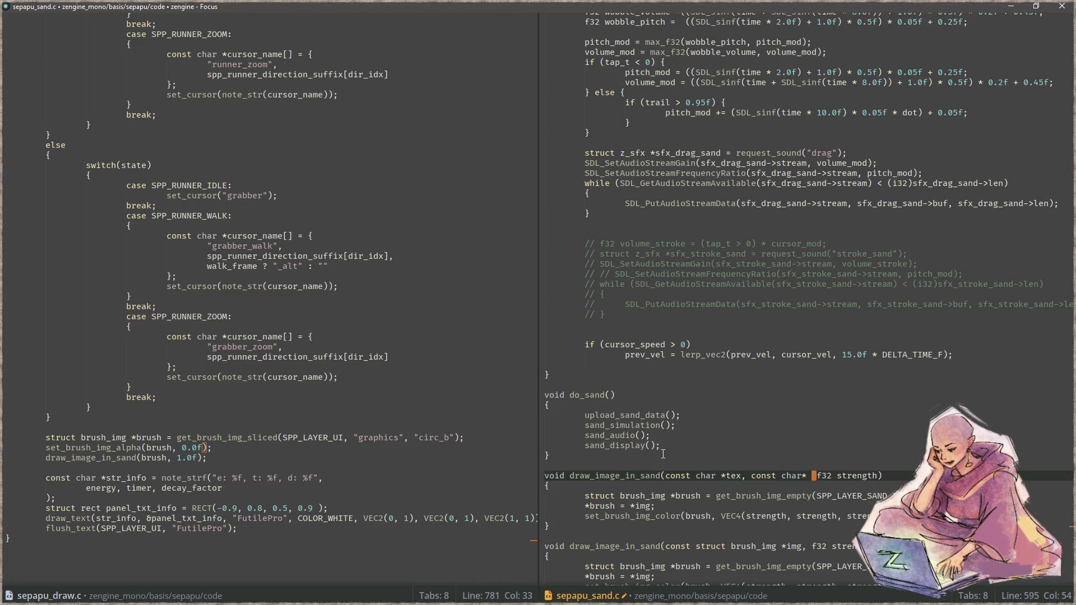
pyautogui.press('BackSpace')
pyautogui.write('*slice,')
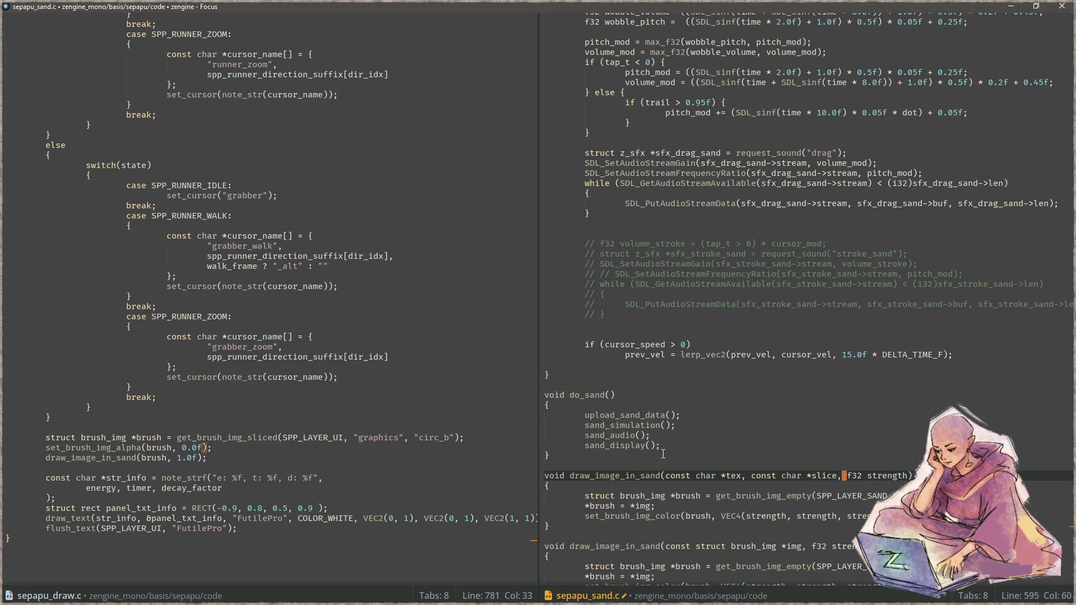
pyautogui.write(' vec2 po')
pyautogui.write('s,')
pyautogui.hotkey('ctrl', 's')
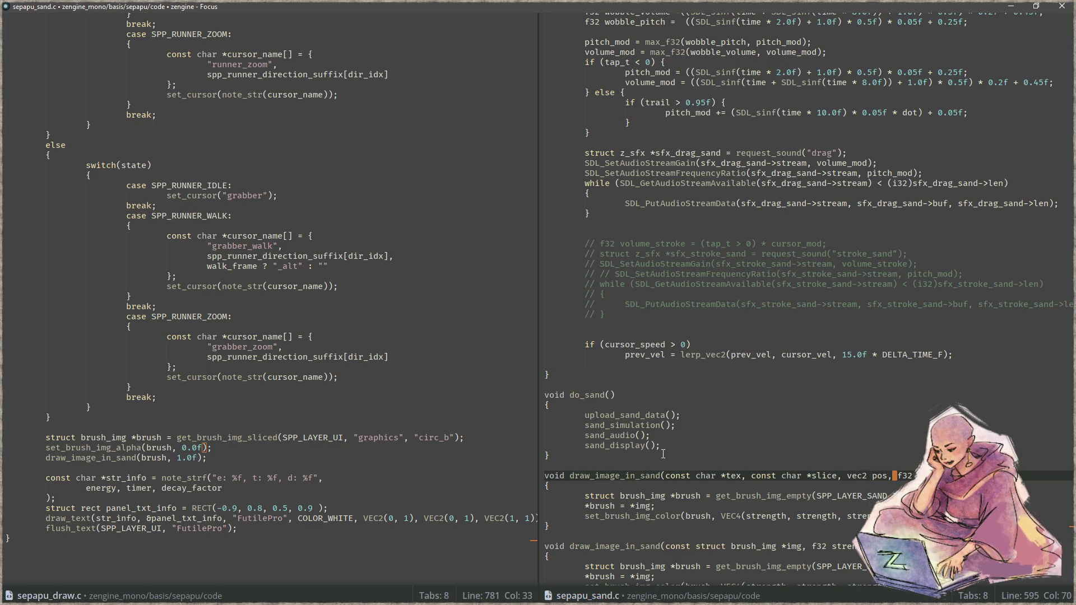
# Locate the *brush = *img line in the other draw_image_in_sand function.
pyautogui.scroll(-4, 655, 464)
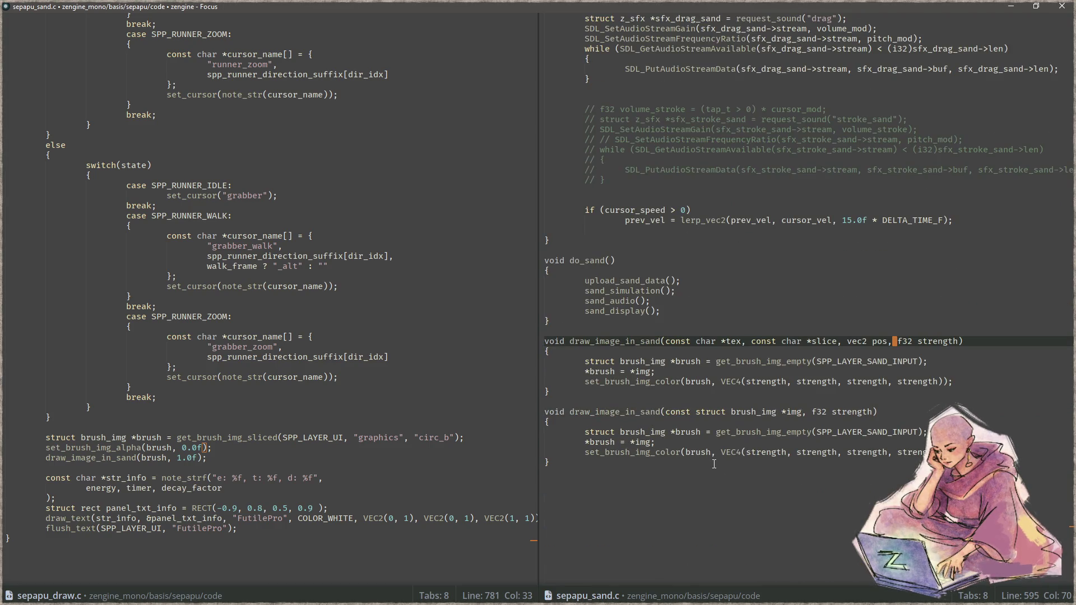
pyautogui.click(807, 412)
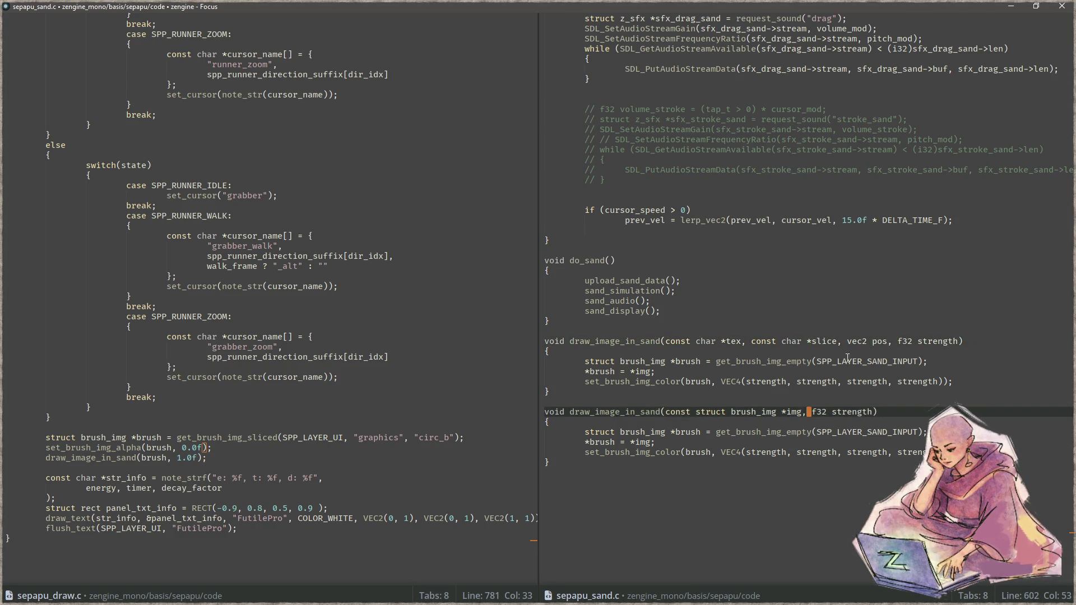
pyautogui.click(637, 373)
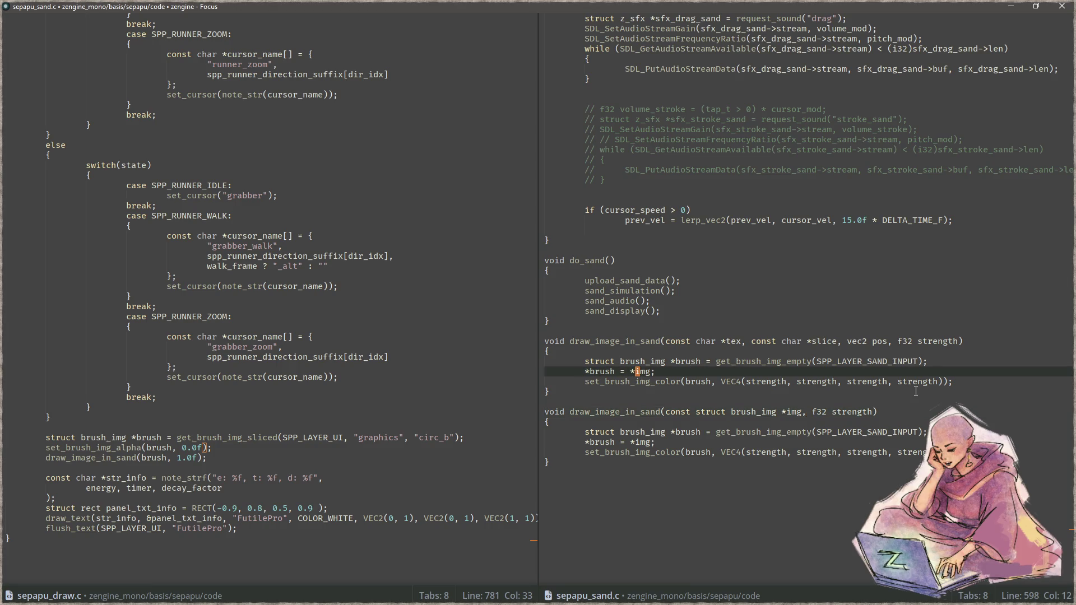
pyautogui.press('Left')
# Copy the get_brush_img_sliced line from sepapu_draw.c.
pyautogui.click(279, 438)
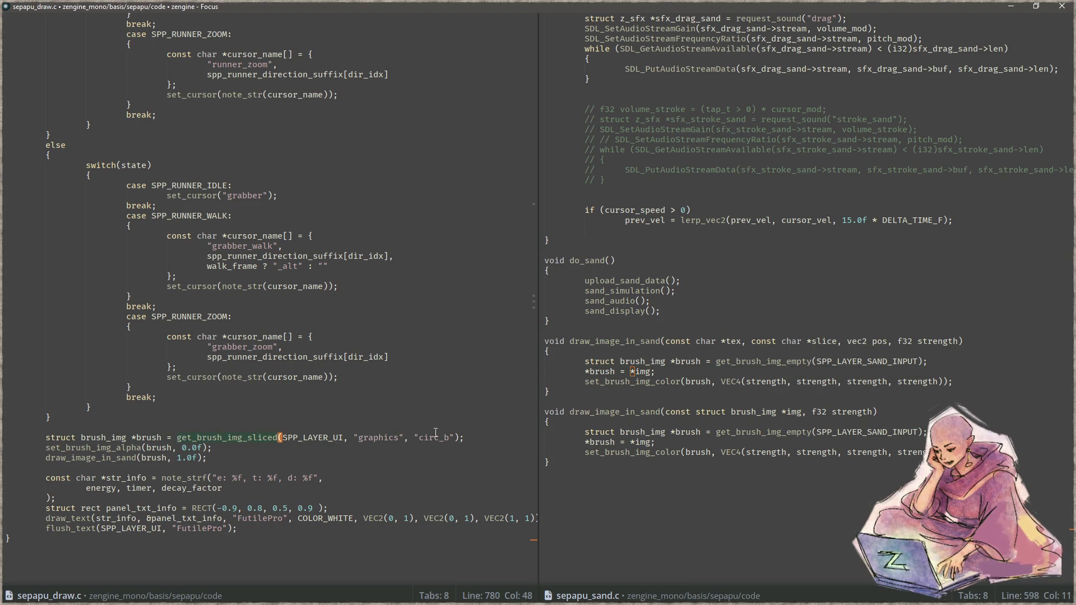
pyautogui.click(484, 431)
pyautogui.press('Down')
pyautogui.press('End')
pyautogui.hotkey('shift', 'Home')
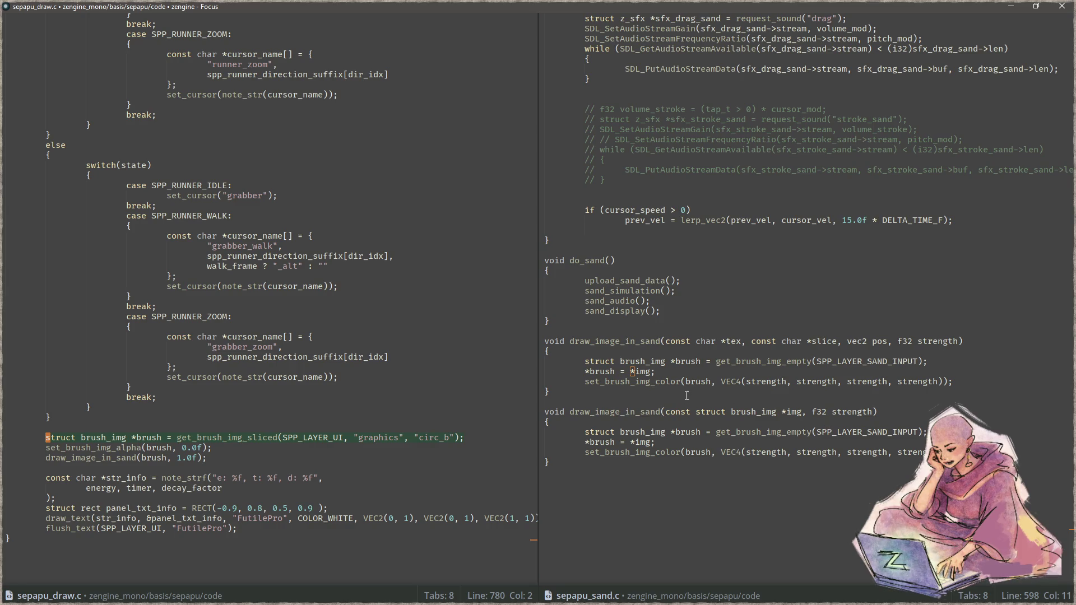
# Replace the get_brush_img_empty statement with the pasted get_brush_img_sliced line.
pyautogui.click(959, 362)
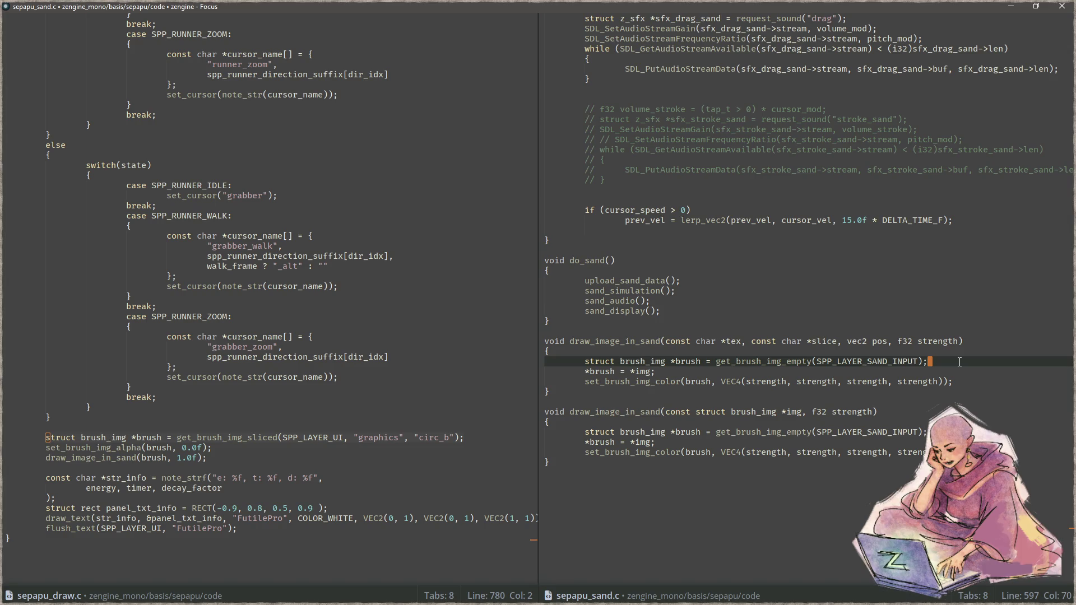
pyautogui.press('Return')
pyautogui.write('struct brush_img *brush = get_brush_img_sliced(SPP_LAYER_UI, "graphics", "circ_b");')
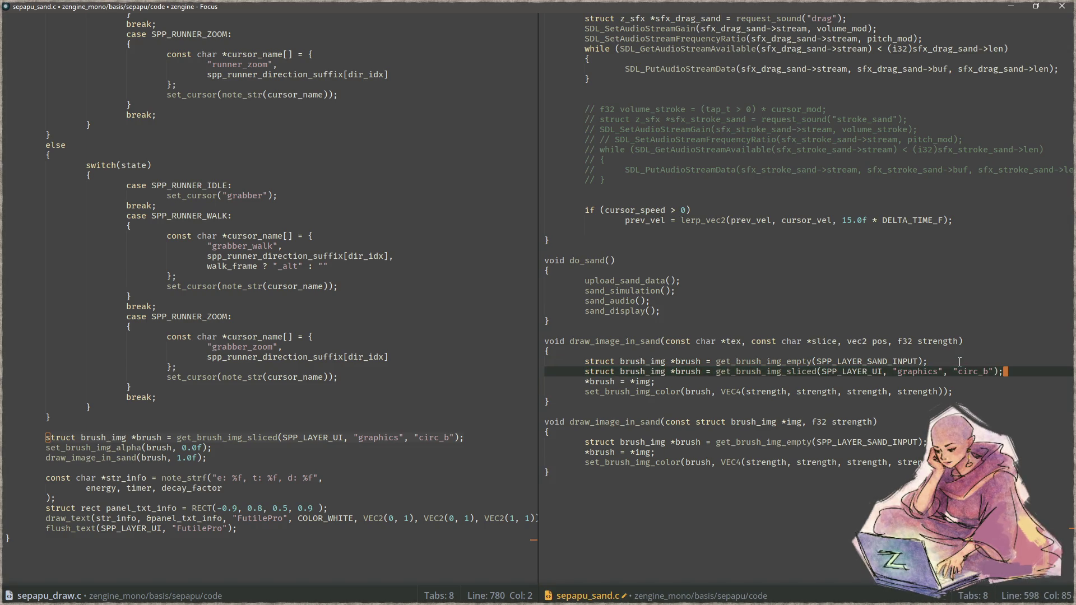
pyautogui.press('Up')
pyautogui.hotkey('shift', 'Home')
pyautogui.press('BackSpace')
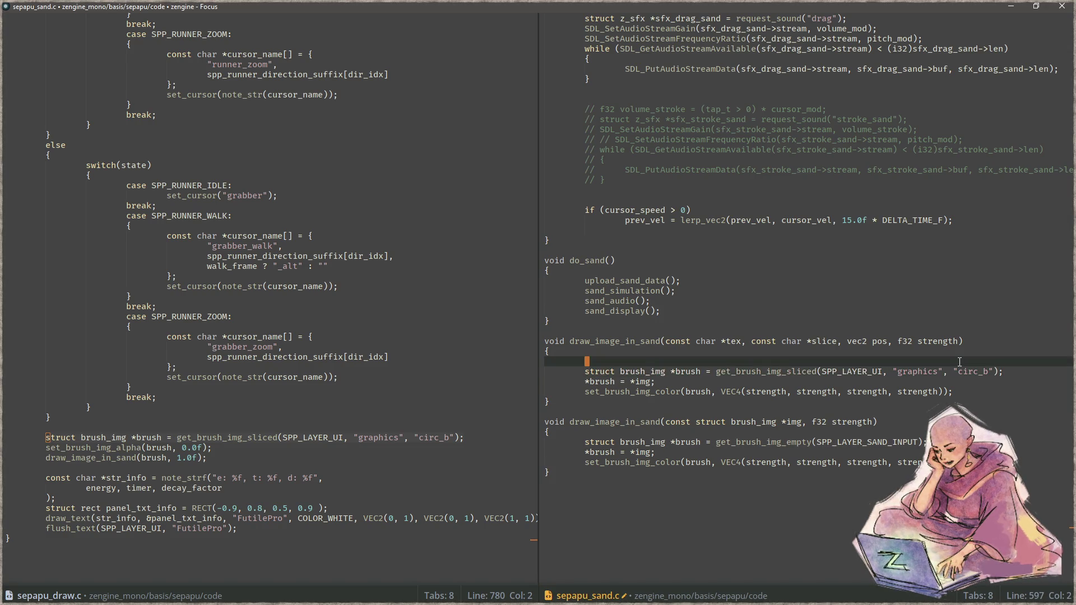
pyautogui.press('BackSpace')
pyautogui.press('BackSpace')
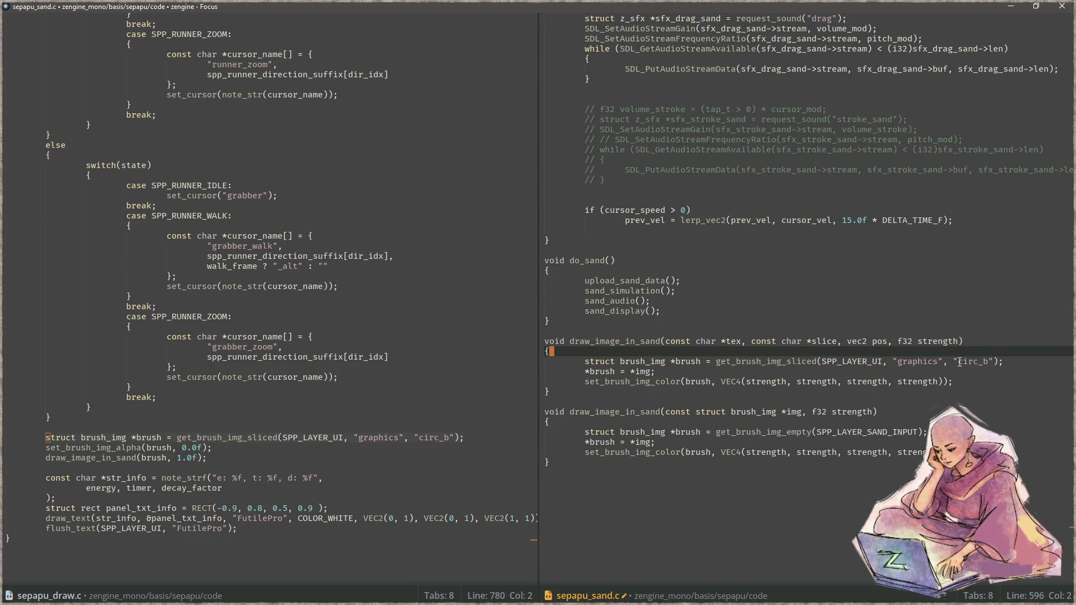
# Add a blank line after the sliced-brush call and widen the left code pane.
pyautogui.press('Down')
pyautogui.press('End')
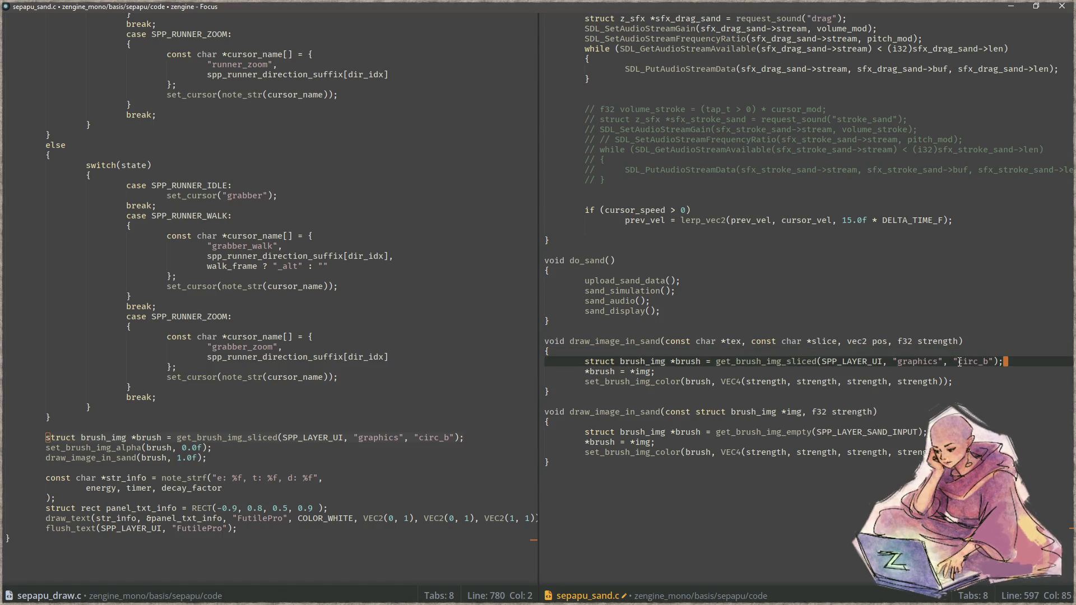
pyautogui.press('Return')
pyautogui.click(631, 477)
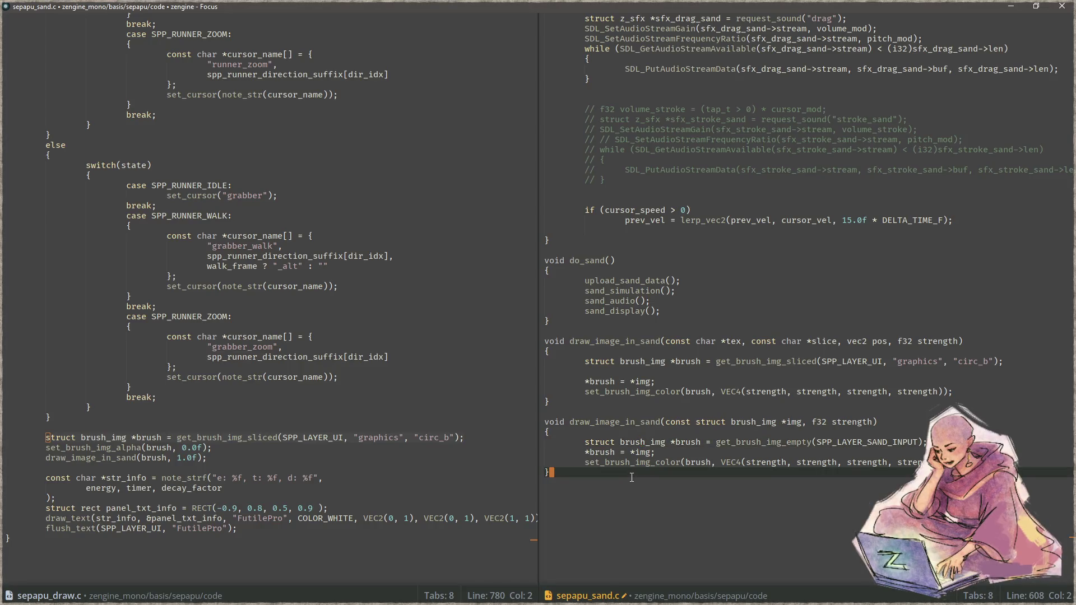
pyautogui.click(630, 373)
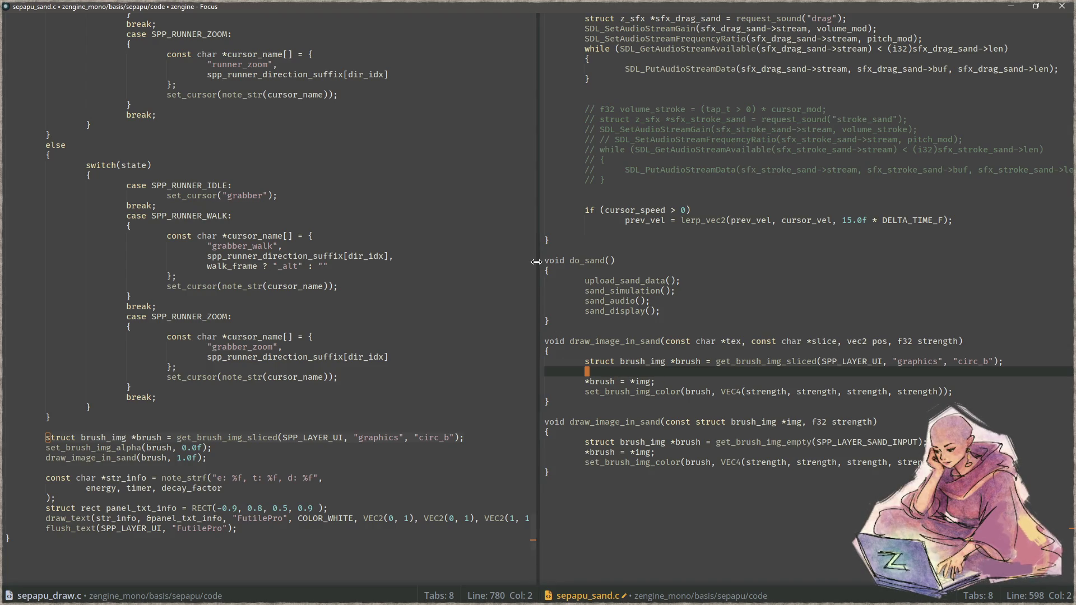
pyautogui.moveTo(537, 261); pyautogui.dragTo(544, 262)
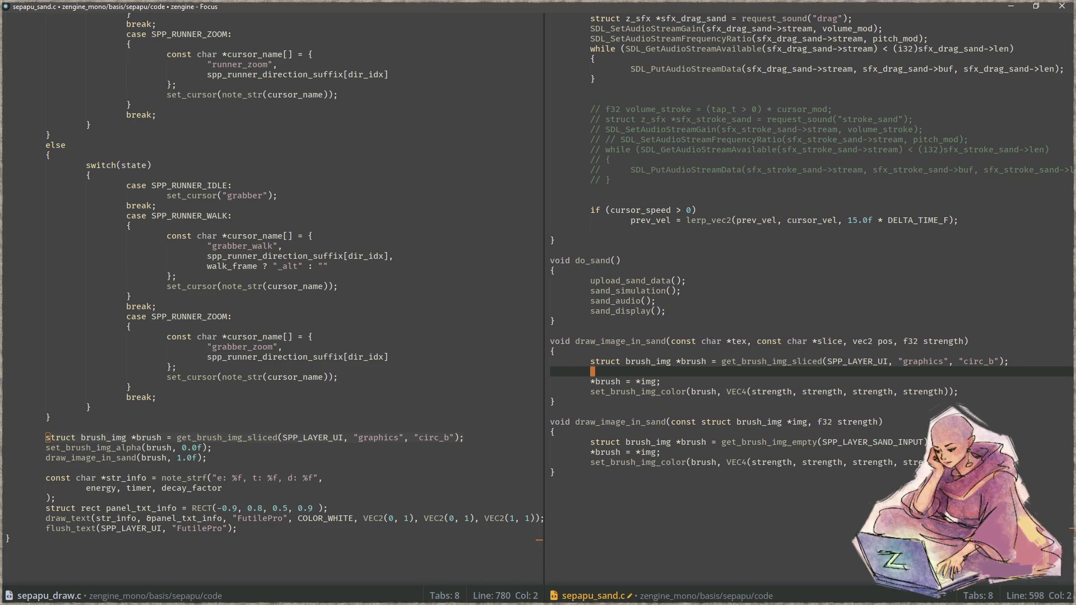
pyautogui.hotkey('alt', 'Tab')
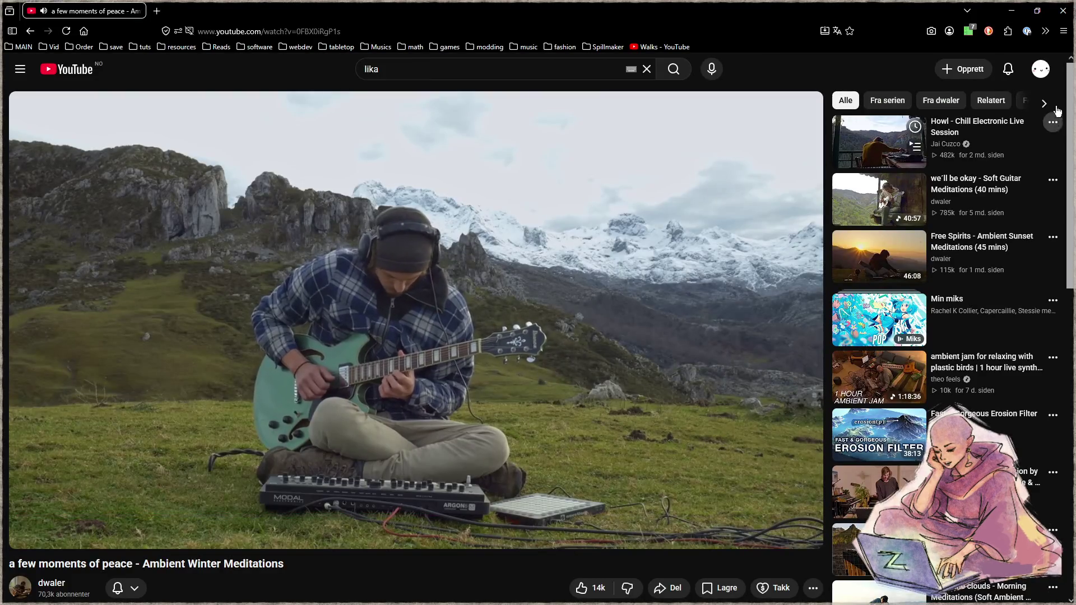
pyautogui.moveTo(1071, 97); pyautogui.dragTo(1071, 360)
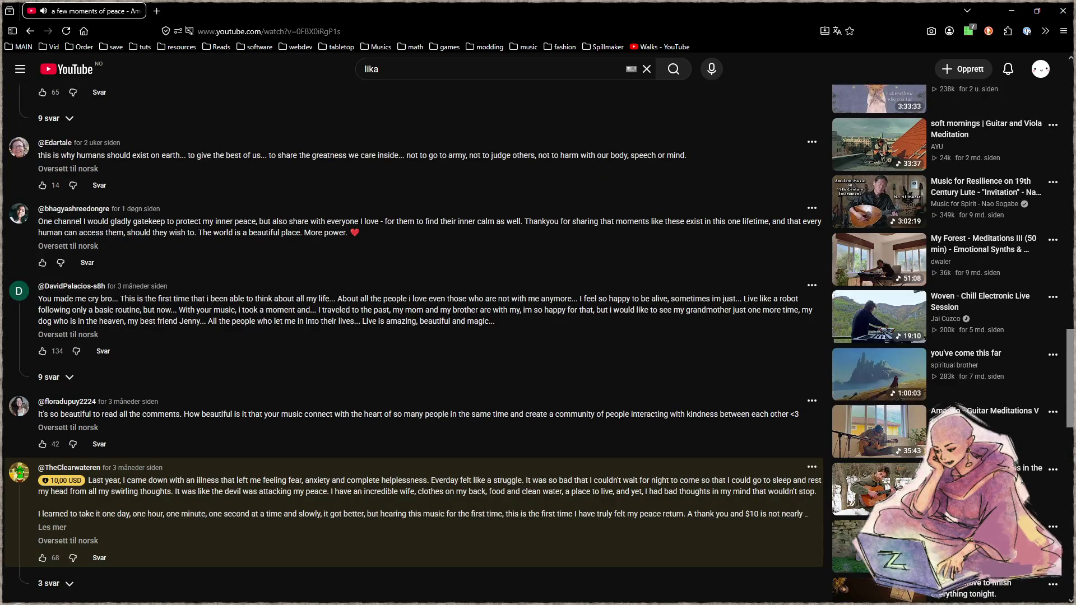
pyautogui.moveTo(1071, 360); pyautogui.dragTo(1071, 67)
pyautogui.hotkey('alt', 'Tab')
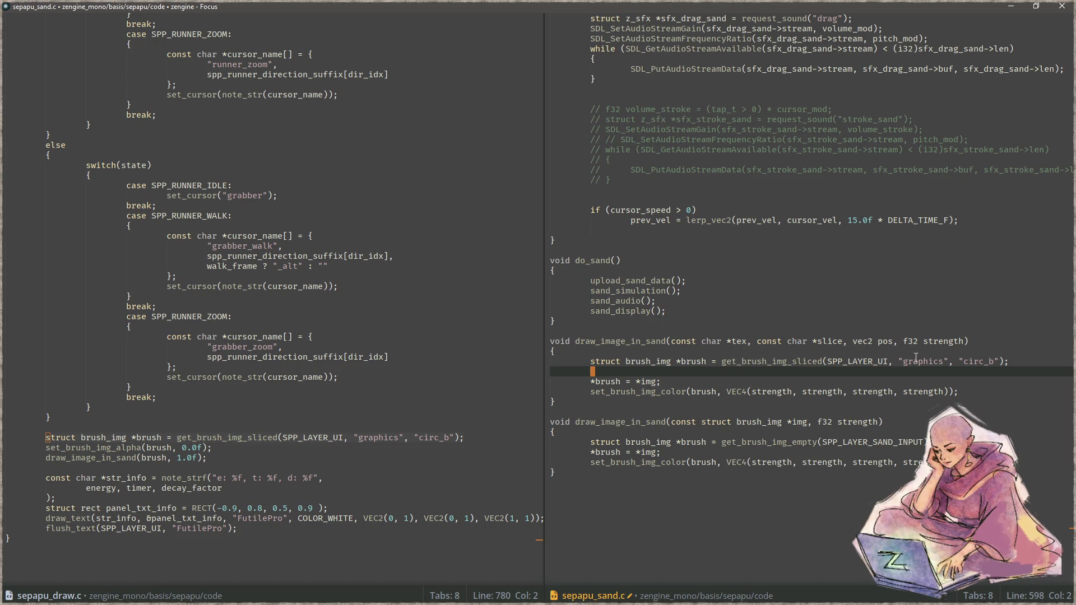
# Replace "graphics", "circ_b" in the get_brush_img_sliced call with tex, slice.
pyautogui.click(946, 362)
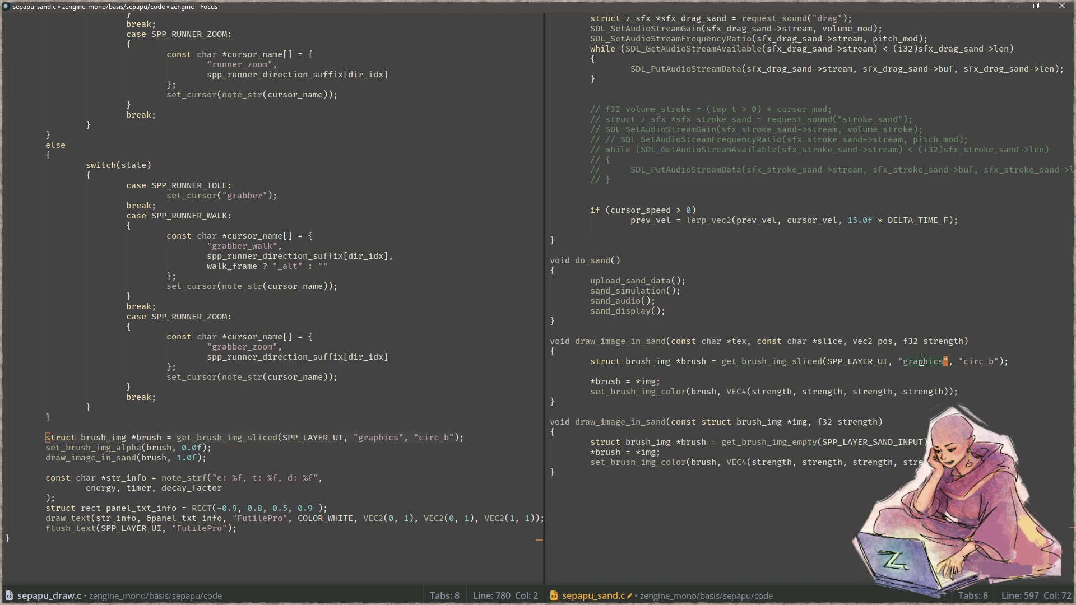
pyautogui.press('BackSpace')
pyautogui.press('BackSpace')
pyautogui.press('BackSpace')
pyautogui.press('Delete')
pyautogui.press('Delete')
pyautogui.press('Delete')
pyautogui.write('tex,')
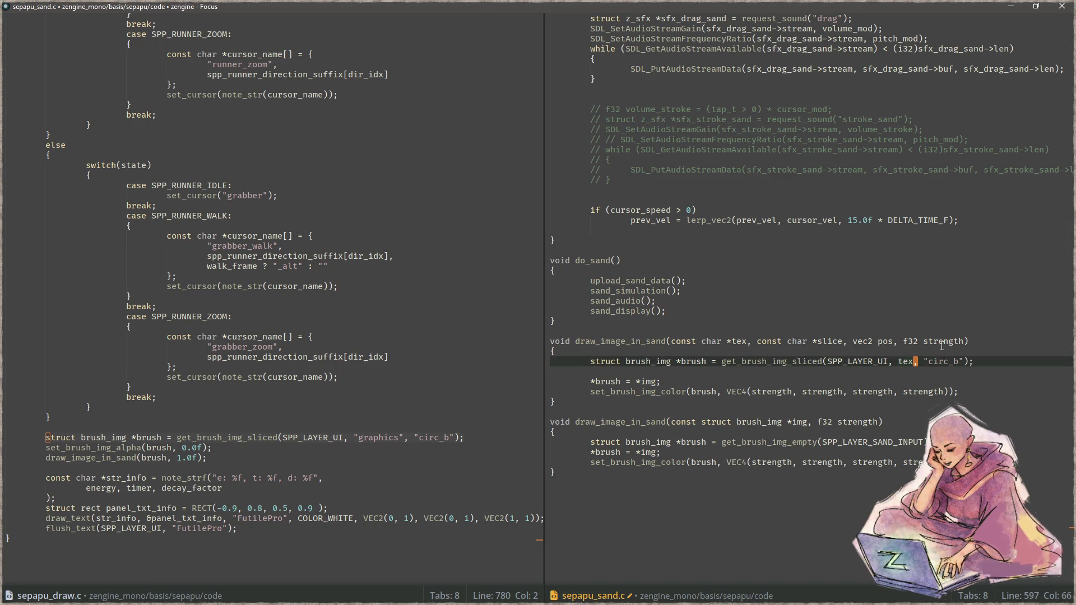
pyautogui.press('Delete')
pyautogui.press('Delete')
pyautogui.press('Delete')
pyautogui.press('Delete')
pyautogui.press('Delete')
pyautogui.press('Delete')
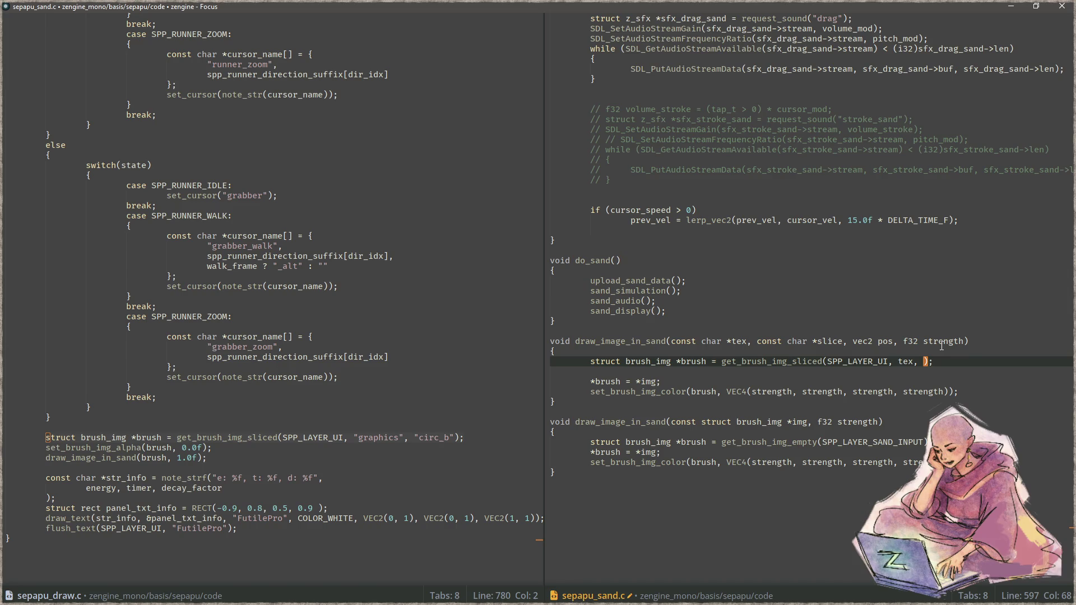
pyautogui.write('slice')
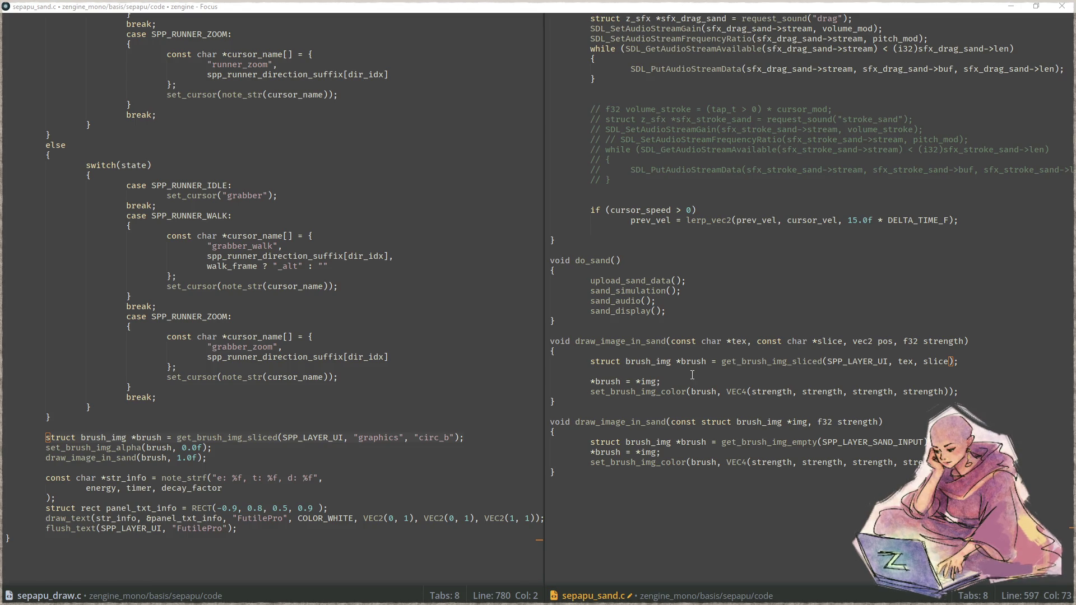
# Replace the UI layer with SPP_LAYER_SAND_INPUT in the slice-based draw_image_in_sand call.
pyautogui.click(602, 504)
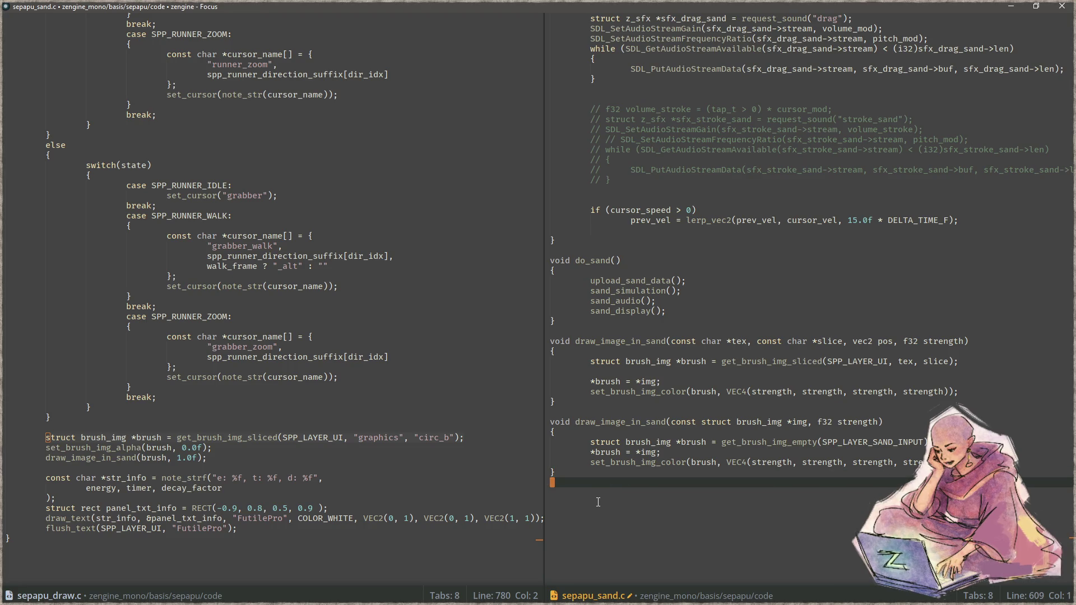
pyautogui.press('BackSpace')
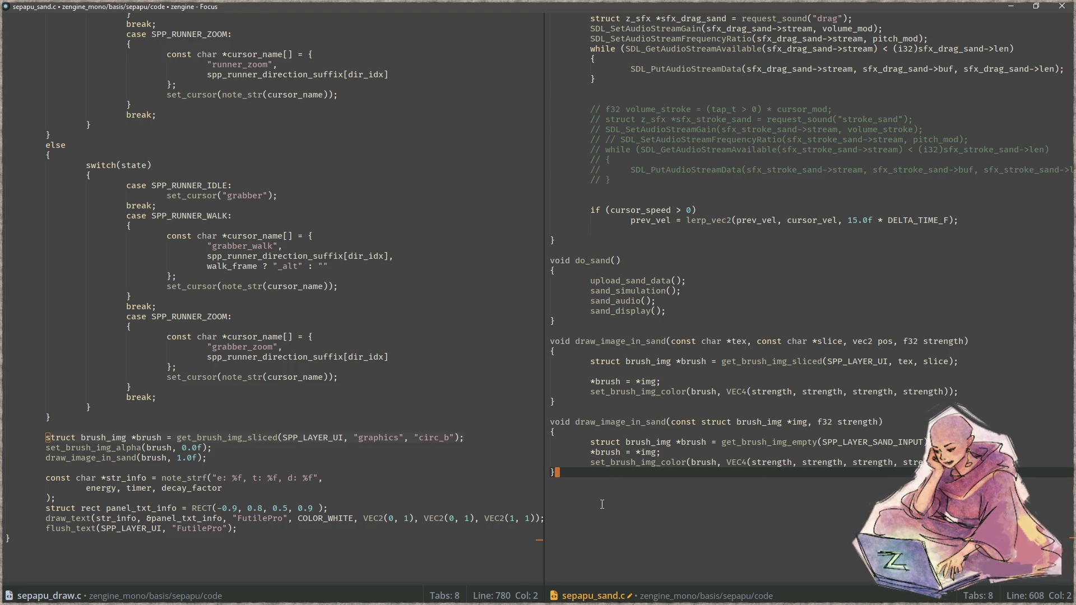
pyautogui.press('Up')
pyautogui.press('Up')
pyautogui.press('Up')
pyautogui.press('Up')
pyautogui.press('Up')
pyautogui.press('Up')
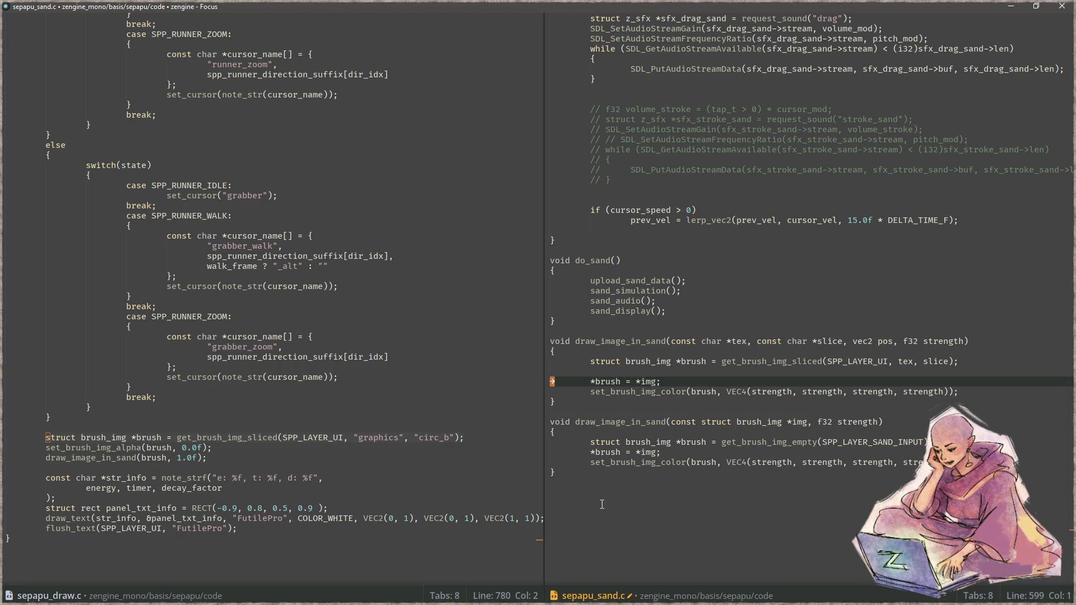
pyautogui.press('End')
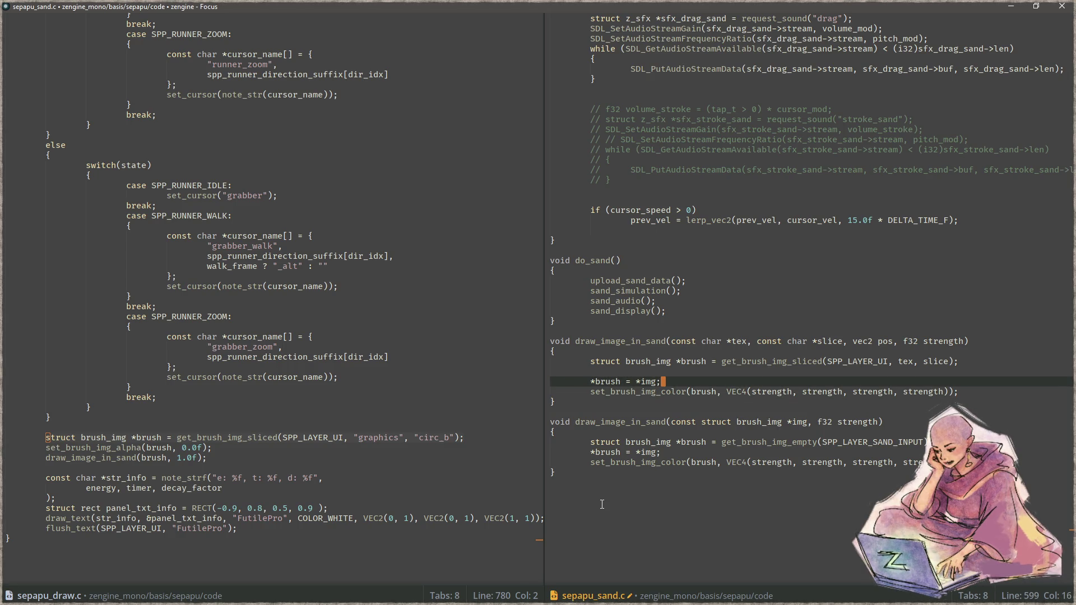
pyautogui.press('Up')
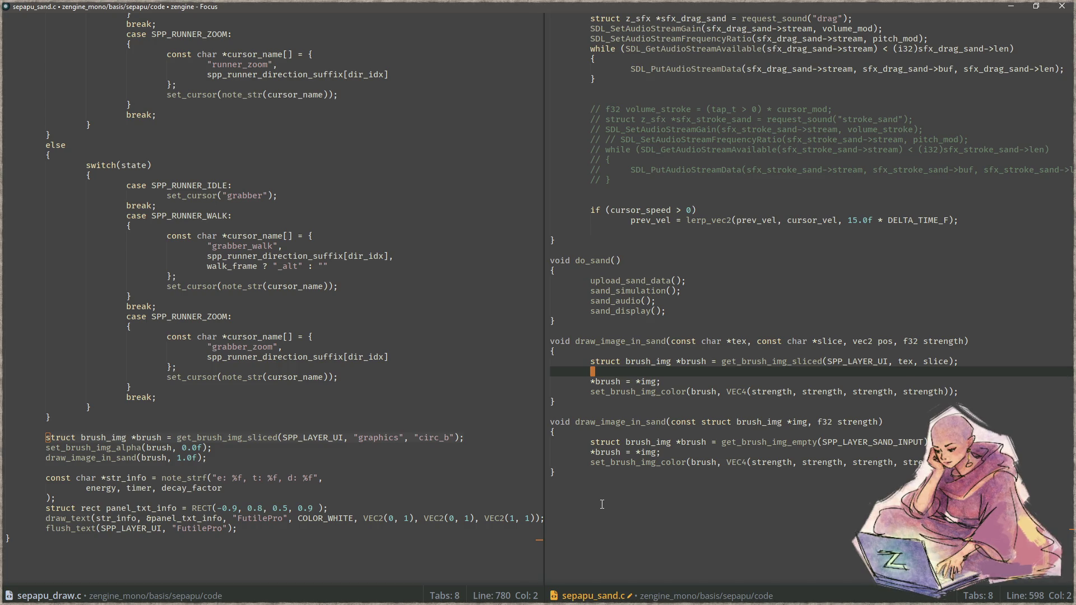
pyautogui.press('Down')
pyautogui.press('Down')
pyautogui.press('Down')
pyautogui.press('Down')
pyautogui.press('Down')
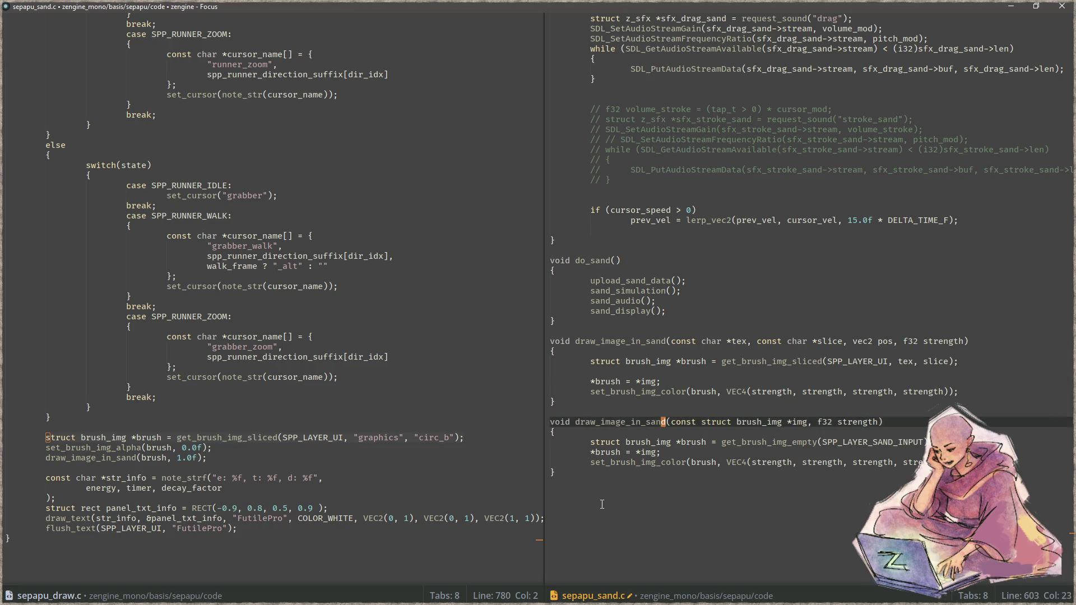
pyautogui.press('Down')
pyautogui.press('Down')
pyautogui.press('End')
pyautogui.press('Up')
pyautogui.press('Up')
pyautogui.press('Up')
pyautogui.press('Up')
pyautogui.press('Up')
pyautogui.hotkey('ctrl', 'Left')
pyautogui.hotkey('ctrl', 'Left')
pyautogui.hotkey('ctrl', 'Right')
pyautogui.hotkey('ctrl', 'BackSpace')
pyautogui.write('SPP_LAYER_SAND_INPUT')
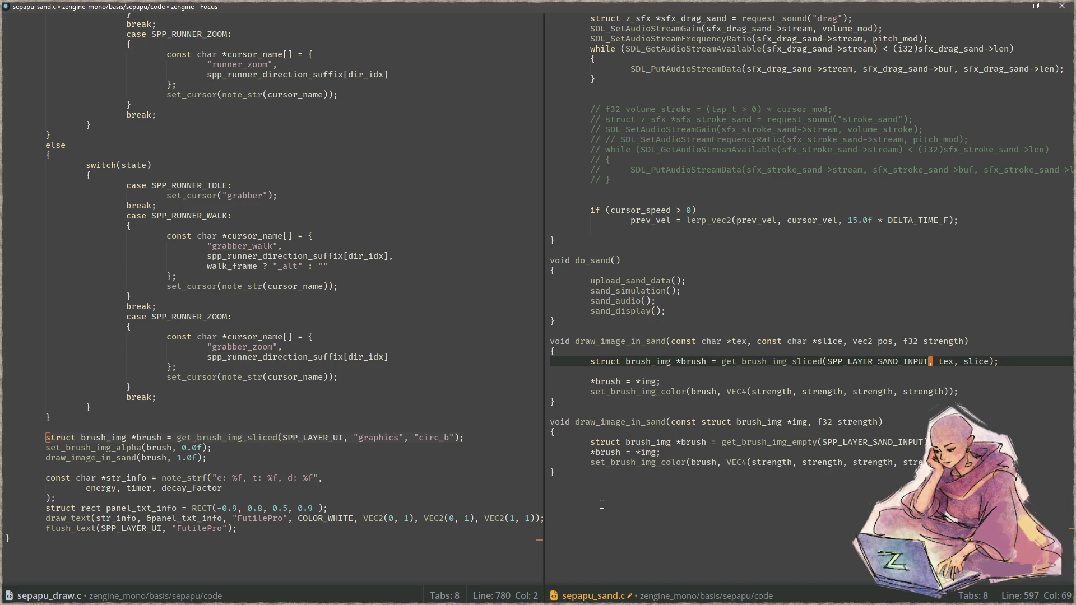
# Delete the whole slice-based draw_image_in_sand function from sepapu_sand.c.
pyautogui.press('Down')
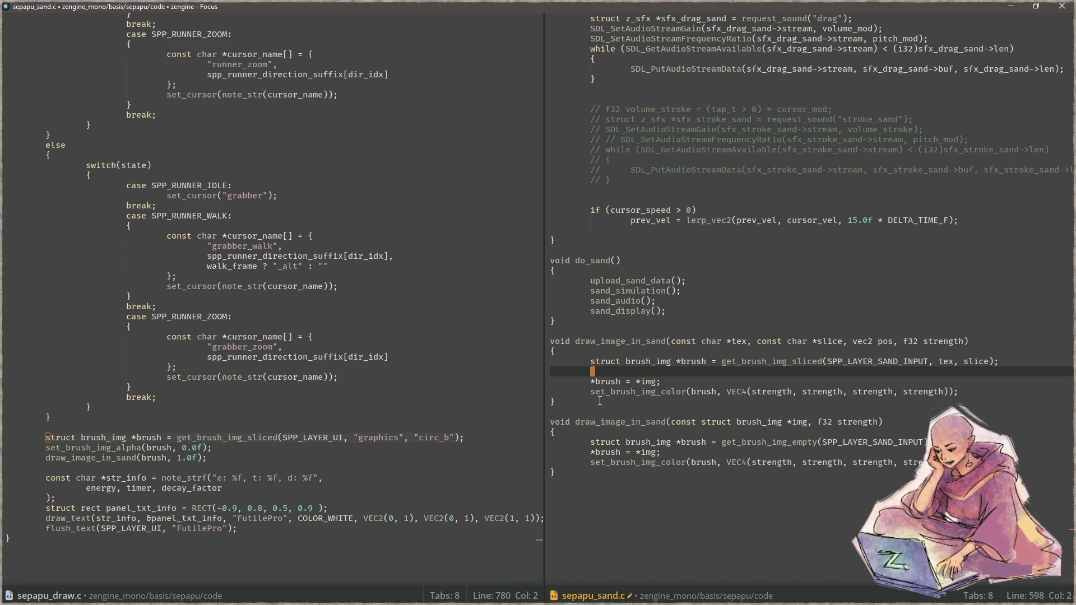
pyautogui.moveTo(599, 402); pyautogui.dragTo(525, 336)
pyautogui.press('BackSpace')
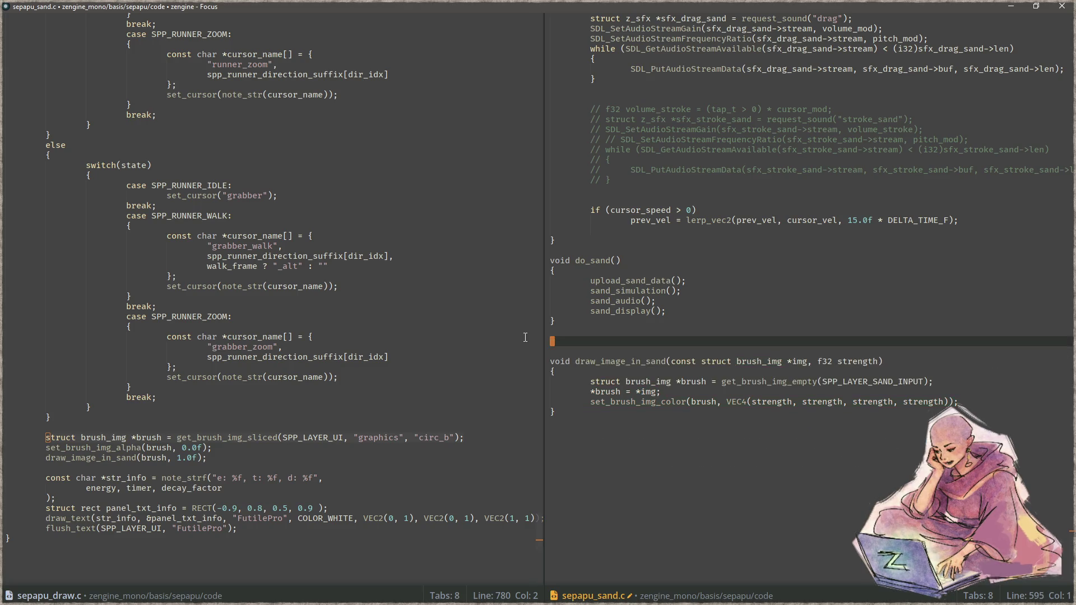
# Switch the circ_b brush in sepapu_draw.c from SPP_LAYER_UI to SPP_LAYER_SAND_INPUT.
pyautogui.press('BackSpace')
pyautogui.press('BackSpace')
pyautogui.click(329, 429)
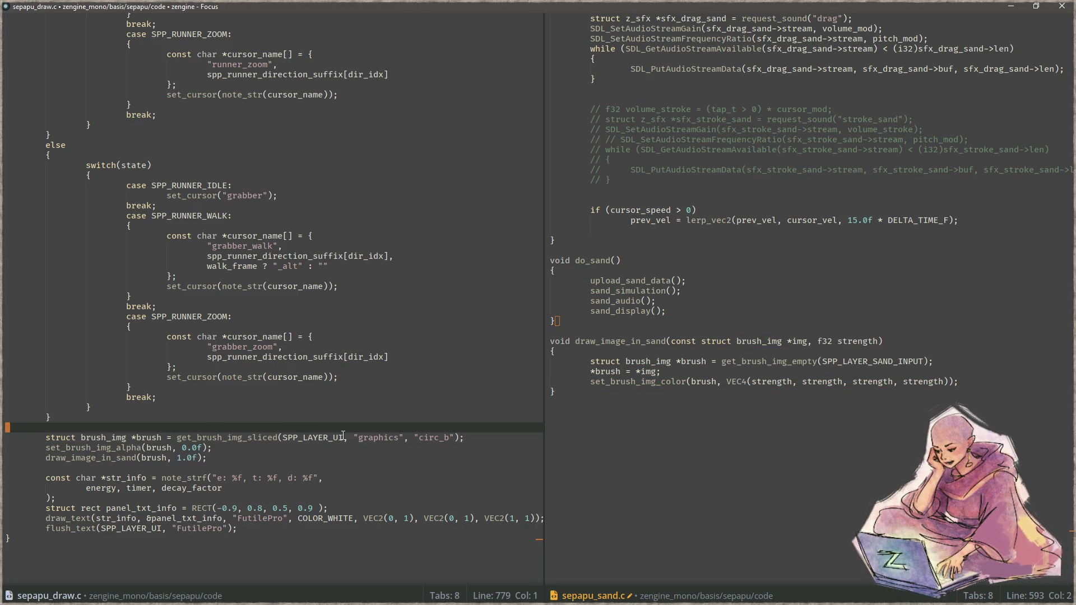
pyautogui.click(925, 361)
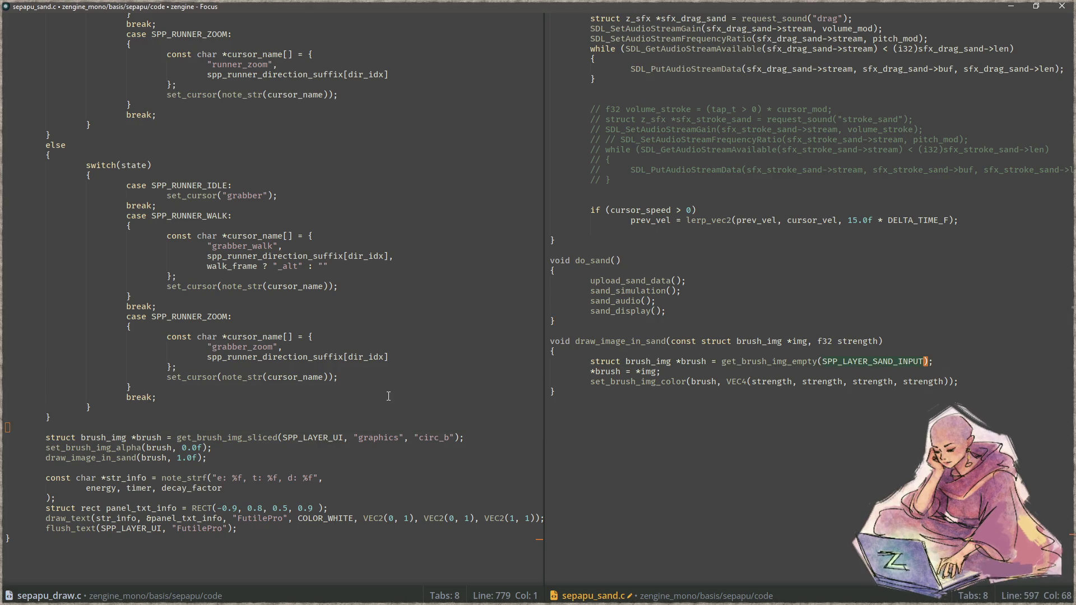
pyautogui.doubleClick(308, 438)
pyautogui.write('SPP_LAYER_SAND_INPUT')
pyautogui.click(306, 449)
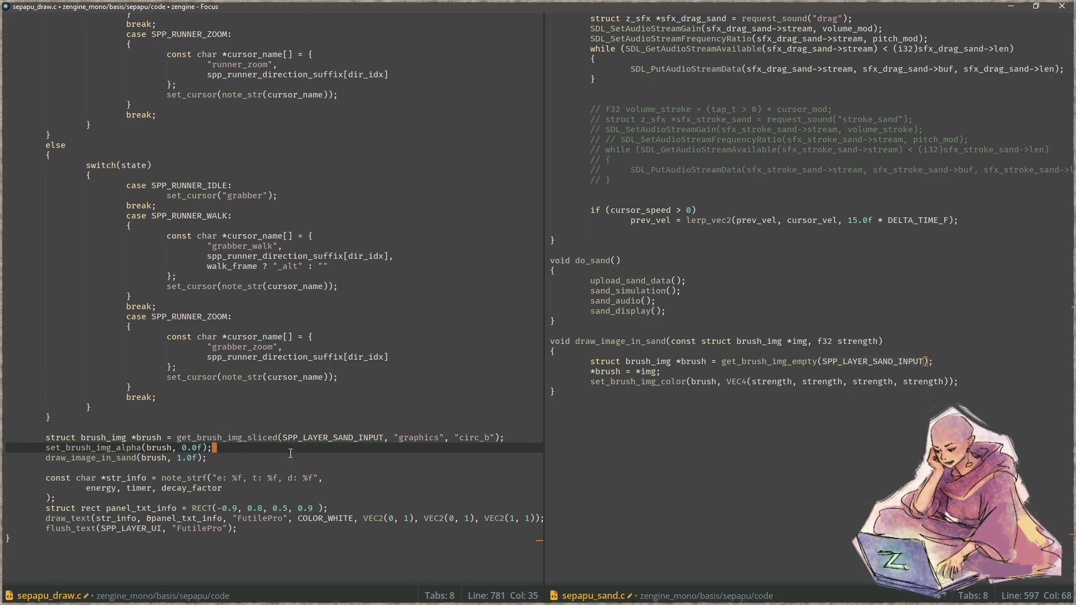
# Add a set_brush_pos line offsetting m by VEC2(0.0f, pix_world().y * -12) below the alpha call.
pyautogui.press('Return')
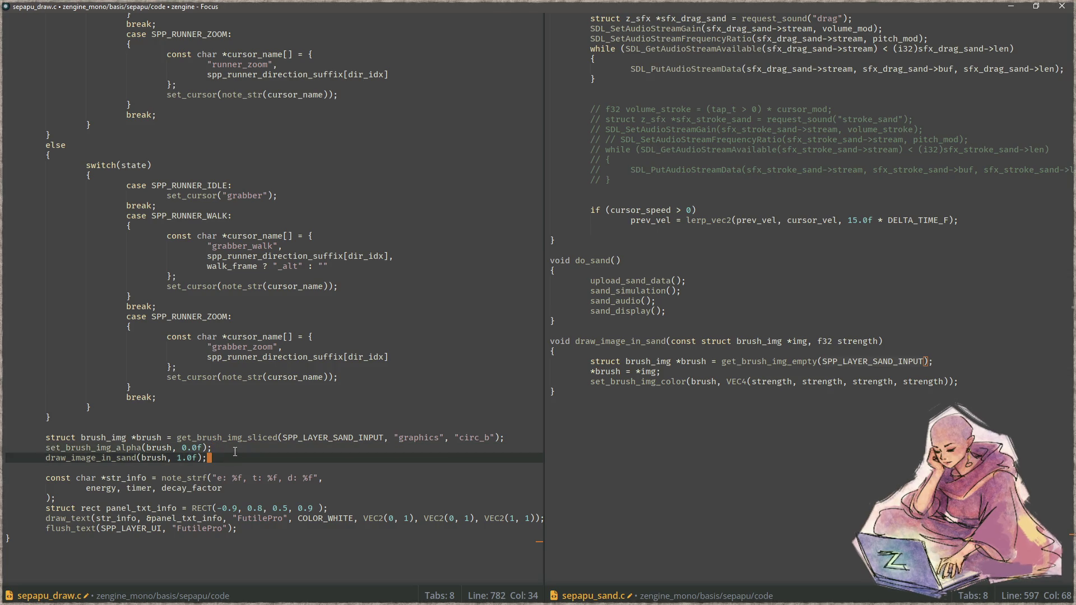
pyautogui.press('Down')
pyautogui.press('Return')
pyautogui.press('Up')
pyautogui.press('Up')
pyautogui.write('set_brush_pos(')
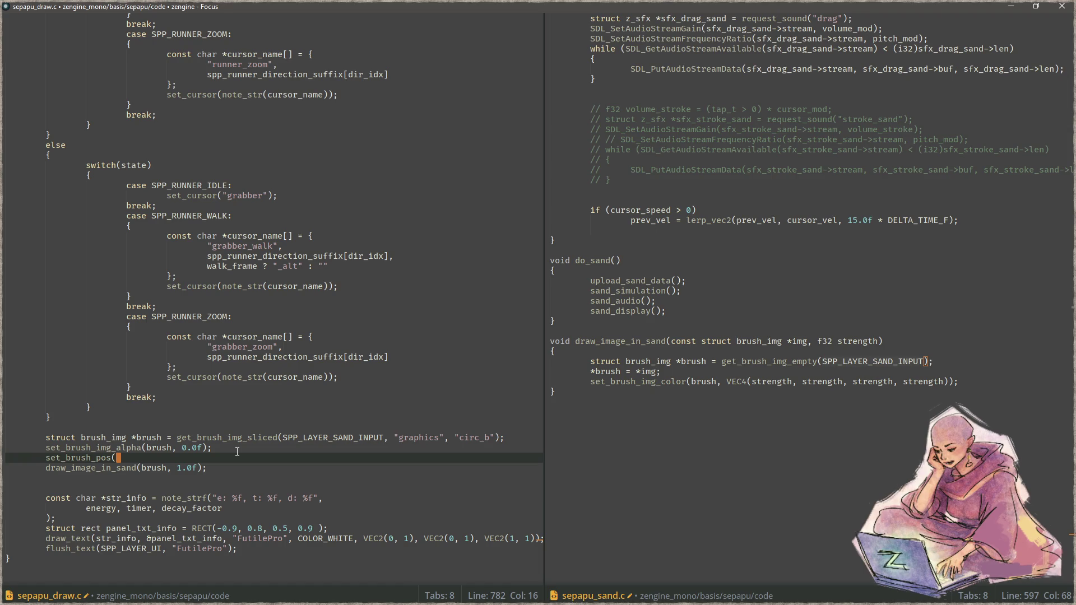
pyautogui.write('add_vec2')
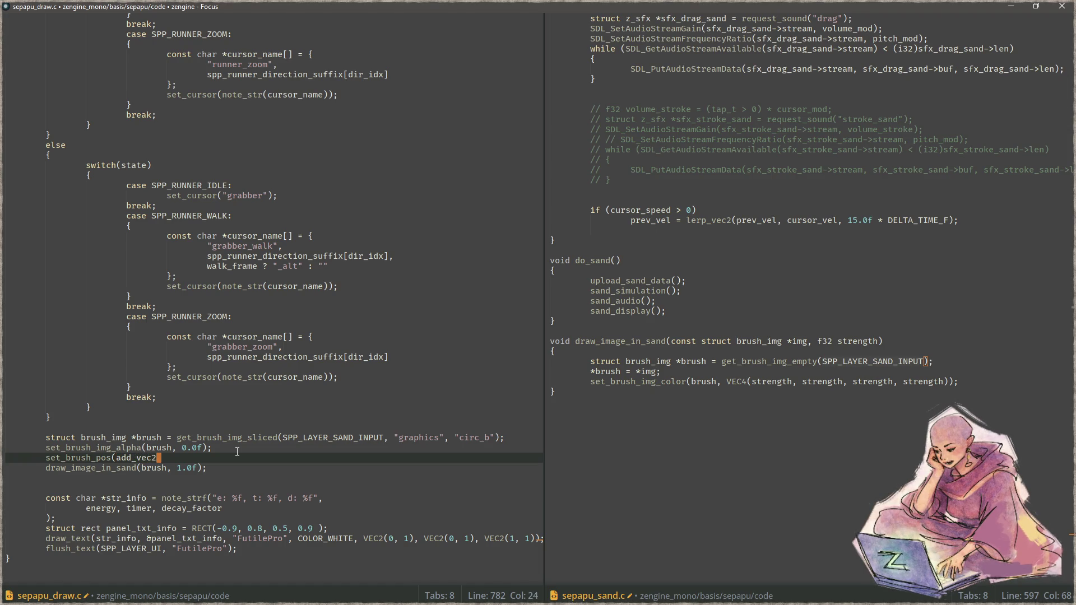
pyautogui.write('(m, ')
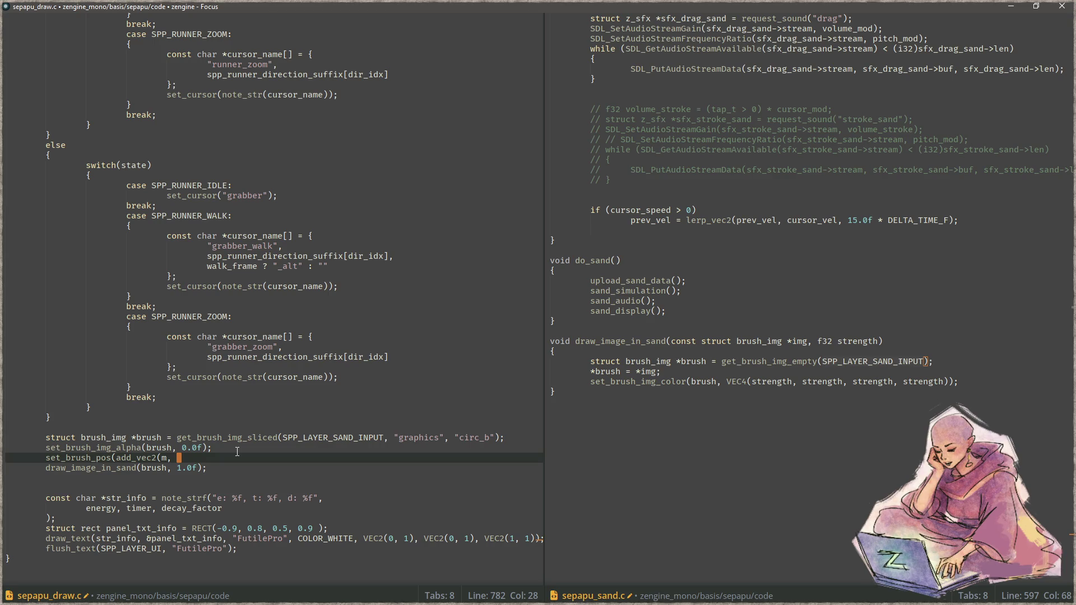
pyautogui.write('VEC2(')
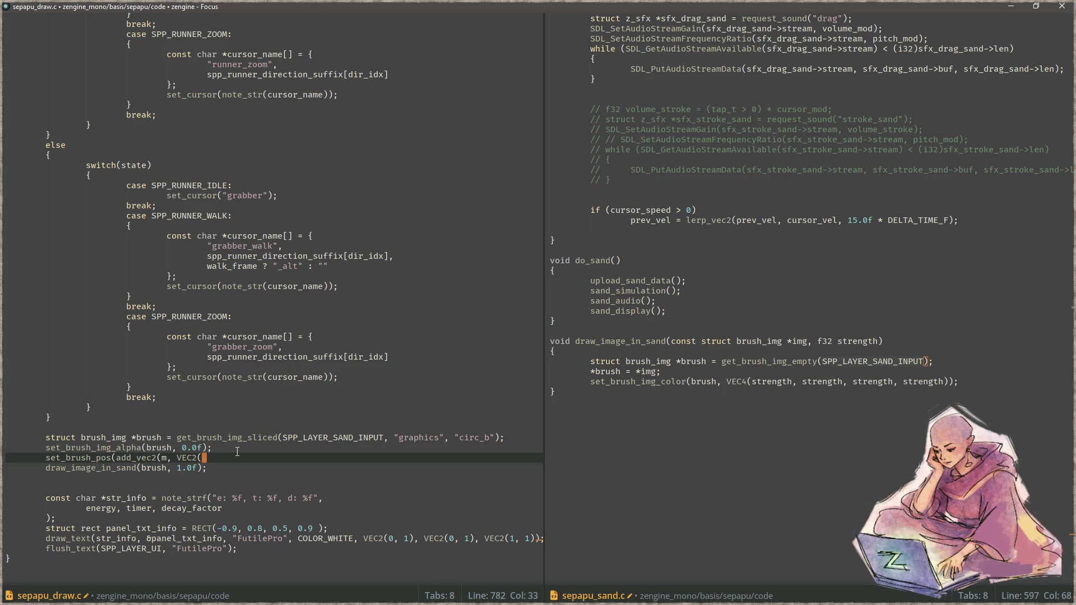
pyautogui.write('pix_world().')
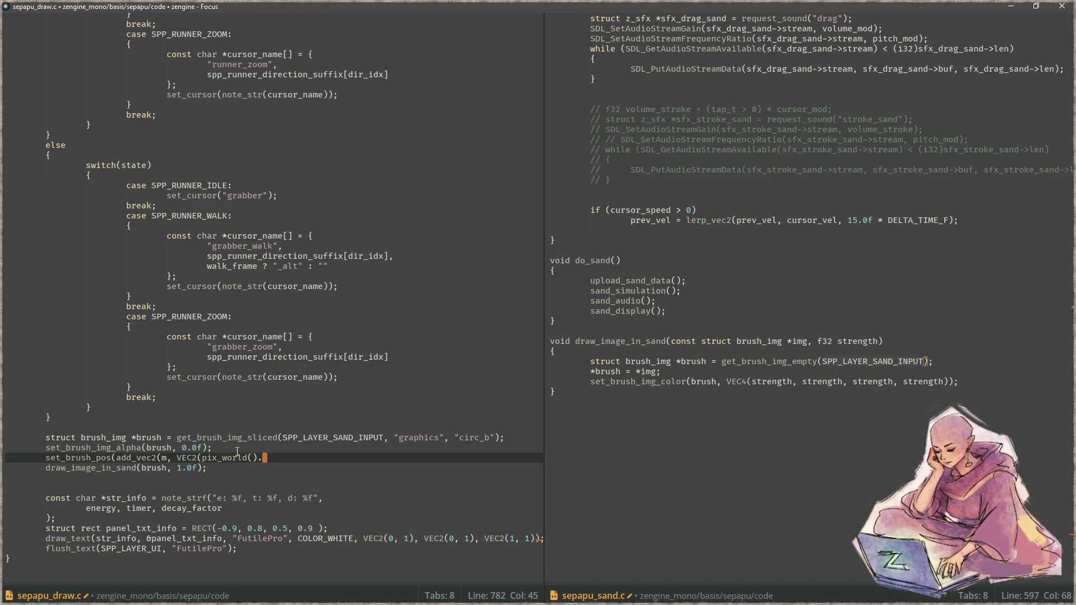
pyautogui.write('y')
pyautogui.write(' * -12))')
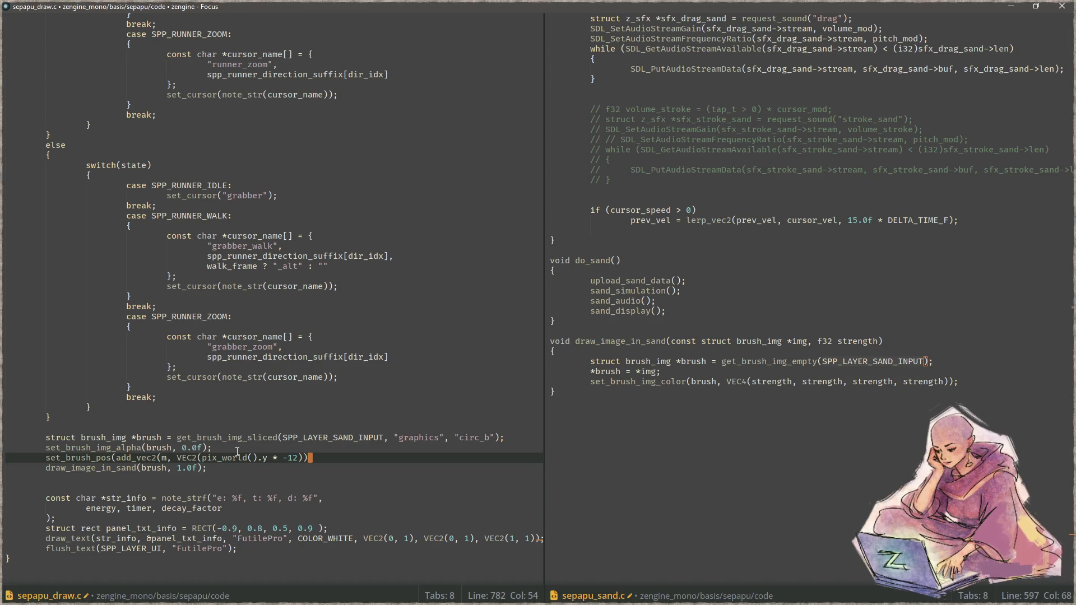
pyautogui.hotkey('ctrl', 'Left')
pyautogui.hotkey('ctrl', 'Left')
pyautogui.hotkey('ctrl', 'Left')
pyautogui.hotkey('ctrl', 'Left')
pyautogui.write('0.0f,')
pyautogui.press('End')
pyautogui.write(';')
# Save both edited files and start a build of the game.
pyautogui.hotkey('ctrl', 's')
pyautogui.press('Down')
pyautogui.press('Left')
pyautogui.press('Left')
pyautogui.press('F5')
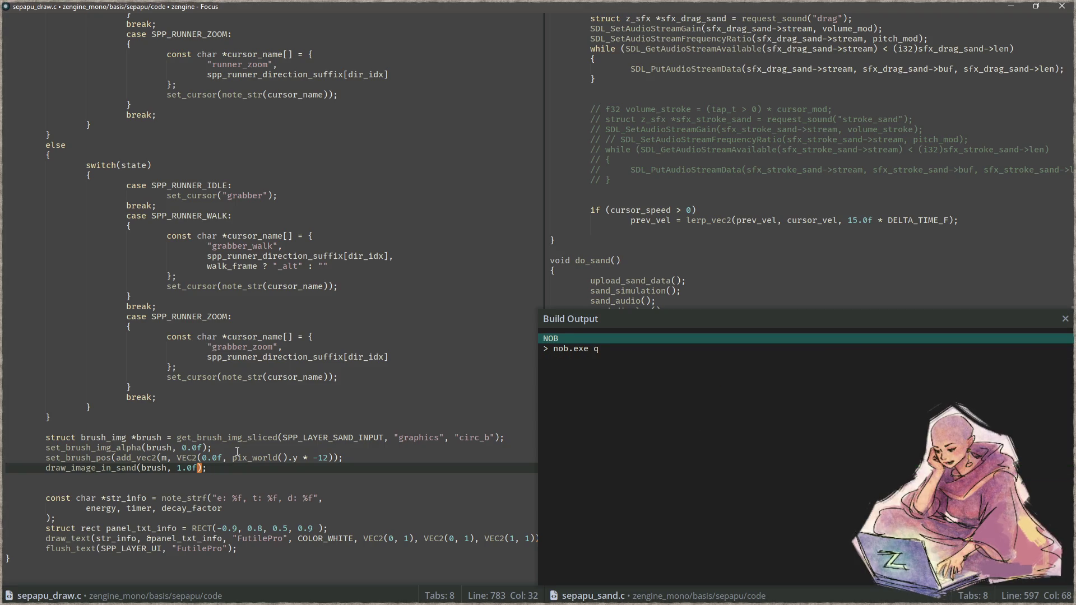
# Rename the call to set_brush_img_pos and pass brush as its first argument, rebuilding after each fix.
pyautogui.press('Up')
pyautogui.press('Left')
pyautogui.press('Left')
pyautogui.press('Left')
pyautogui.press('Left')
pyautogui.press('Left')
pyautogui.press('Left')
pyautogui.press('Left')
pyautogui.press('Left')
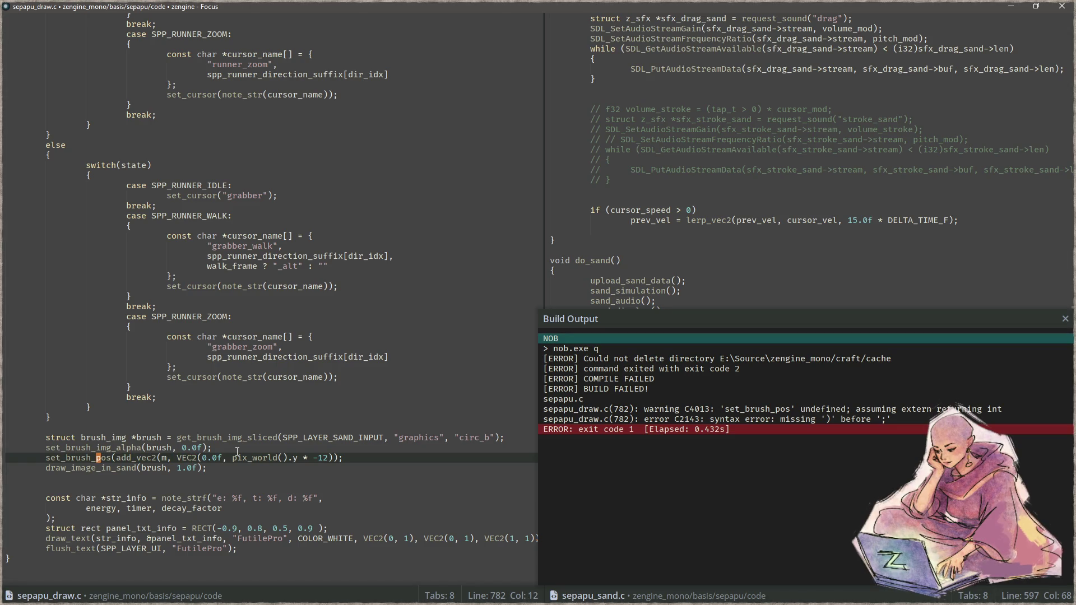
pyautogui.write('img_')
pyautogui.press('F5')
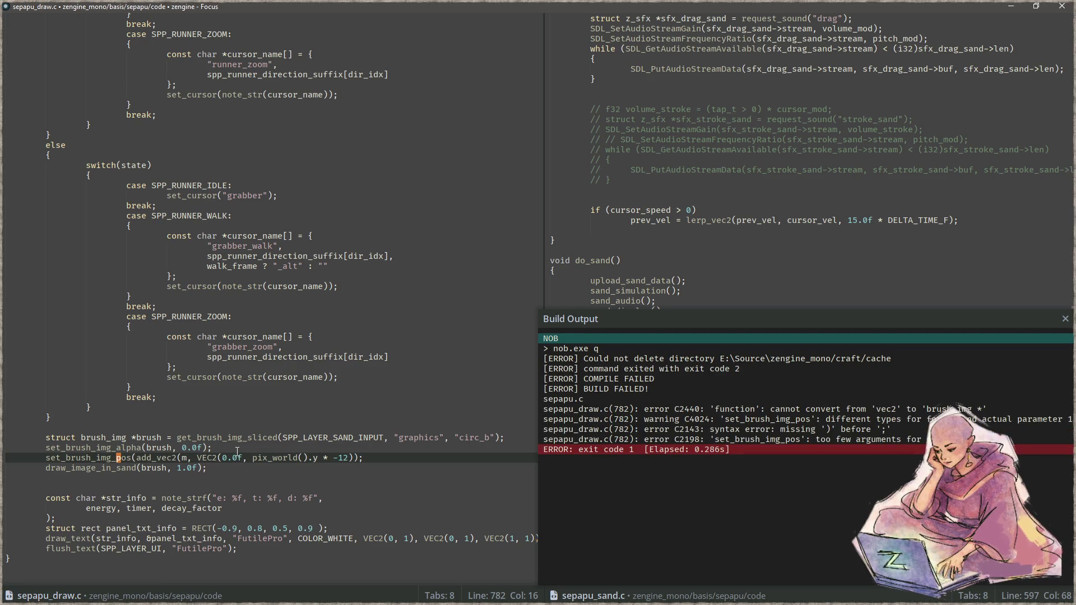
pyautogui.press('Right')
pyautogui.press('Right')
pyautogui.press('Right')
pyautogui.write('brush,')
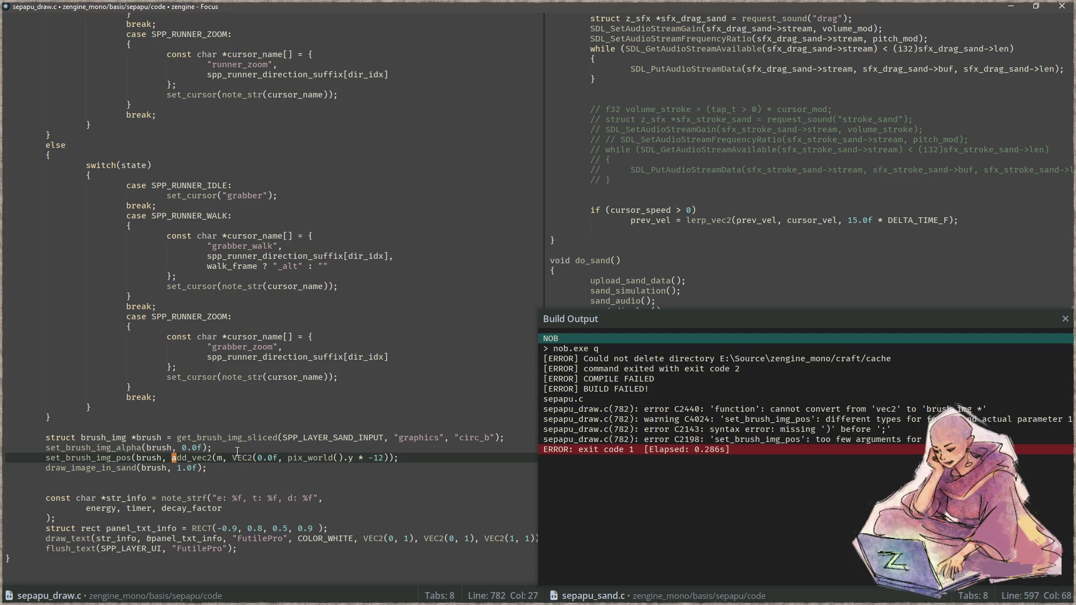
pyautogui.press('F5')
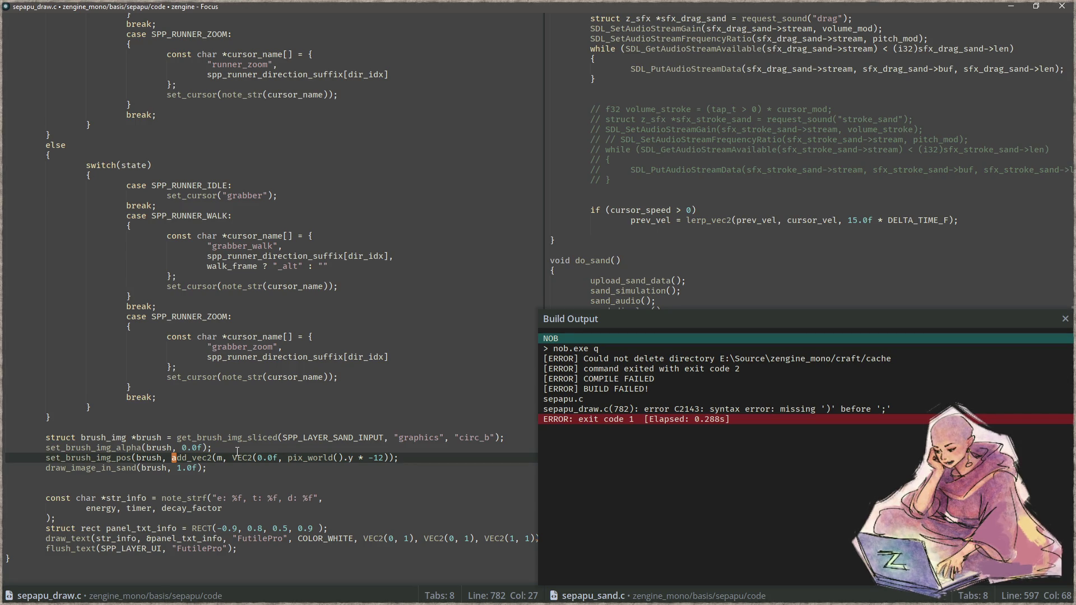
# Add the missing closing parenthesis after -12 and rebuild.
pyautogui.press('Right')
pyautogui.press('Right')
pyautogui.press('Right')
pyautogui.press('Right')
pyautogui.press('Right')
pyautogui.press('Right')
pyautogui.press('Right')
pyautogui.press('Right')
pyautogui.press('Right')
pyautogui.press('Right')
pyautogui.press('Left')
pyautogui.press('Left')
pyautogui.press('Left')
pyautogui.press('Left')
pyautogui.press('Left')
pyautogui.press('Left')
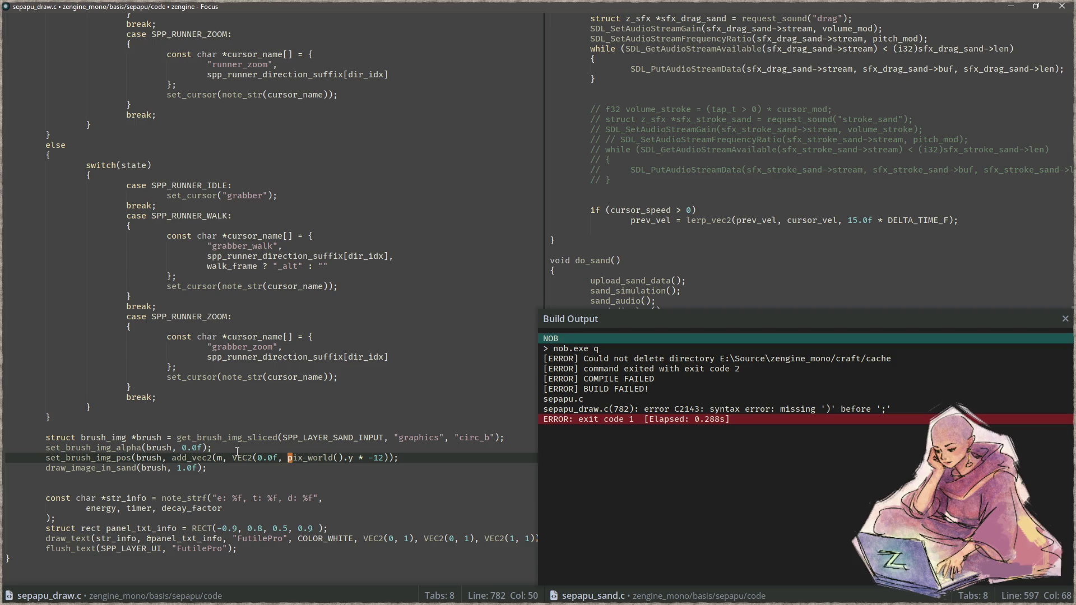
pyautogui.press('Right')
pyautogui.press('Right')
pyautogui.press('Right')
pyautogui.press('Right')
pyautogui.press('Right')
pyautogui.press('Right')
pyautogui.press('Right')
pyautogui.press('Right')
pyautogui.press('Right')
pyautogui.press('Right')
pyautogui.press('Right')
pyautogui.press('Right')
pyautogui.write(')')
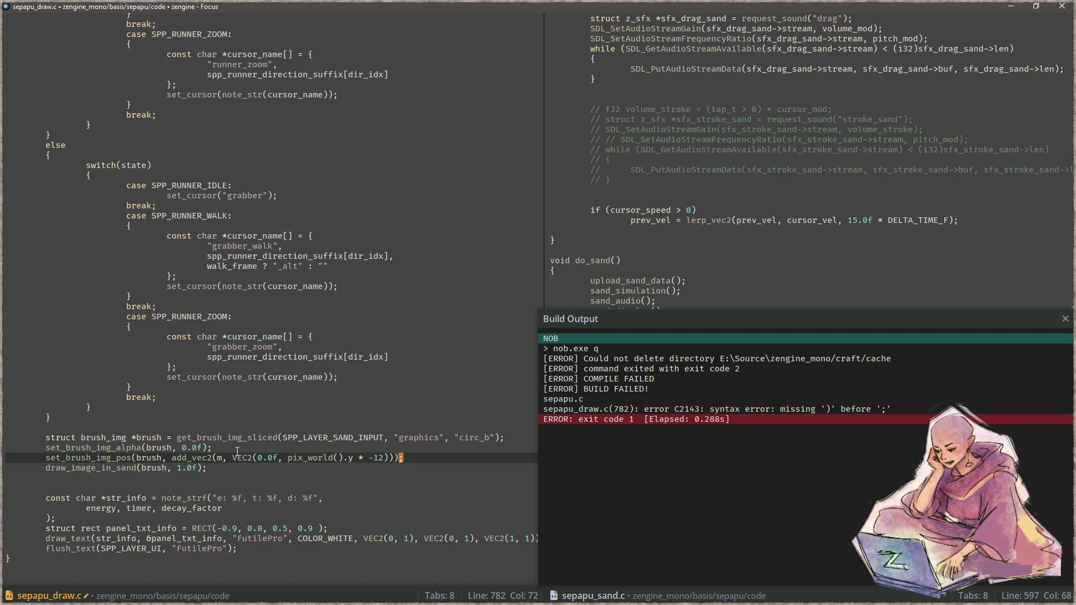
pyautogui.press('F5')
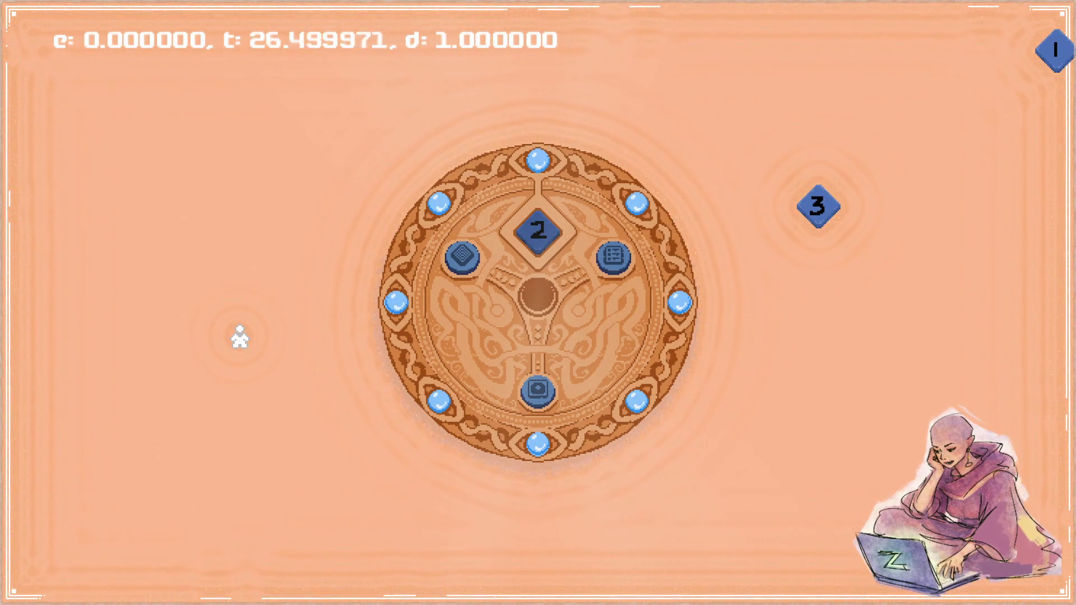
# Change the offset's last digit to 6, save, and rerun the game to test it.
pyautogui.press('Escape')
pyautogui.hotkey('shift', 'Left')
pyautogui.write('6')
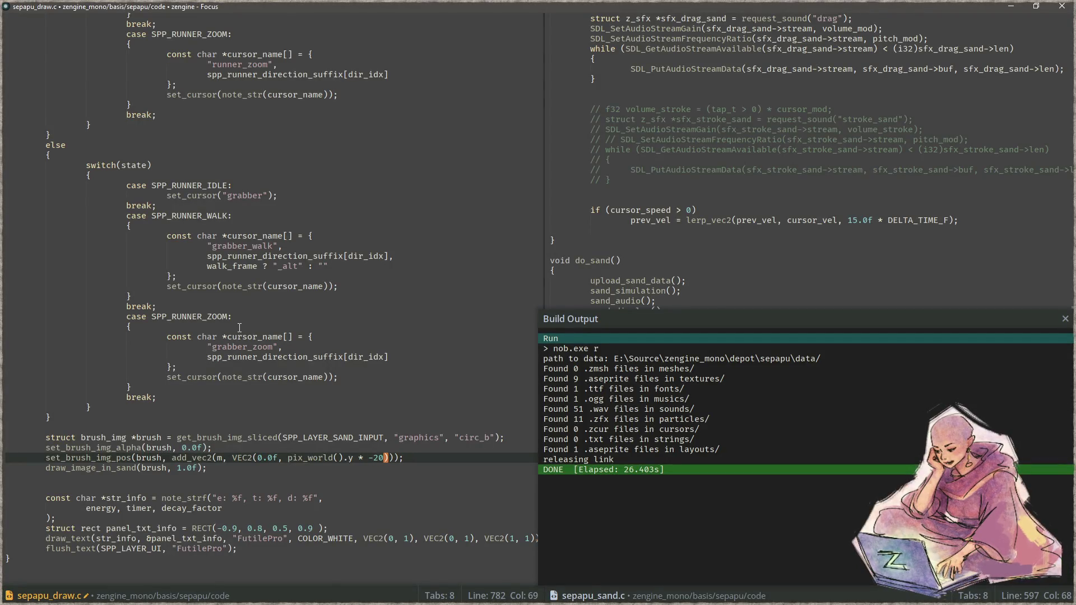
pyautogui.hotkey('ctrl', 's')
pyautogui.press('F5')
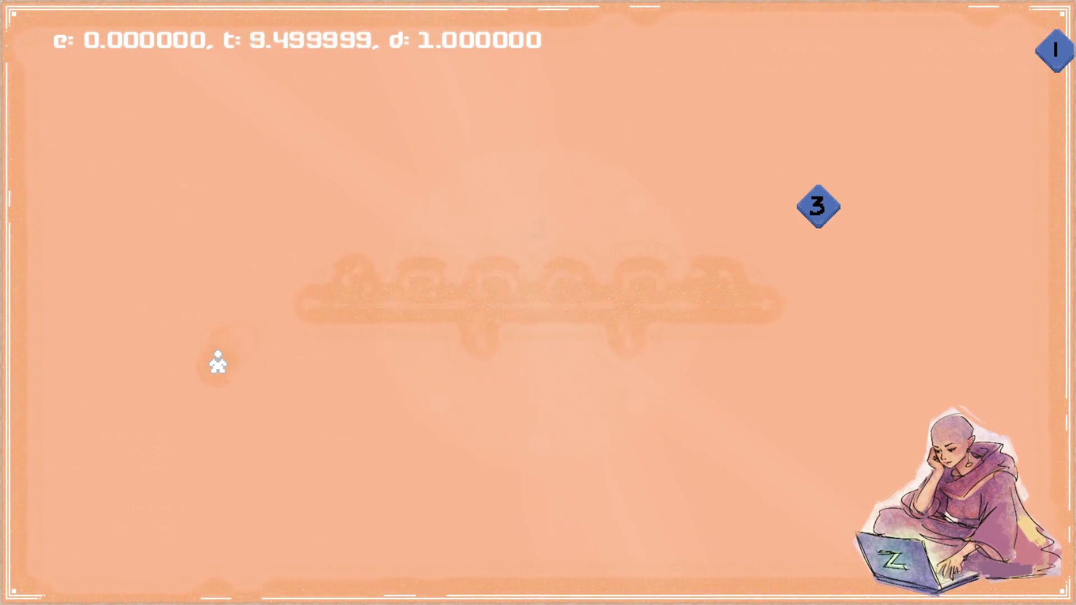
# Trim the old offset digits, save, and rebuild the game to test again.
pyautogui.press('Escape')
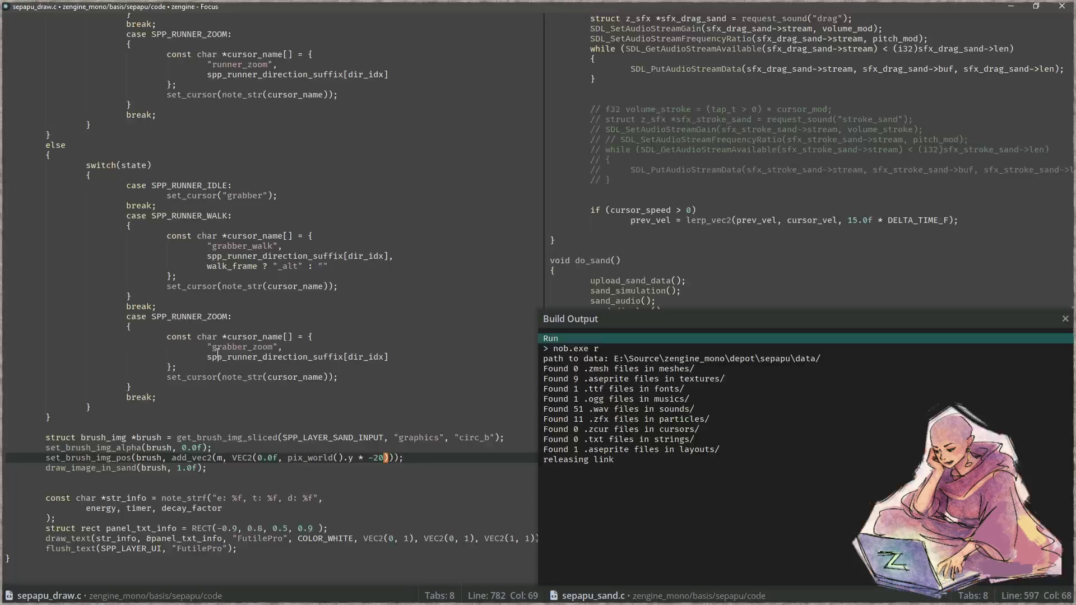
pyautogui.press('BackSpace')
pyautogui.press('BackSpace')
pyautogui.hotkey('ctrl', 's')
pyautogui.write('3')
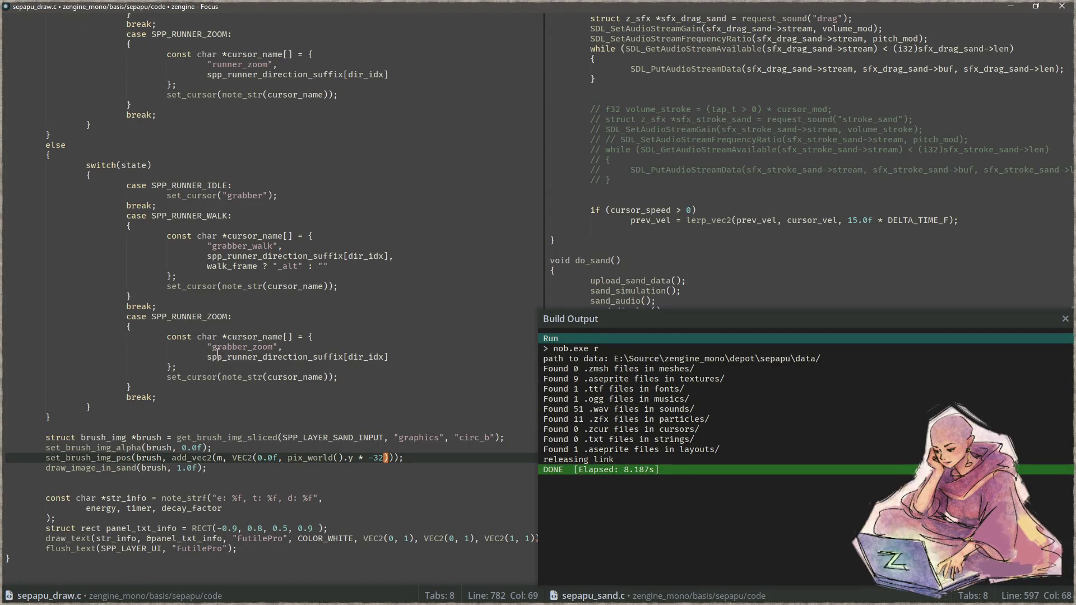
pyautogui.press('Left')
pyautogui.press('Left')
pyautogui.press('Left')
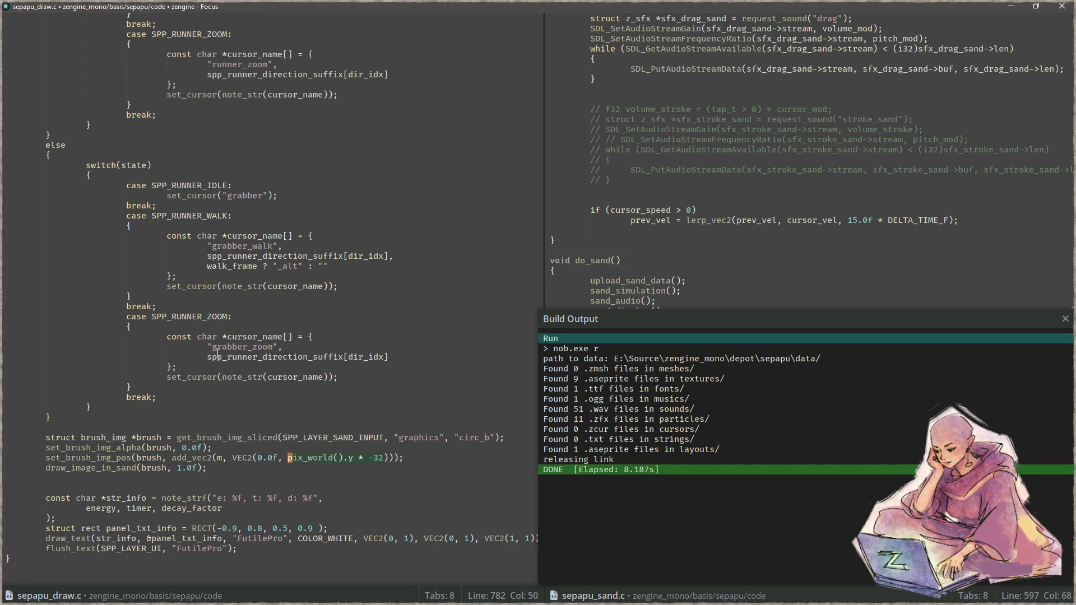
pyautogui.hotkey('ctrl', 'Right')
pyautogui.hotkey('ctrl', 'Right')
pyautogui.hotkey('ctrl', 'Right')
pyautogui.press('F5')
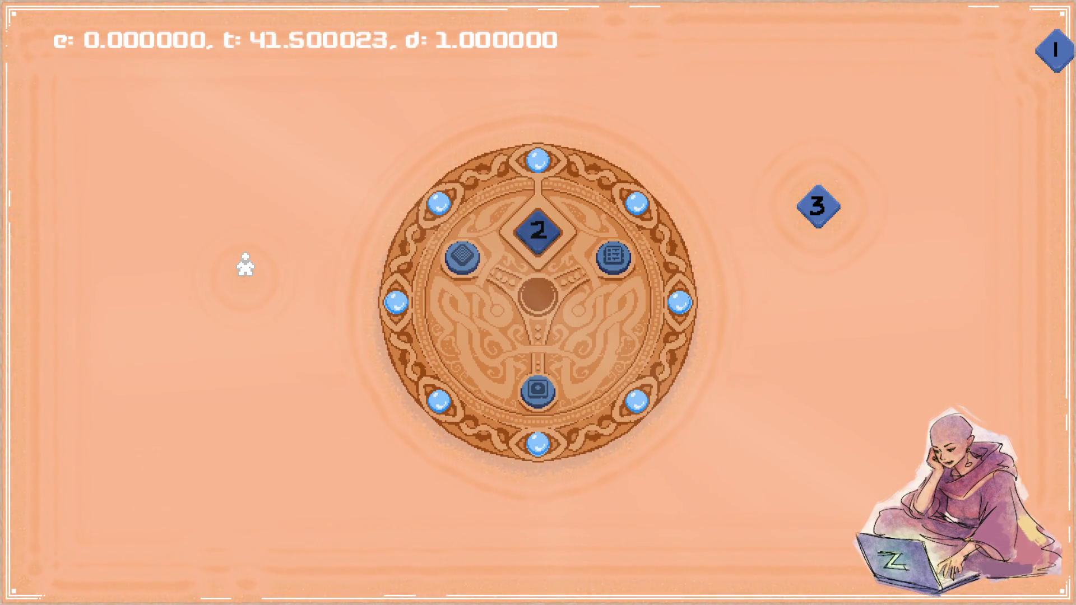
# Insert pix_world().y * ahead of 0.5f in the horizontal offset, then save and rebuild.
pyautogui.press('Escape')
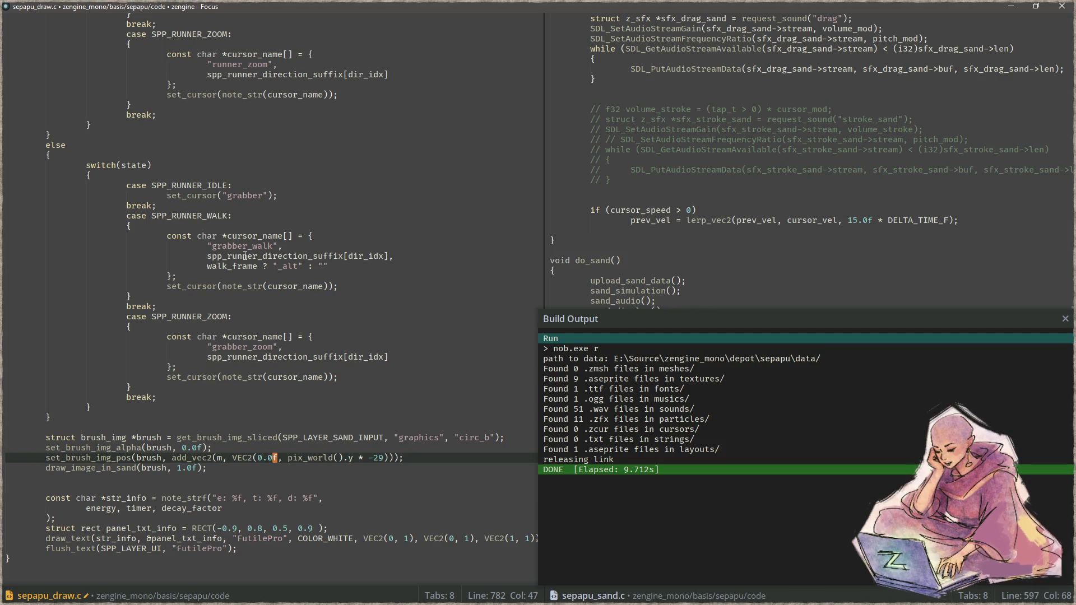
pyautogui.write('5')
pyautogui.hotkey('ctrl', 's')
pyautogui.press('F5')
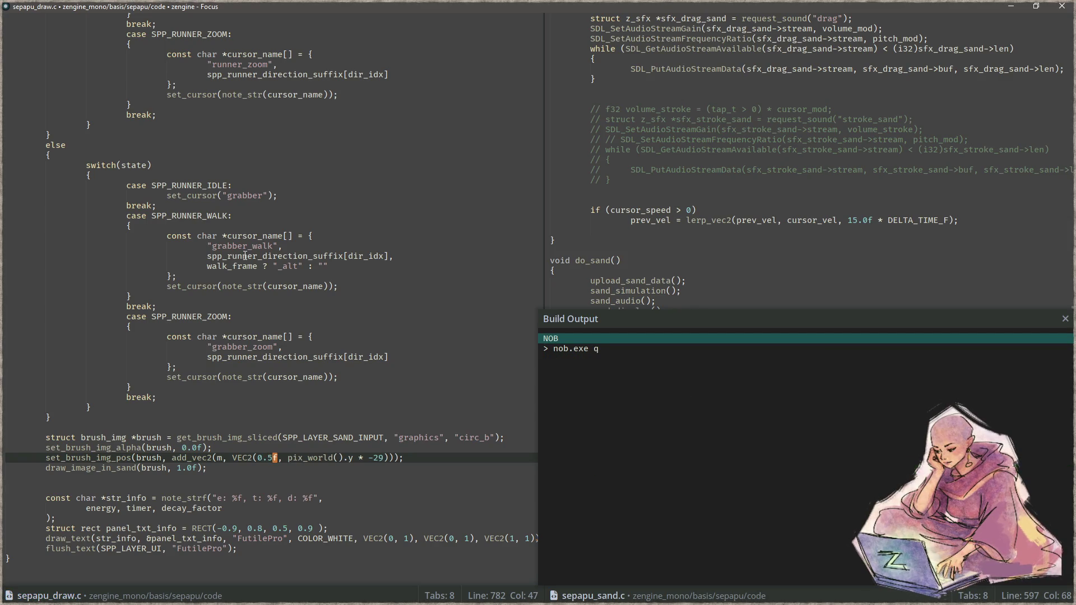
pyautogui.hotkey('ctrl', 'Right')
pyautogui.hotkey('ctrl', 'Right')
pyautogui.hotkey('ctrl', 'Left')
pyautogui.hotkey('ctrl', 'Left')
pyautogui.hotkey('ctrl', 'Left')
pyautogui.write('pix_world().y')
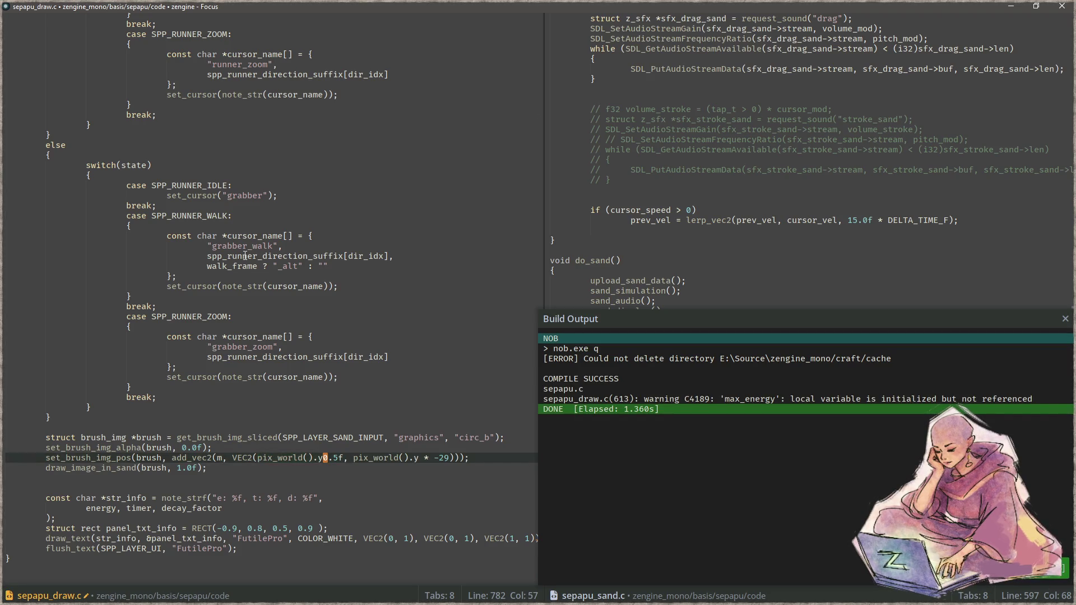
pyautogui.write('*')
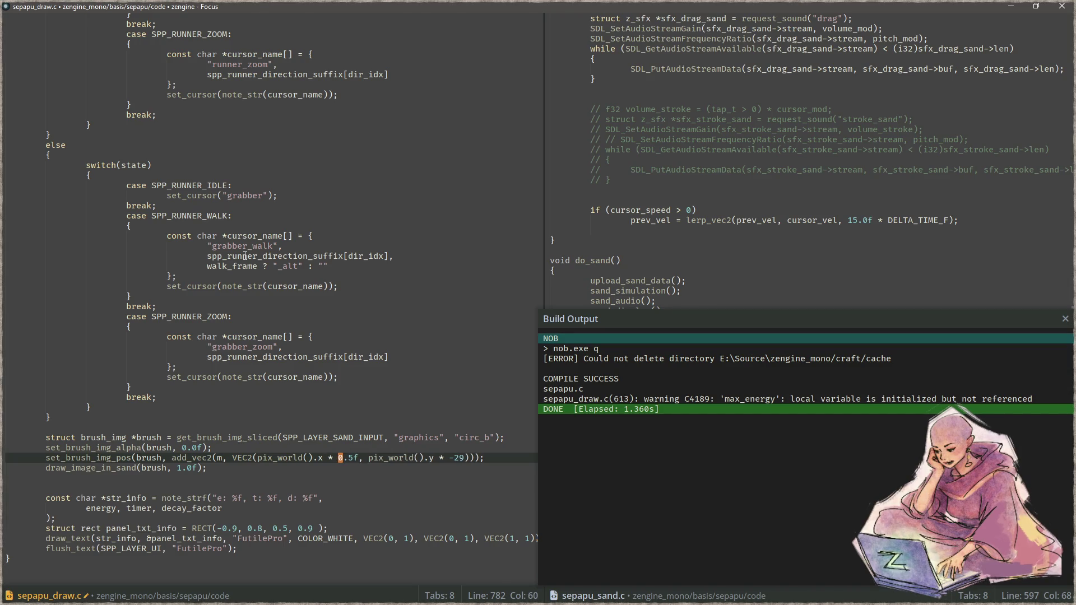
pyautogui.hotkey('ctrl', 's')
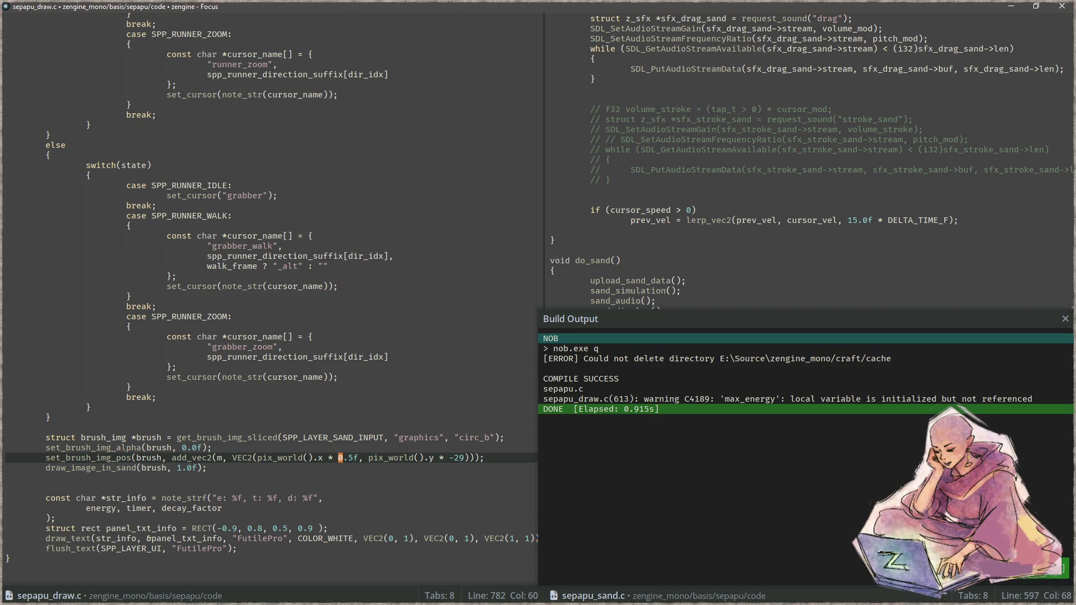
pyautogui.hotkey('alt', 'Tab')
# Zoom in and select the 32×32 tile around a runner sprite, then recentre the sheet.
pyautogui.scroll(2, 672, 454)
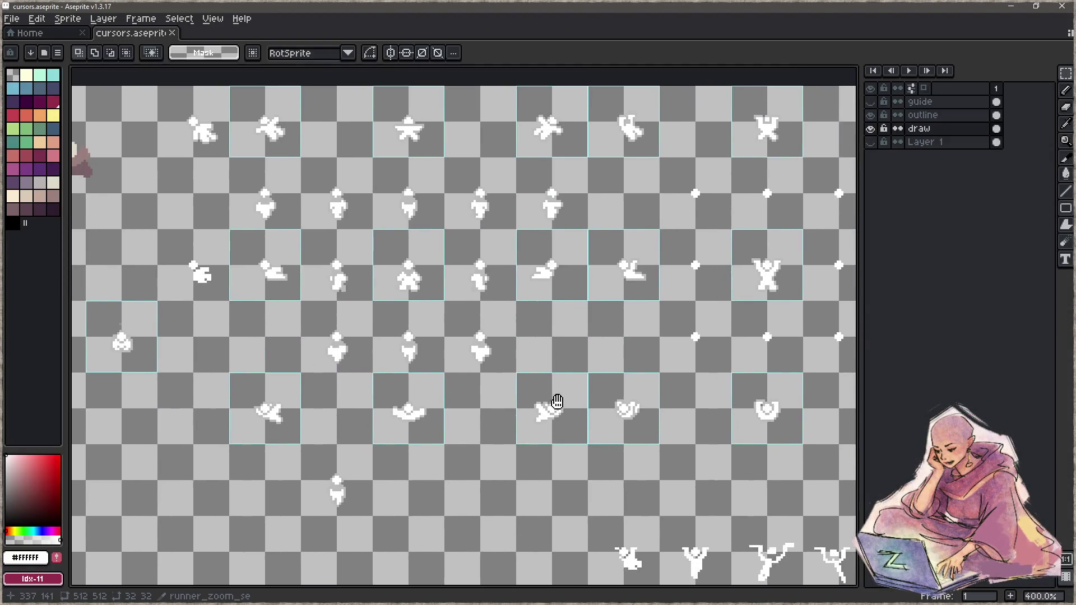
pyautogui.scroll(1, 672, 454)
pyautogui.scroll(5, 378, 239)
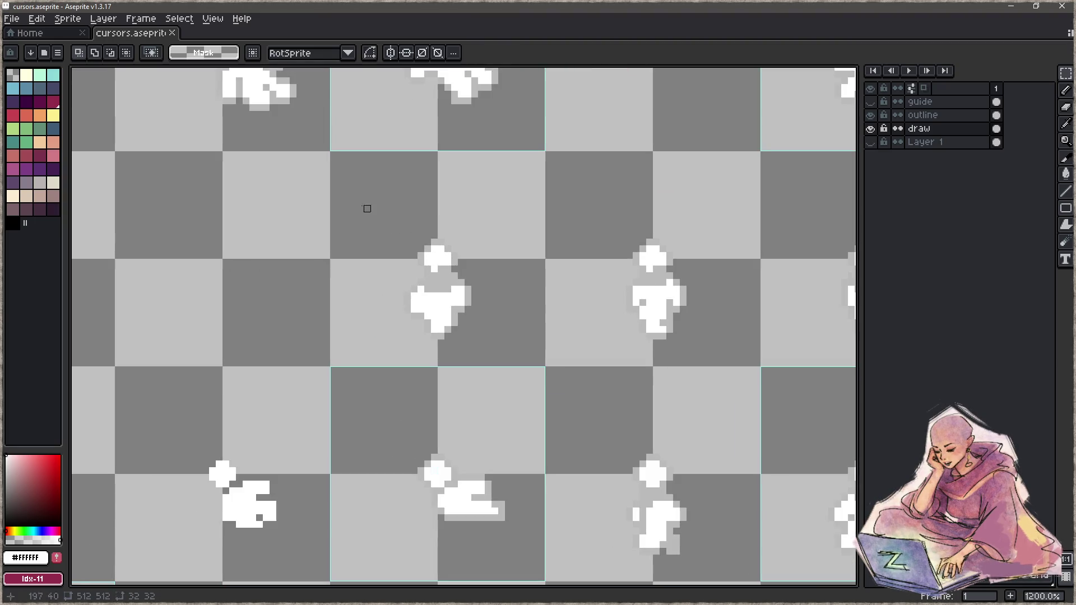
pyautogui.moveTo(365, 209); pyautogui.dragTo(540, 365)
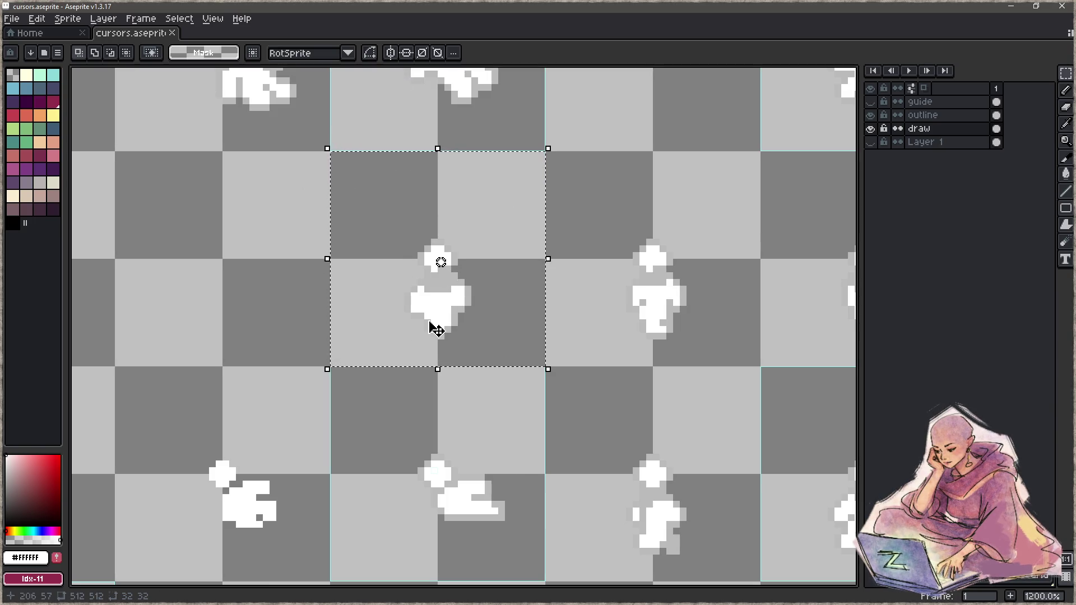
pyautogui.scroll(-5, 436, 330)
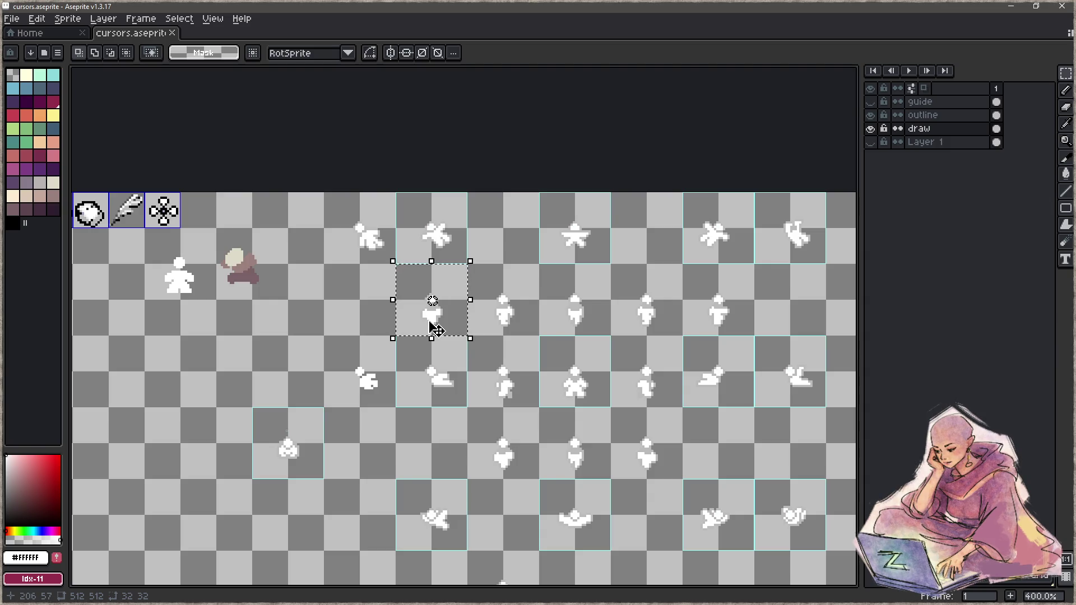
pyautogui.moveTo(432, 301)
pyautogui.mouseDown()
pyautogui.moveTo(414, 268)
pyautogui.moveTo(420, 337)
pyautogui.moveTo(653, 471)
pyautogui.mouseUp()
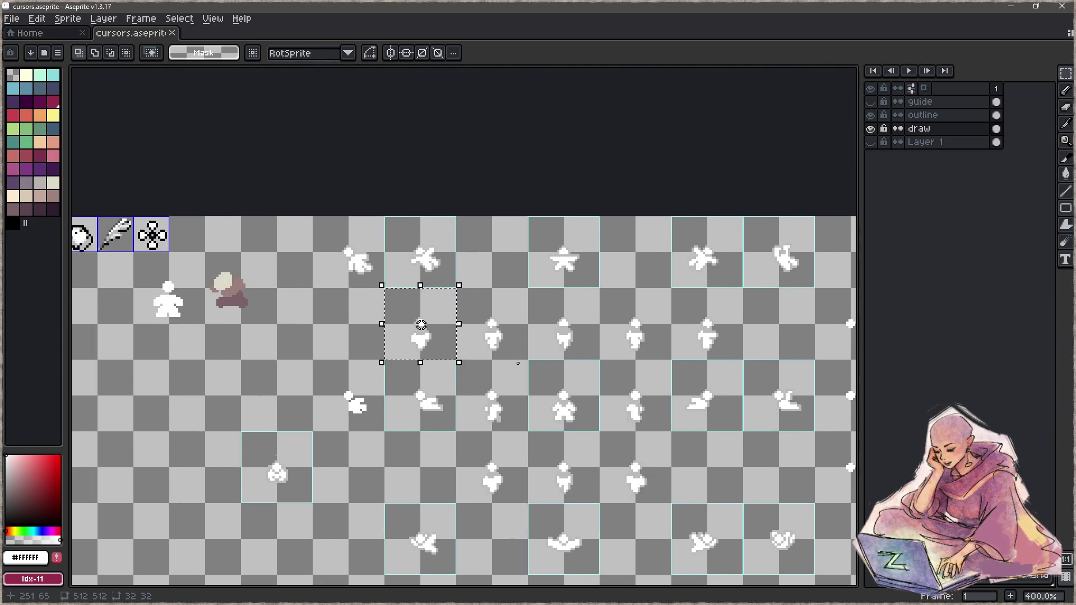
pyautogui.moveTo(659, 422); pyautogui.dragTo(626, 405)
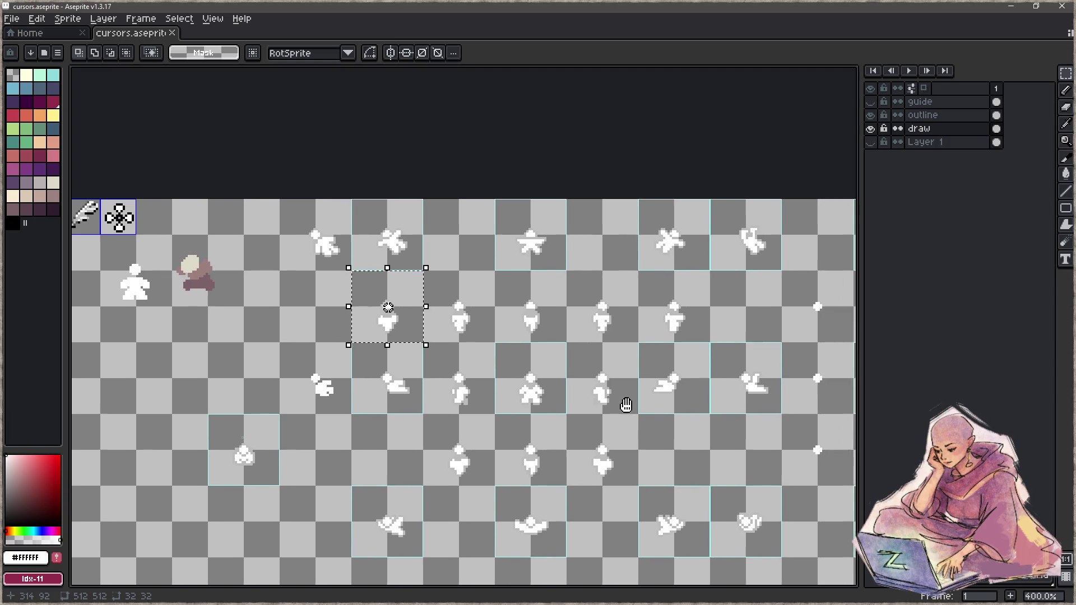
pyautogui.scroll(-1, 626, 405)
pyautogui.scroll(2, 600, 357)
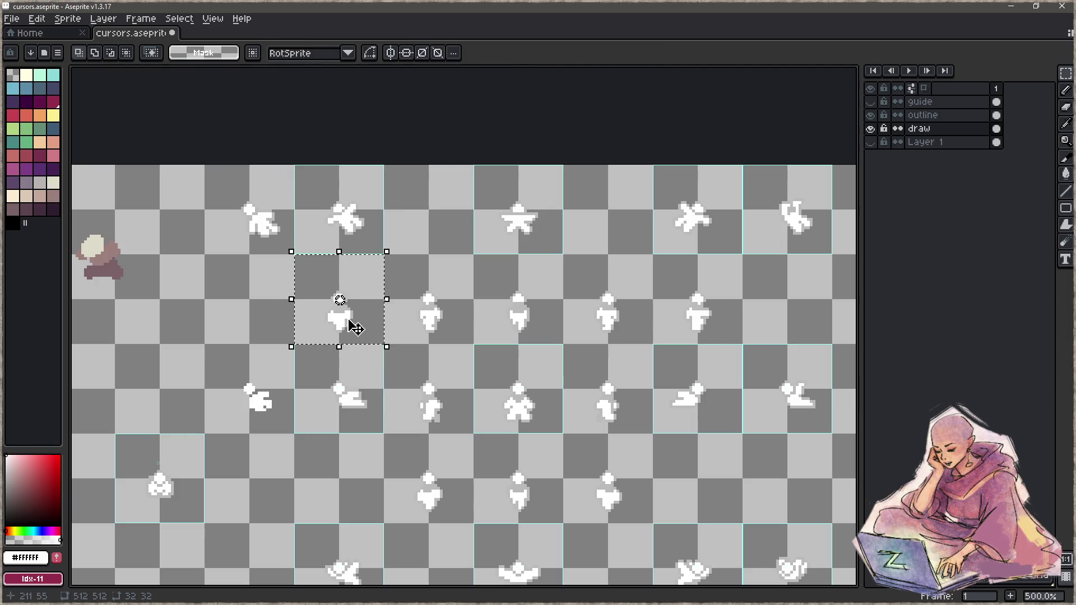
pyautogui.scroll(1, 340, 314)
pyautogui.scroll(5, 340, 313)
pyautogui.scroll(2, 377, 250)
pyautogui.scroll(-3, 391, 271)
pyautogui.scroll(-3, 389, 269)
# Show the mauve background layer, briefly hiding and then restoring the drawn sprites layer.
pyautogui.click(871, 142)
pyautogui.click(870, 129)
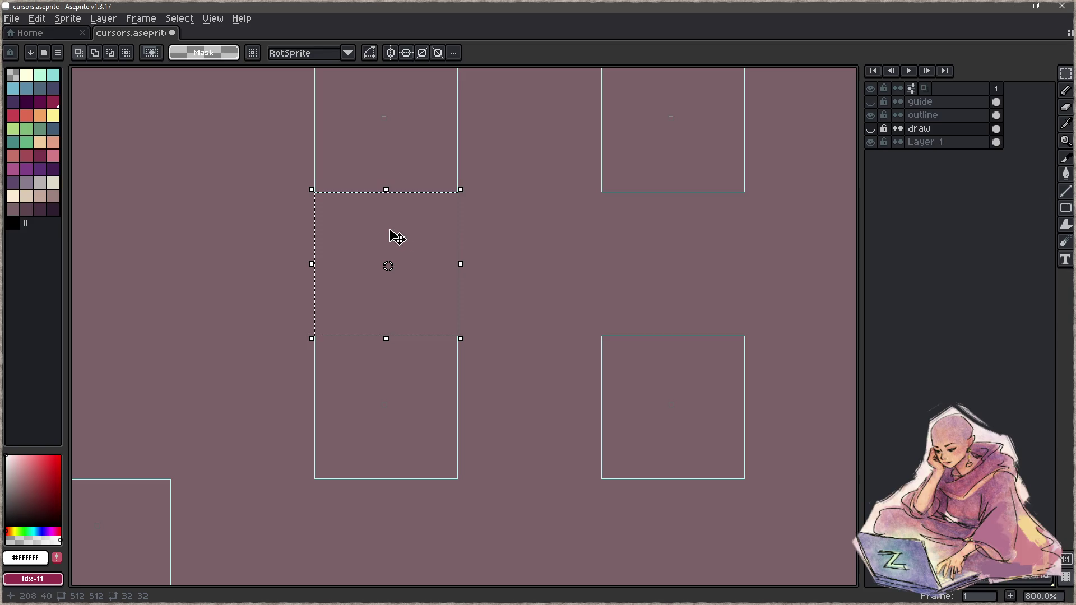
pyautogui.scroll(2, 388, 410)
pyautogui.scroll(3, 381, 392)
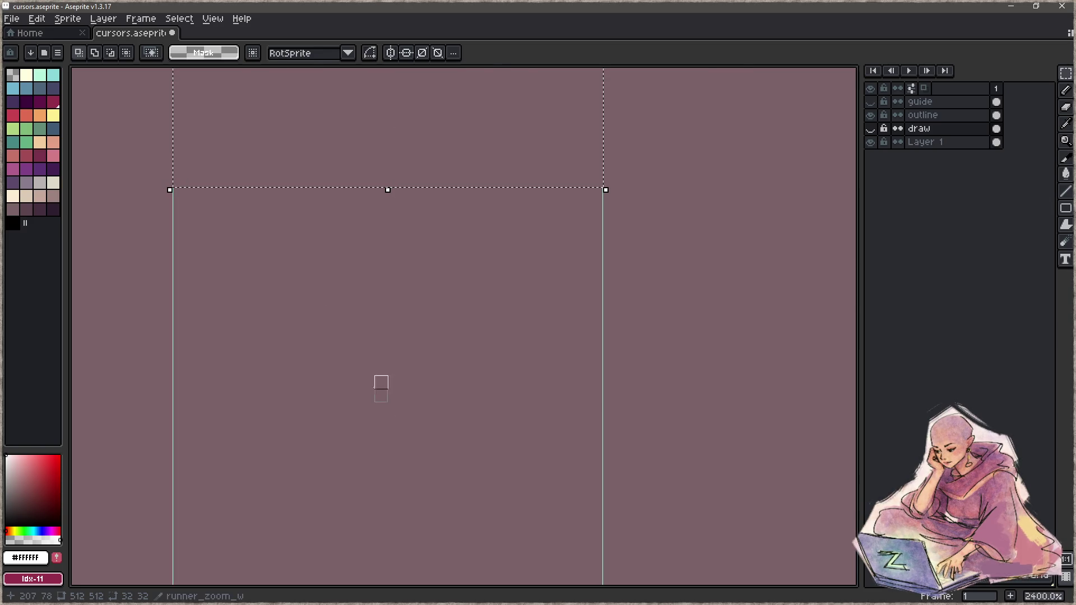
pyautogui.scroll(-3, 408, 396)
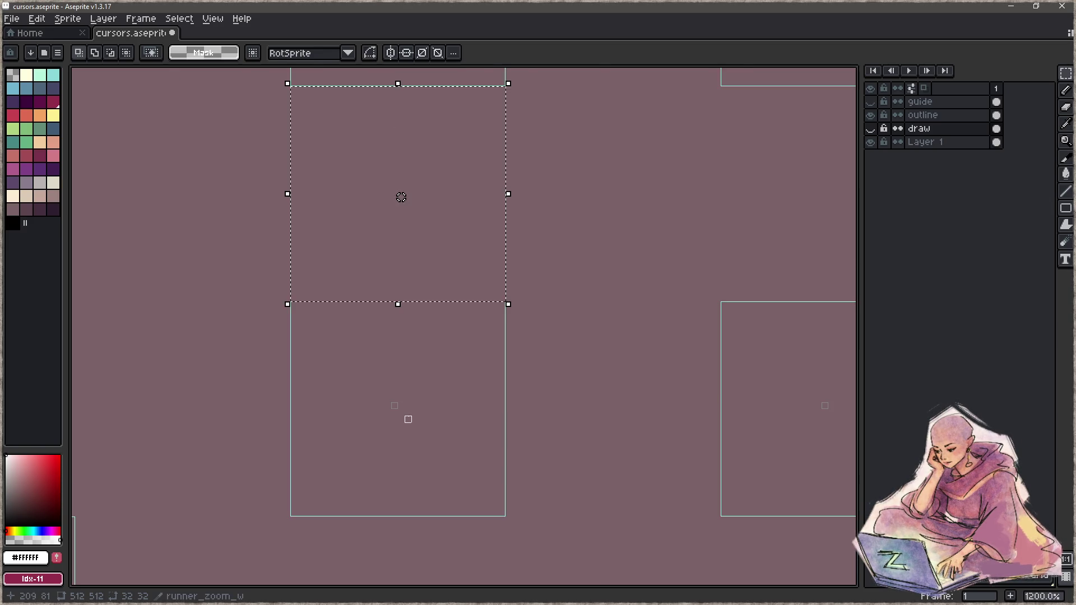
pyautogui.scroll(1, 402, 379)
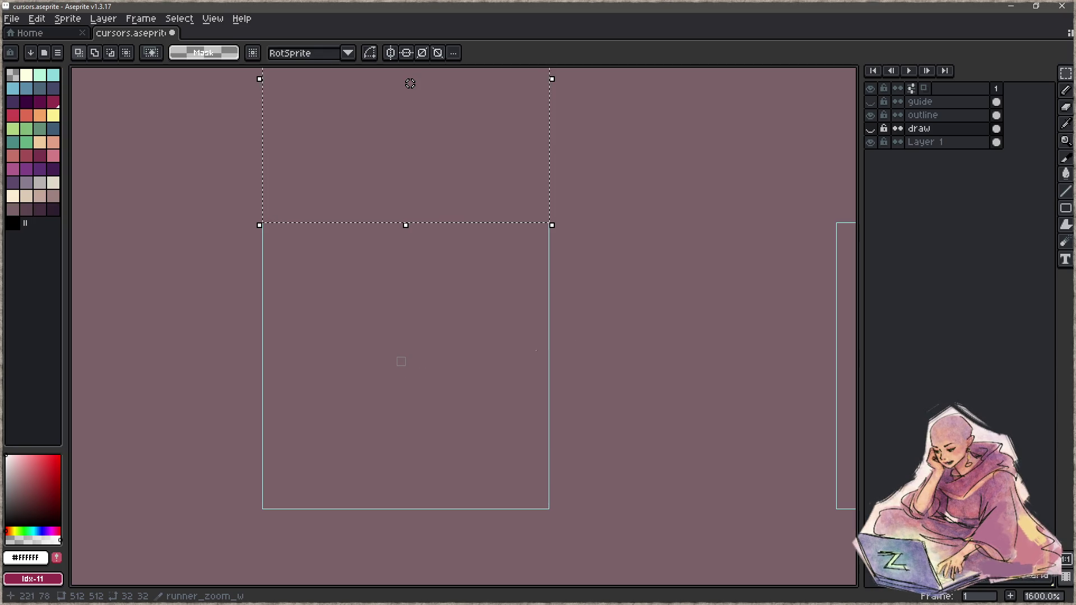
pyautogui.click(871, 129)
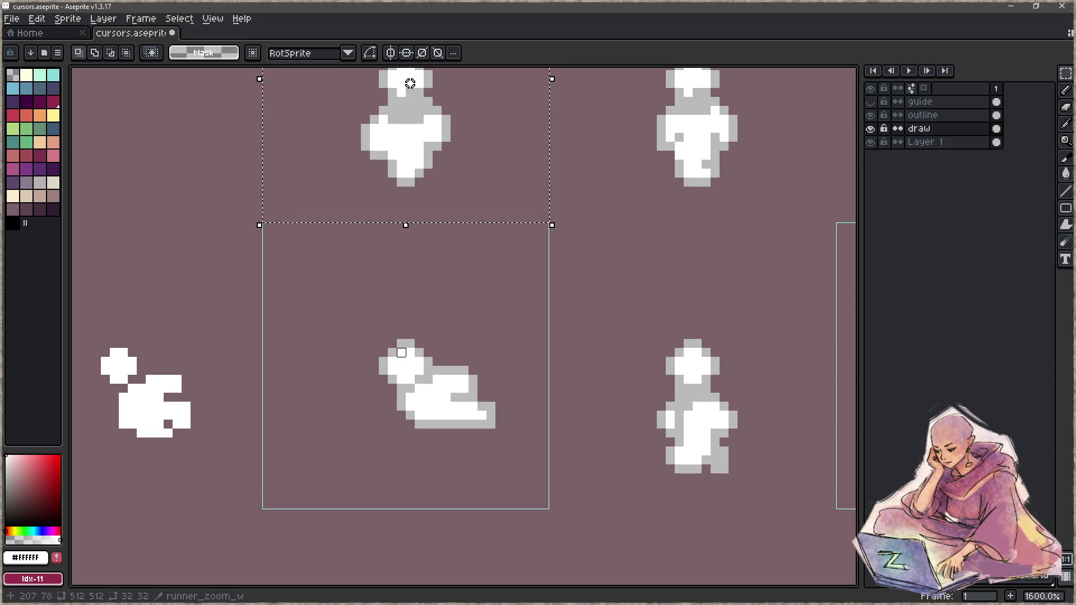
# Look over the hand cursor sprites, return to the runners, and clear the tile selection.
pyautogui.scroll(-2, 410, 83)
pyautogui.scroll(-2, 404, 218)
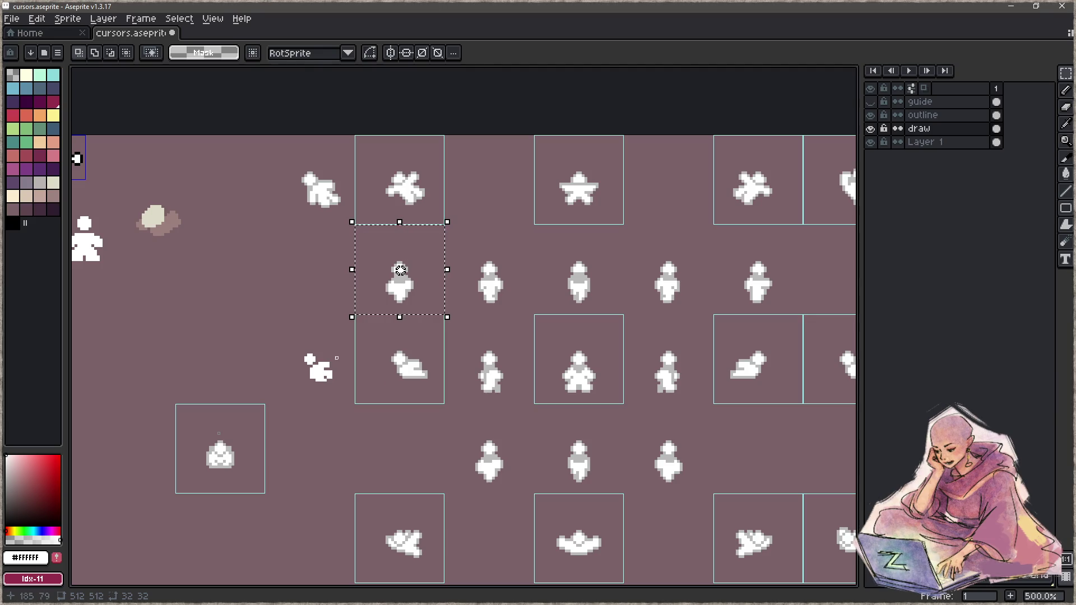
pyautogui.scroll(-1, 481, 465)
pyautogui.moveTo(366, 418); pyautogui.dragTo(601, 313)
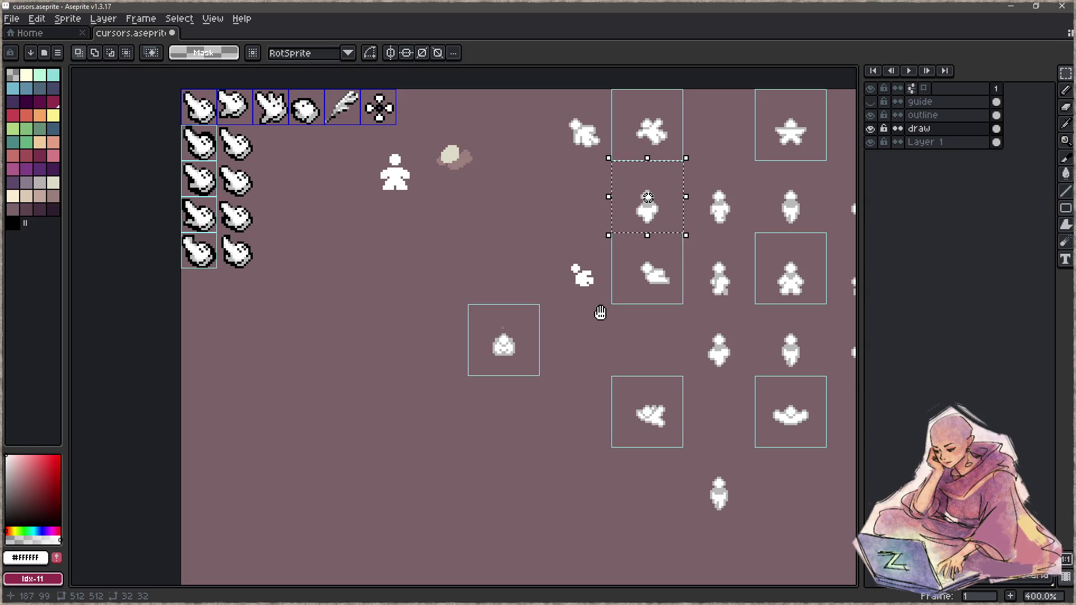
pyautogui.moveTo(600, 313); pyautogui.dragTo(274, 327)
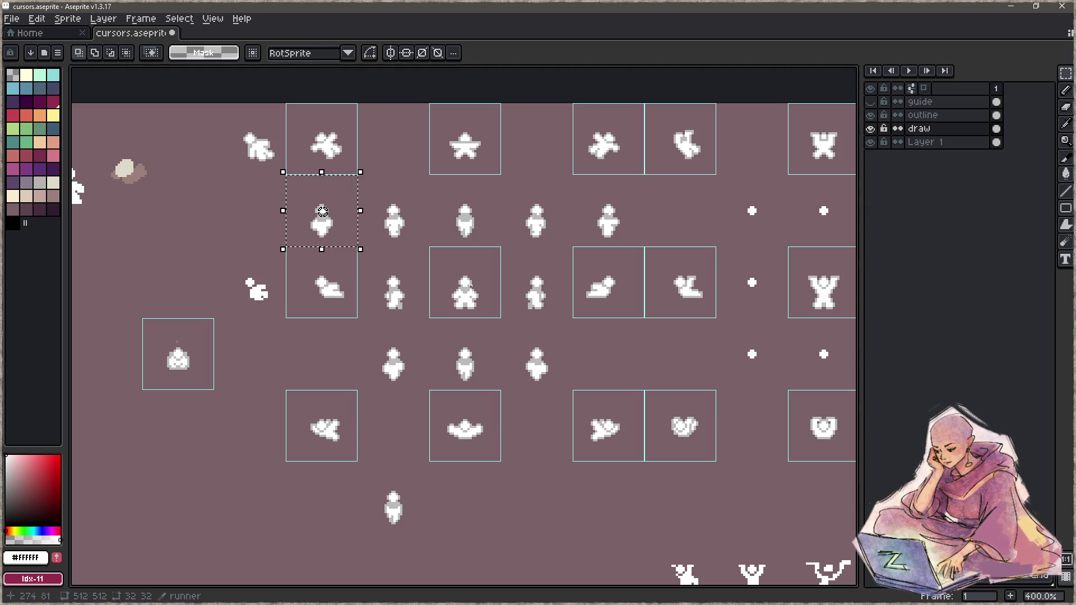
pyautogui.hotkey('ctrl', 'd')
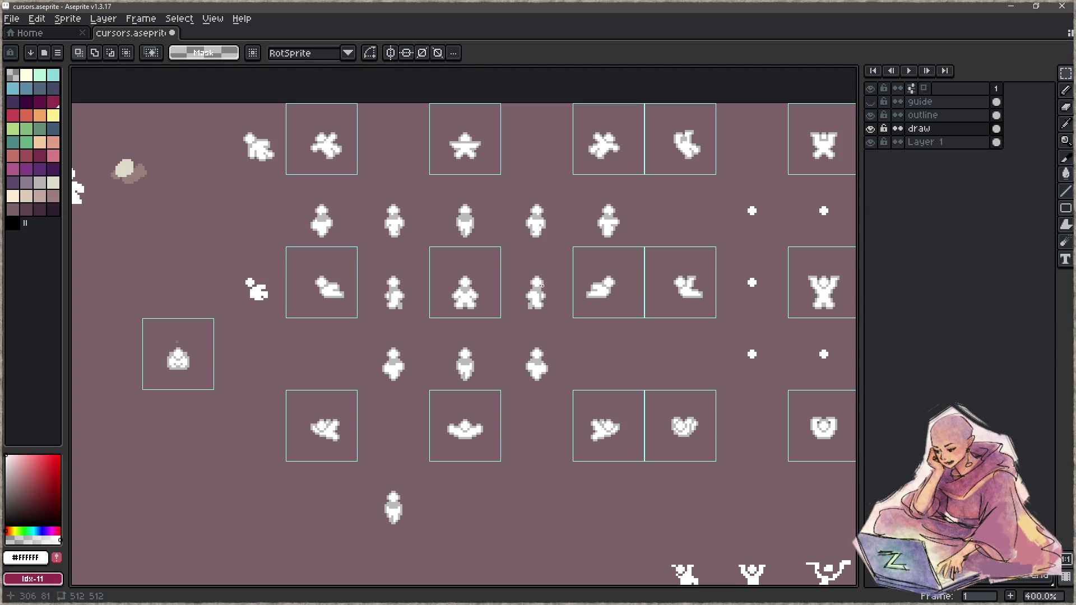
# Add a new layer and repaint the figure's head white with a grey #bababa left edge.
pyautogui.hotkey('shift', 'n')
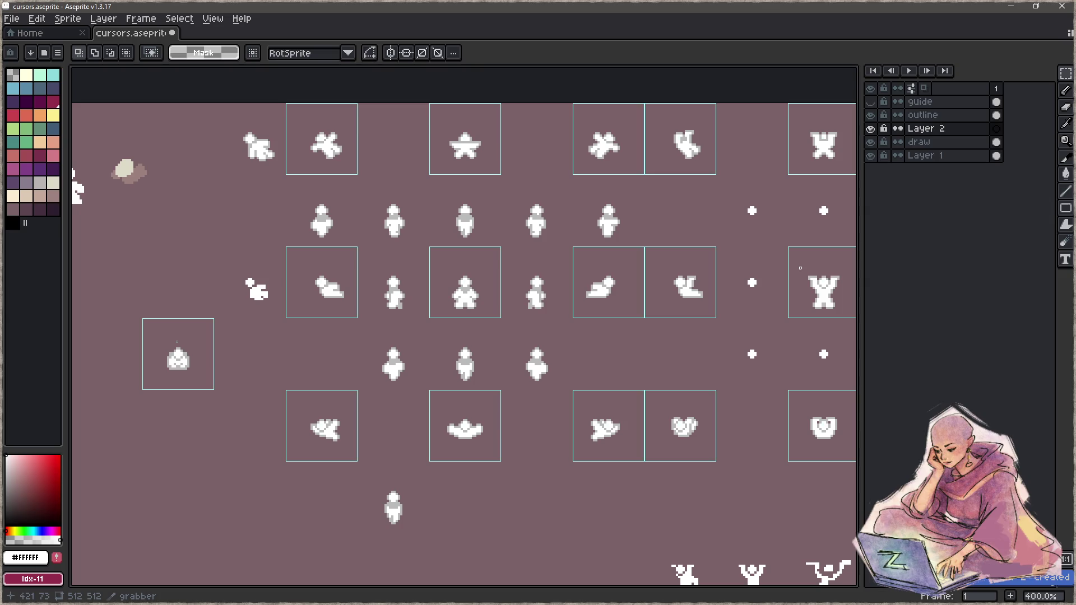
pyautogui.scroll(1, 541, 119)
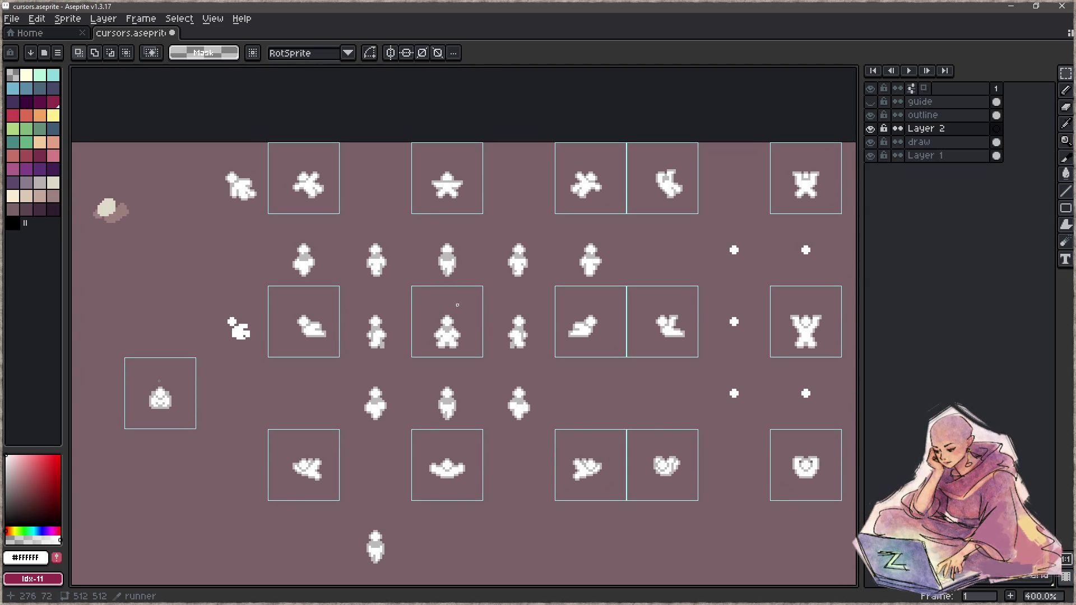
pyautogui.press('z')
pyautogui.scroll(7, 468, 316)
pyautogui.press('b')
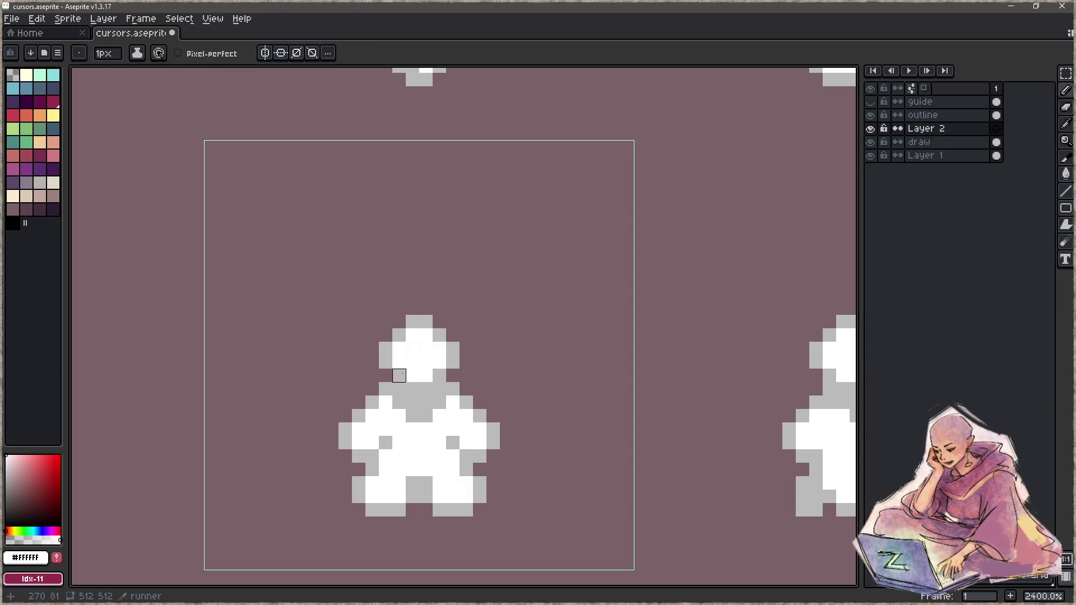
pyautogui.press('b')
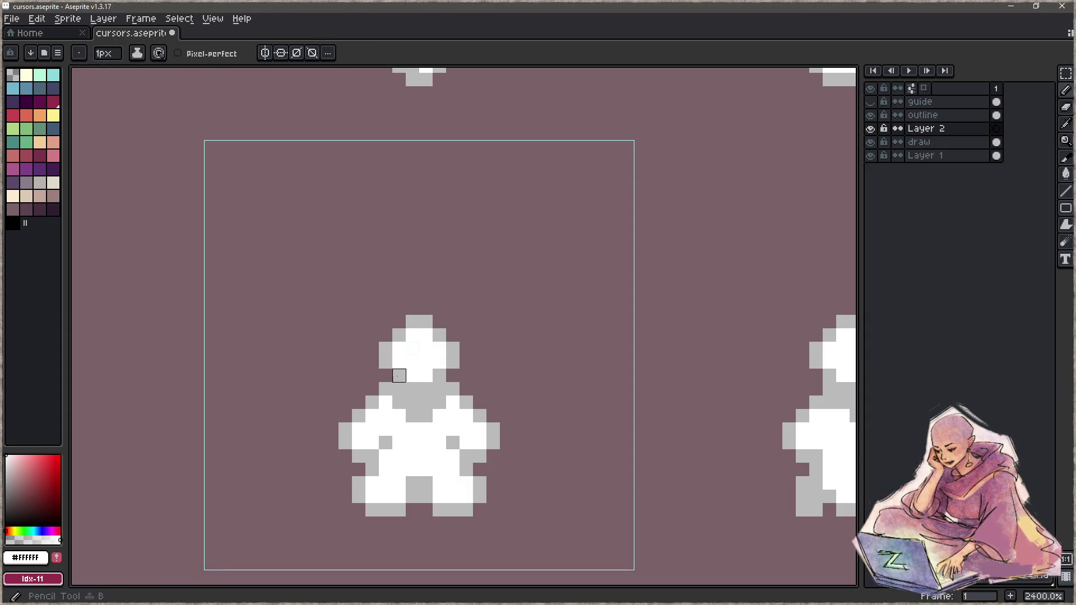
pyautogui.moveTo(399, 375); pyautogui.dragTo(426, 322)
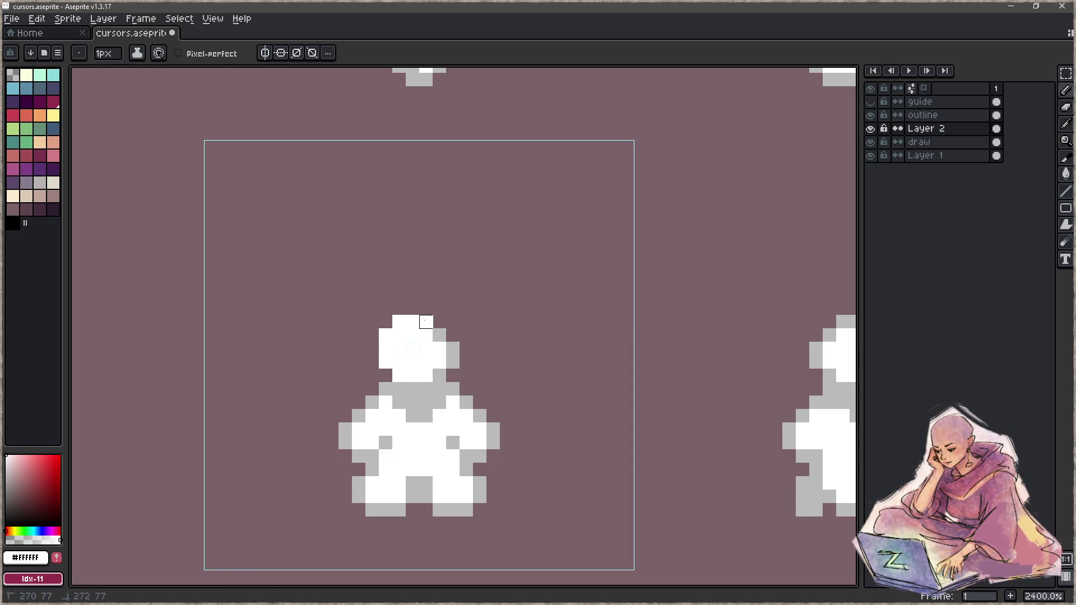
pyautogui.click(439, 335)
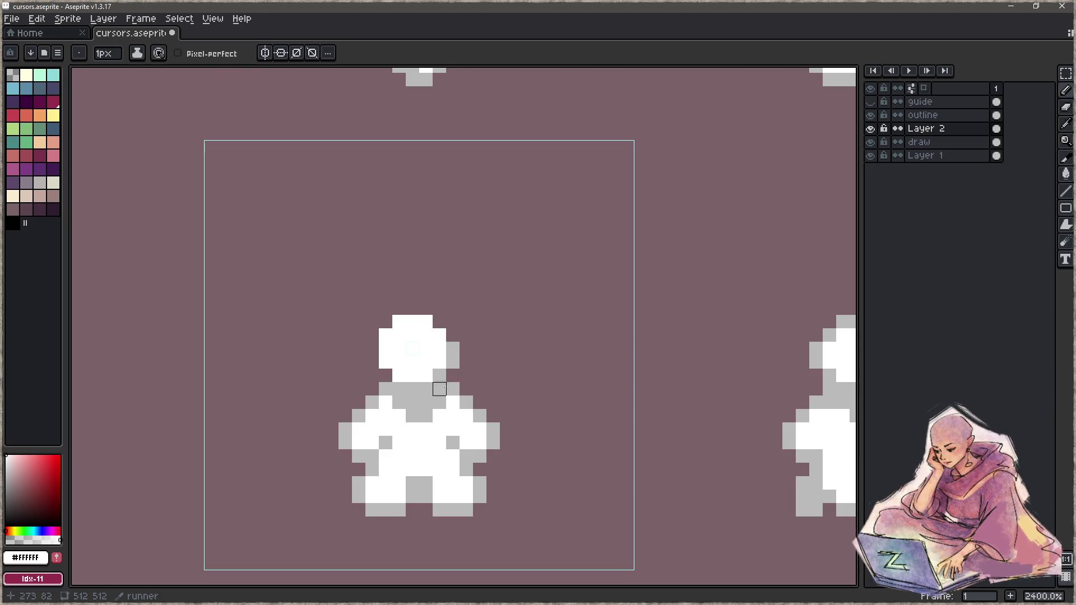
pyautogui.keyDown('alt'); pyautogui.click(453, 389); pyautogui.keyUp('alt')
pyautogui.moveTo(385, 376)
pyautogui.mouseDown()
pyautogui.moveTo(386, 309)
pyautogui.moveTo(453, 336)
pyautogui.mouseUp()
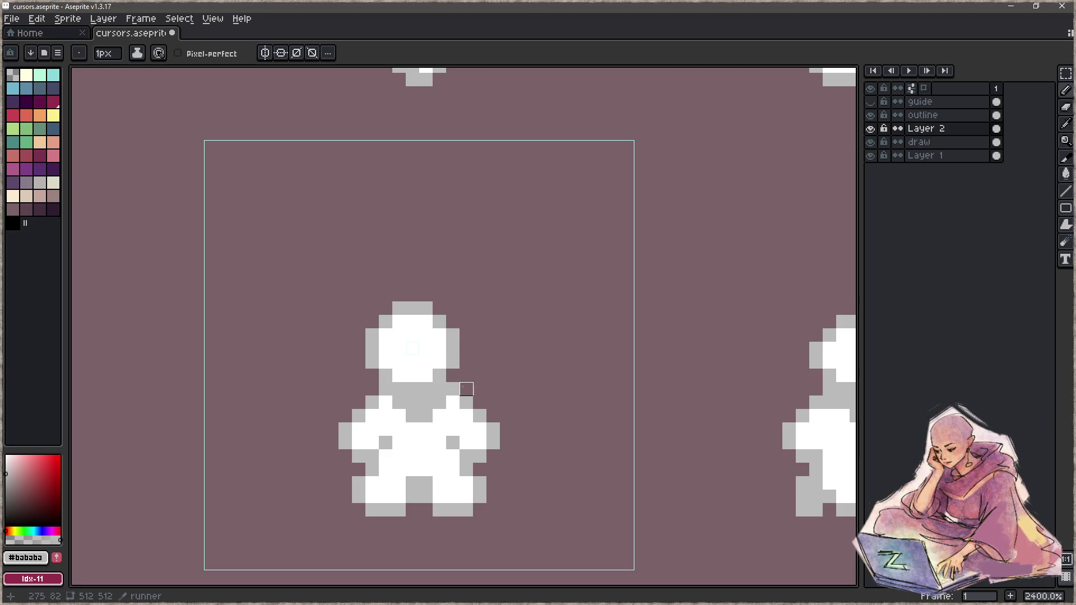
# Shift the left half of the figure's body one pixel to the left on the draw layer.
pyautogui.press('z')
pyautogui.scroll(-5, 486, 366)
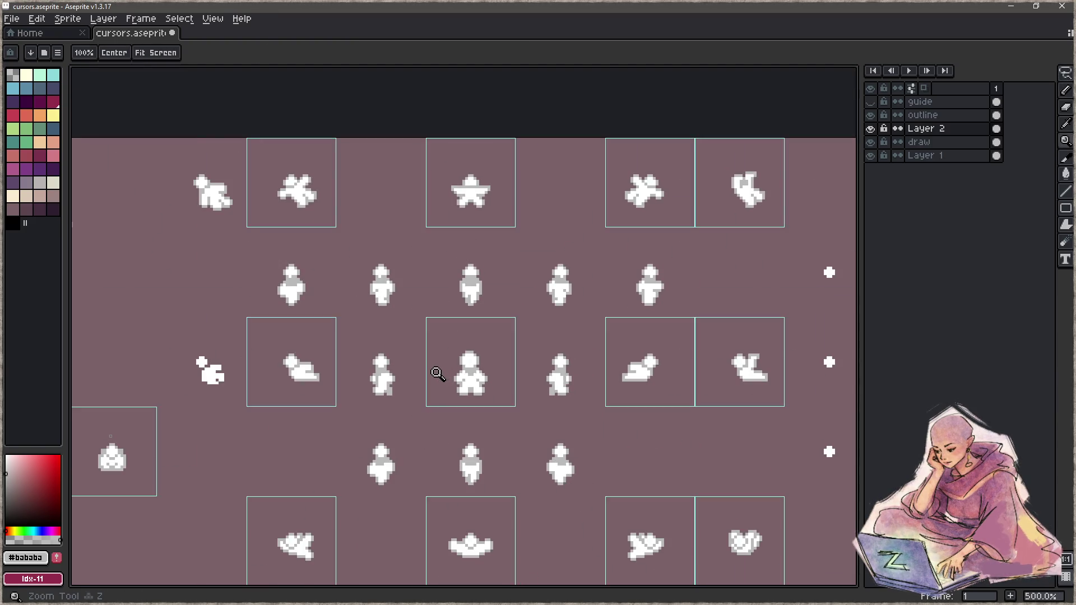
pyautogui.scroll(4, 438, 374)
pyautogui.scroll(3, 468, 378)
pyautogui.press('b')
pyautogui.moveTo(384, 392)
pyautogui.mouseDown()
pyautogui.moveTo(411, 468)
pyautogui.moveTo(432, 382)
pyautogui.mouseUp()
pyautogui.press('Delete')
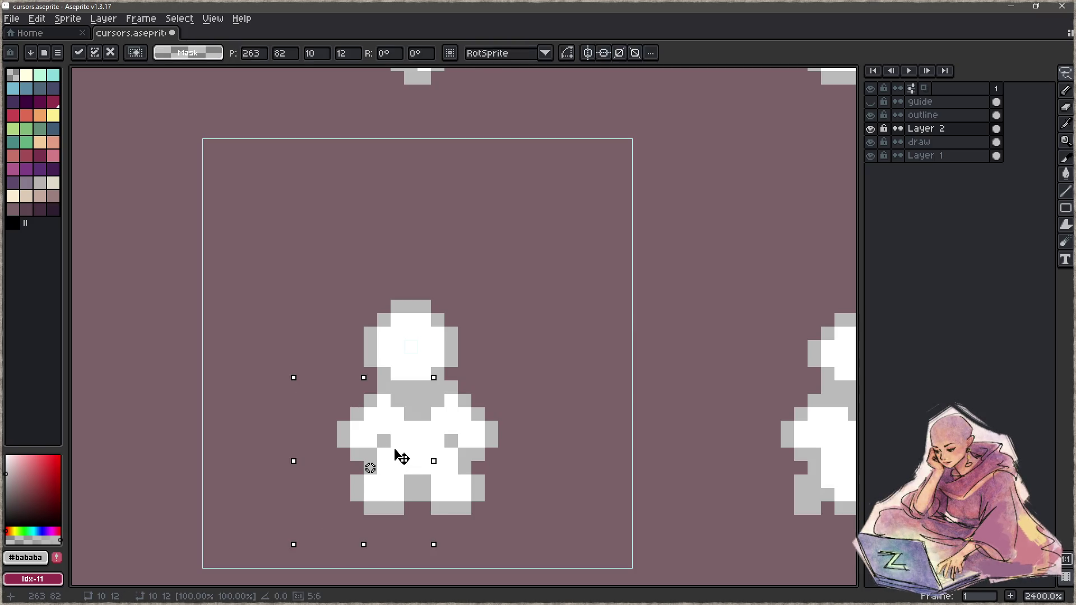
pyautogui.press('Return')
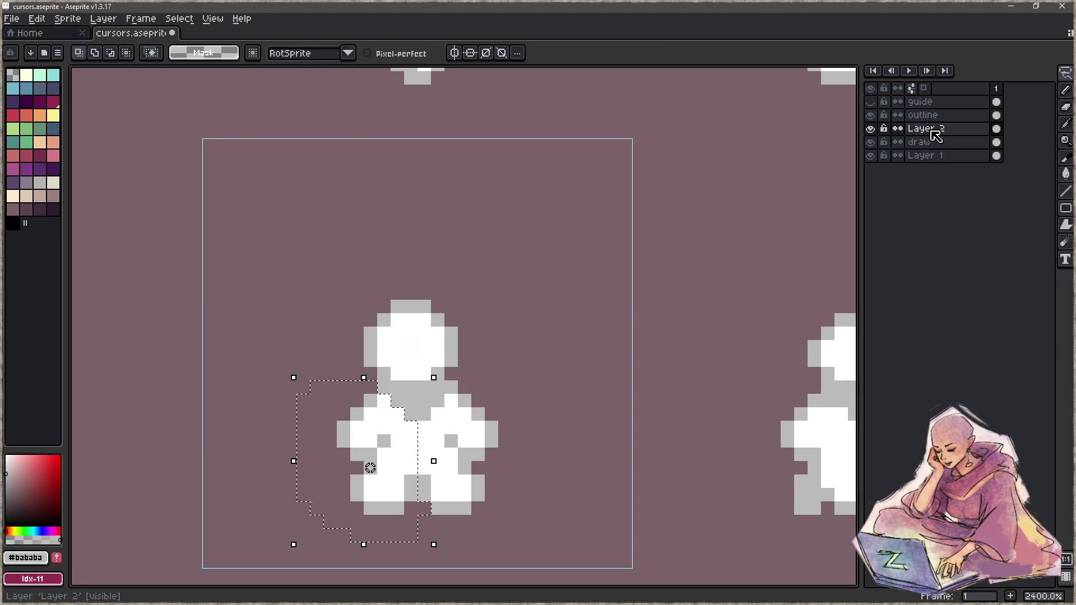
pyautogui.click(929, 144)
pyautogui.moveTo(410, 483); pyautogui.dragTo(397, 482)
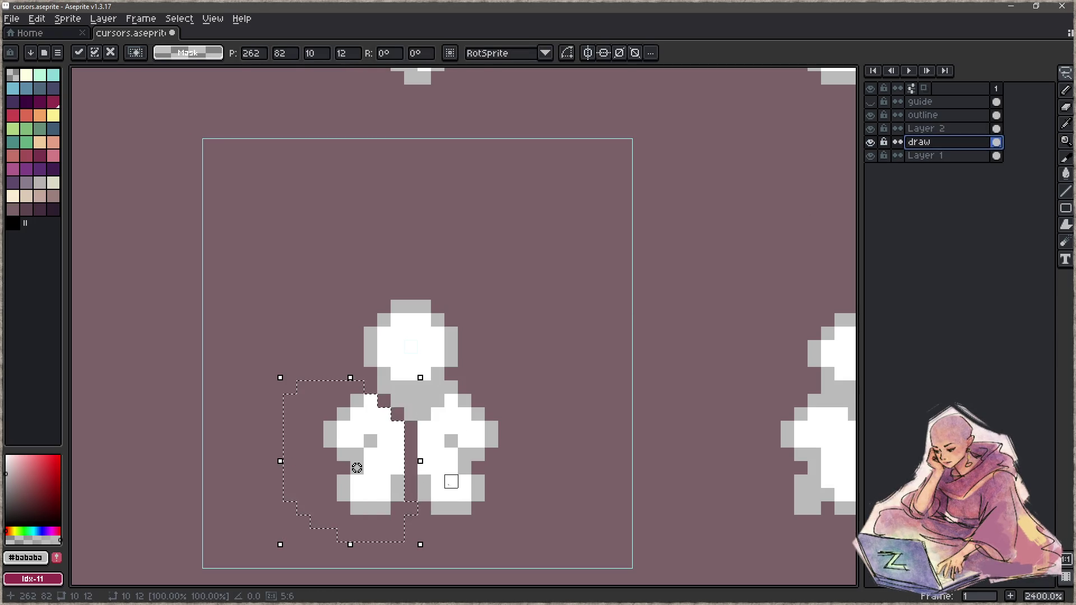
pyautogui.hotkey('ctrl', 'd')
pyautogui.press('b')
# Add a grey body pixel, fill the gap between the legs with white, and resample grey #bababa.
pyautogui.click(397, 414)
pyautogui.keyDown('alt'); pyautogui.click(428, 432); pyautogui.keyUp('alt')
pyautogui.moveTo(411, 427); pyautogui.dragTo(411, 468)
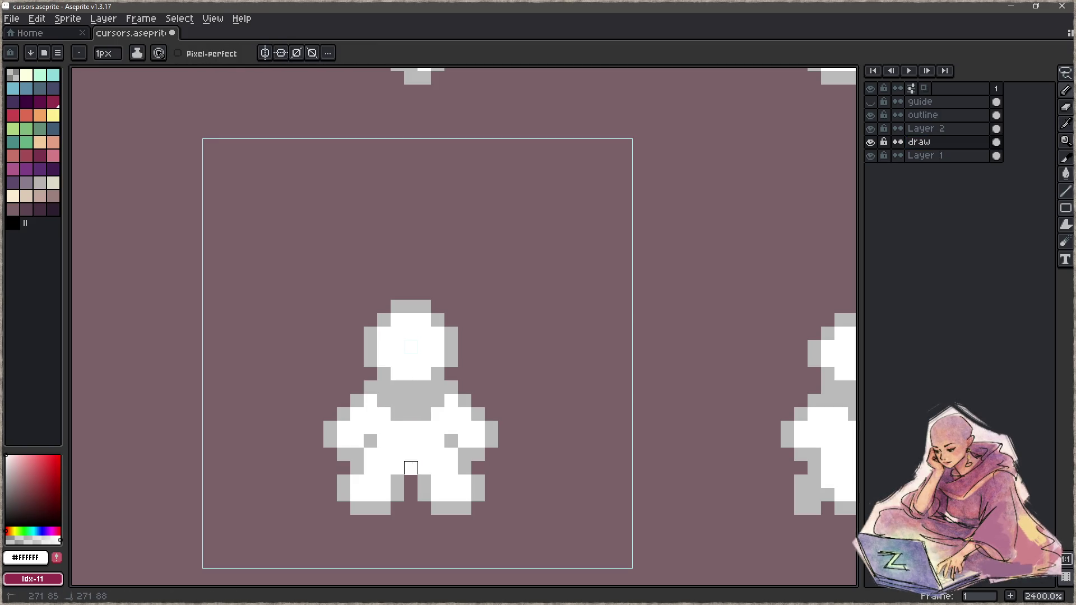
pyautogui.keyDown('alt'); pyautogui.click(428, 481); pyautogui.keyUp('alt')
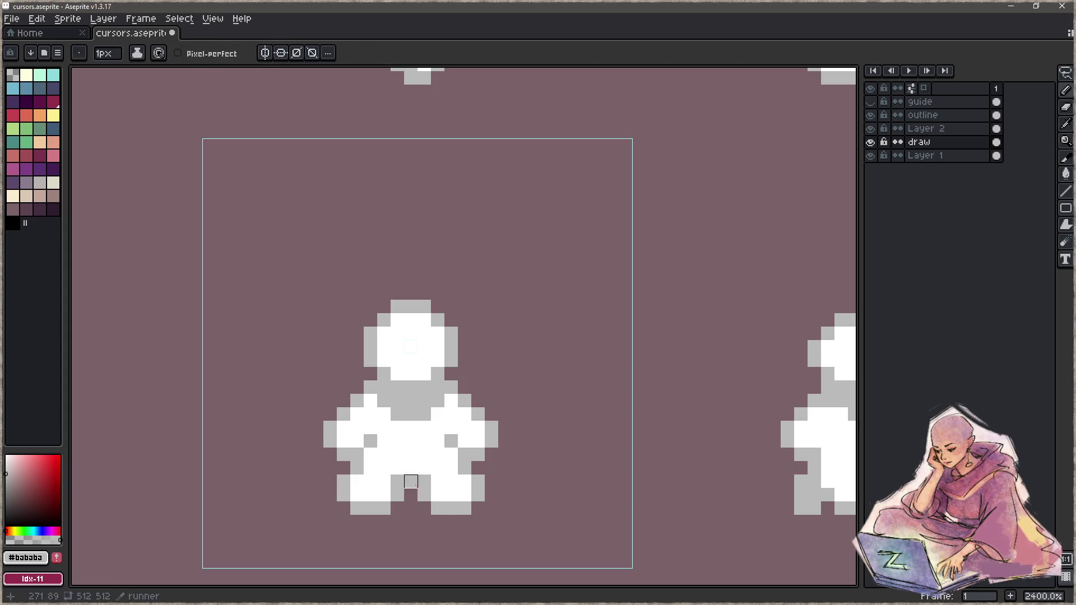
pyautogui.scroll(-3, 406, 488)
pyautogui.scroll(-5, 386, 502)
pyautogui.moveTo(402, 540); pyautogui.dragTo(412, 382)
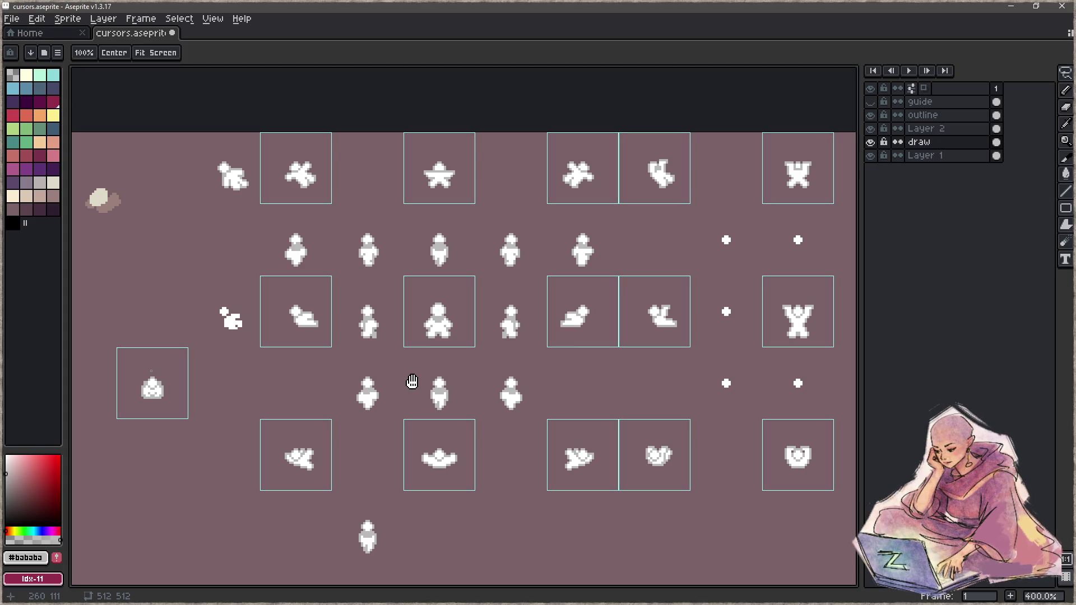
# Undo the last stroke on the centre figure.
pyautogui.moveTo(412, 382); pyautogui.dragTo(434, 387)
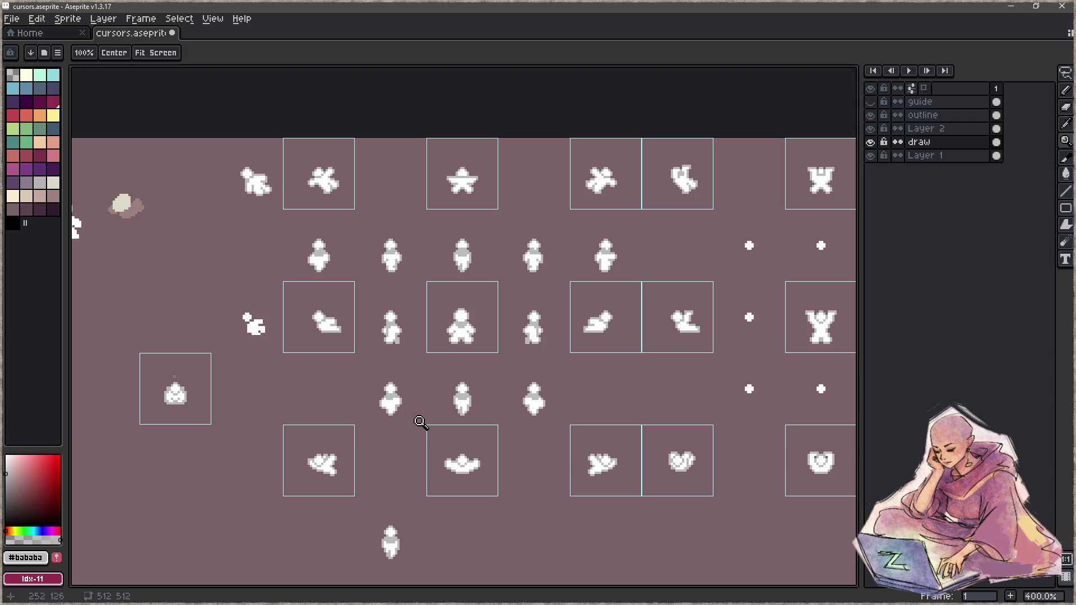
pyautogui.scroll(5, 457, 336)
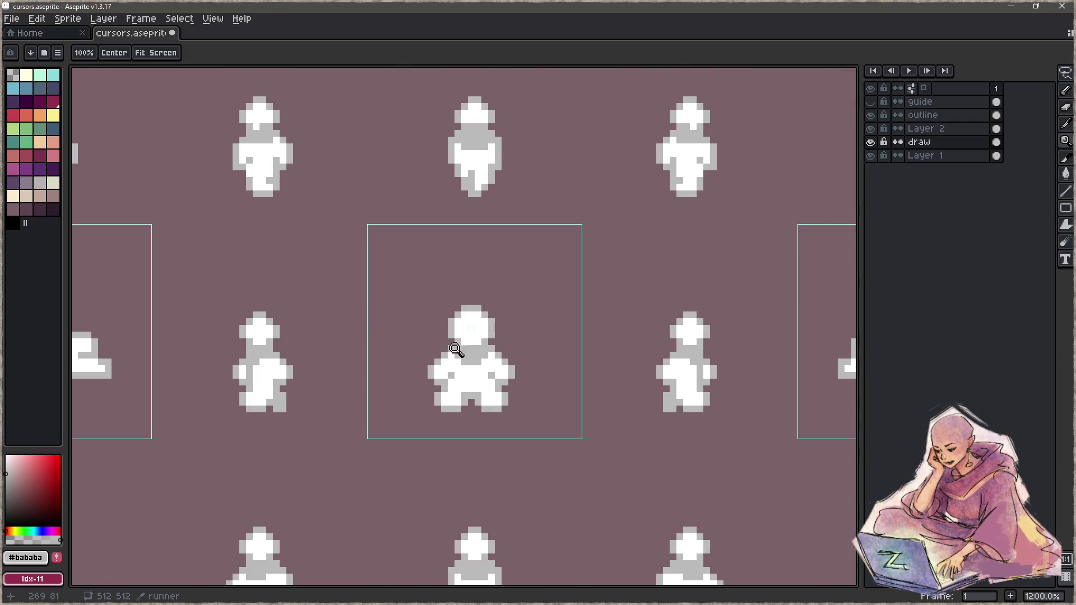
pyautogui.scroll(-4, 465, 392)
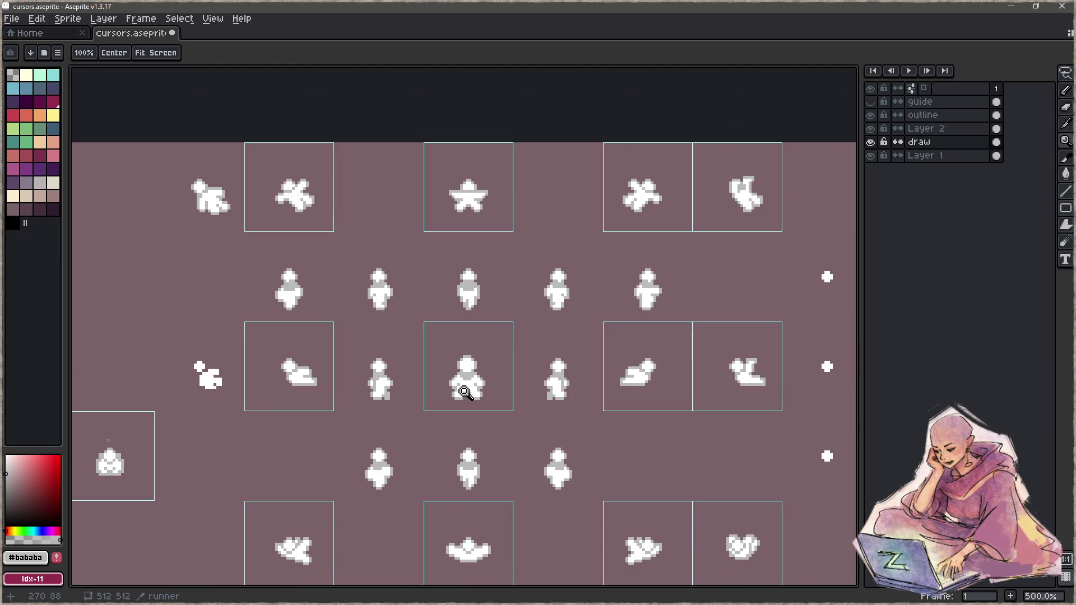
pyautogui.hotkey('ctrl', 'z')
pyautogui.hotkey('ctrl', 'z')
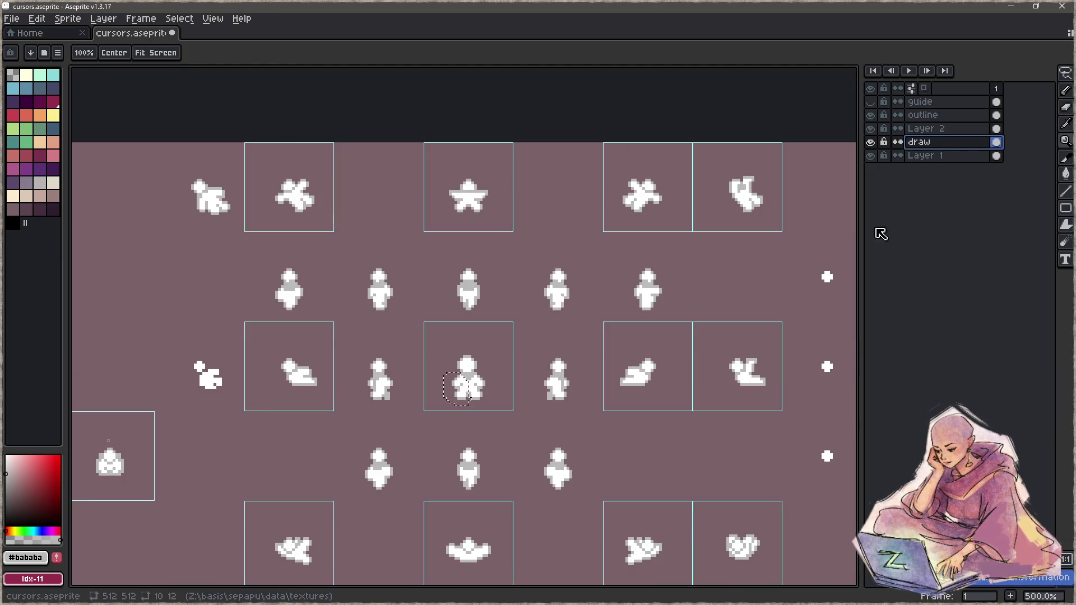
# Hide Layer 2, then minimise Aseprite and return to the grabber_zoom code in Focus.
pyautogui.click(872, 143)
pyautogui.click(871, 143)
pyautogui.click(872, 130)
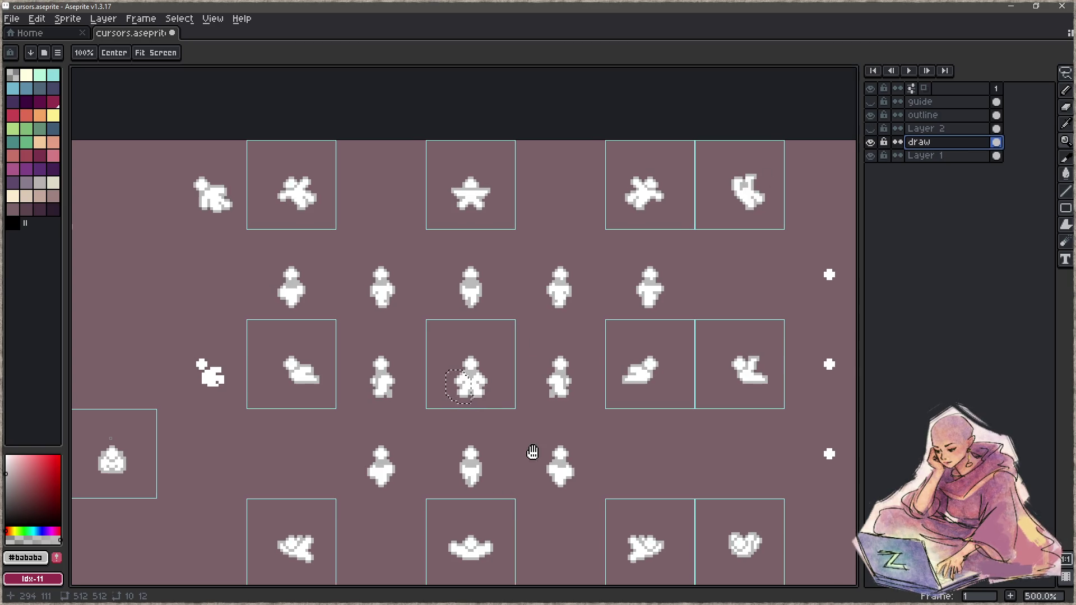
pyautogui.scroll(-3, 541, 425)
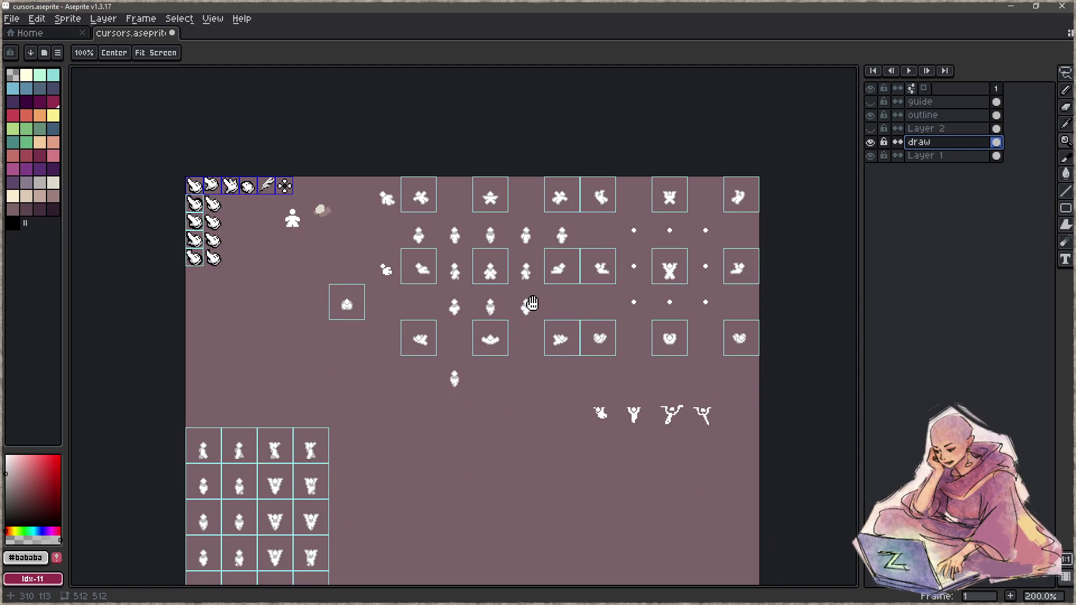
pyautogui.moveTo(532, 303)
pyautogui.mouseDown()
pyautogui.moveTo(568, 193)
pyautogui.moveTo(348, 319)
pyautogui.mouseUp()
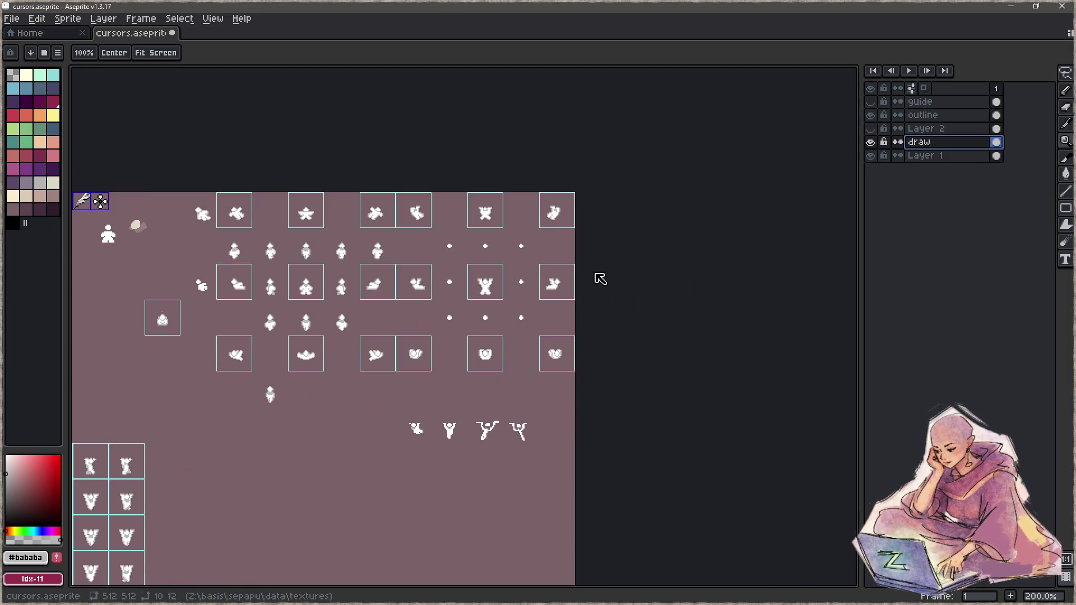
pyautogui.click(1011, 6)
pyautogui.click(385, 346)
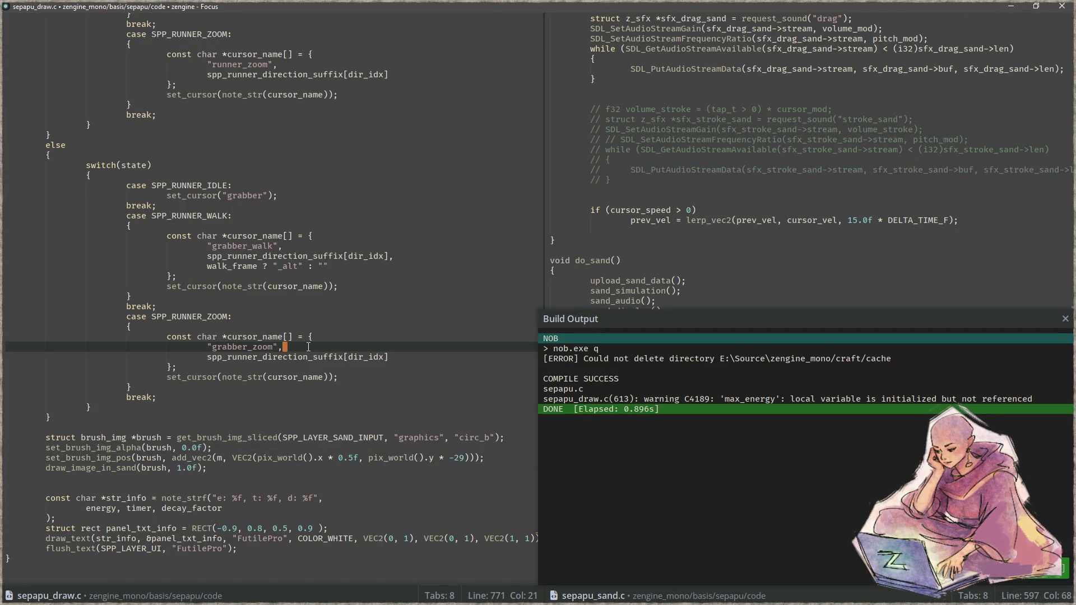
# Hide Layer 1 on the cursor sheet to drop the pink background.
pyautogui.press('F5')
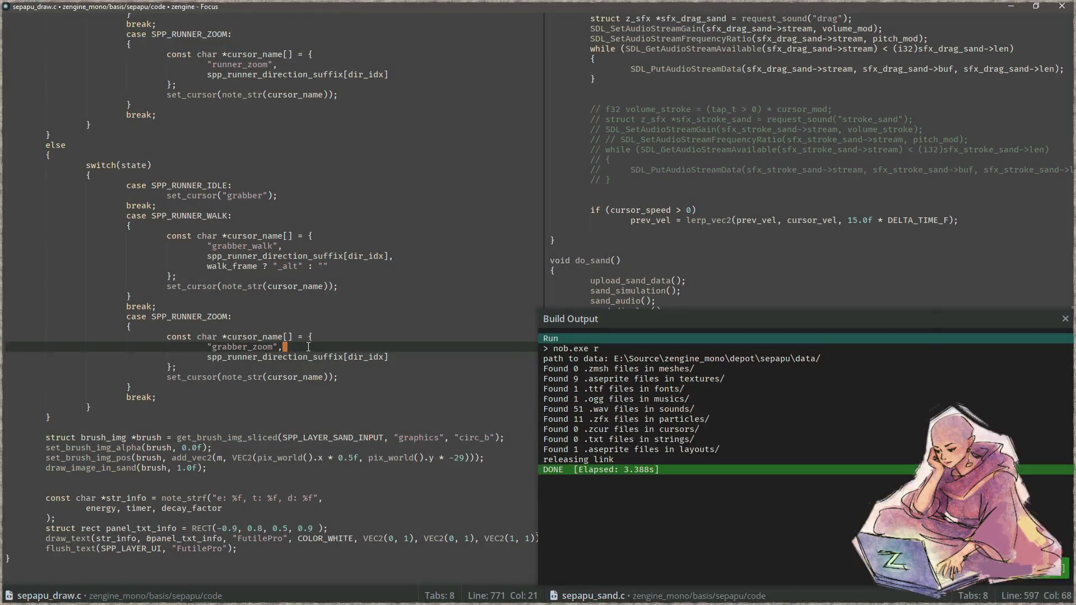
pyautogui.hotkey('alt', 'Tab')
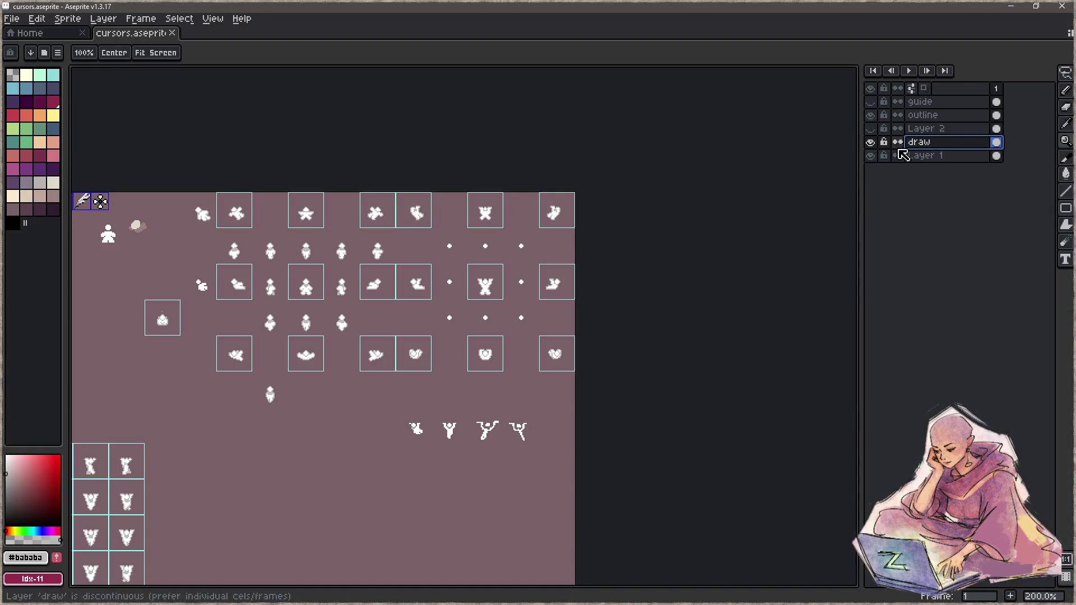
pyautogui.click(871, 156)
pyautogui.scroll(1, 574, 296)
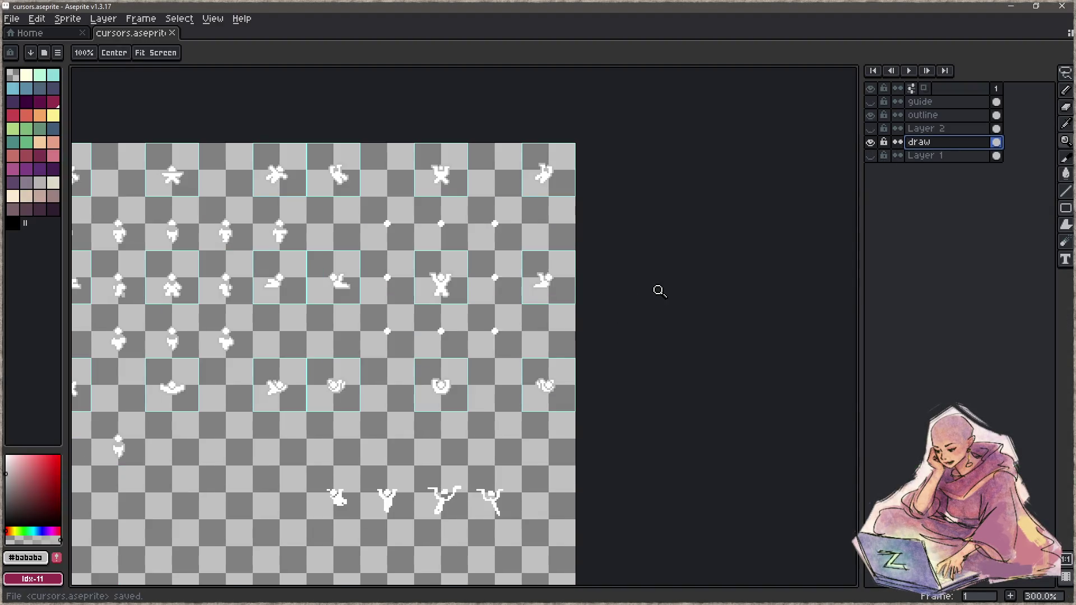
# Recompile and run the game to test the new cursor, then close it.
pyautogui.hotkey('alt', 'Tab')
pyautogui.click(408, 297)
pyautogui.press('F5')
pyautogui.press('F6')
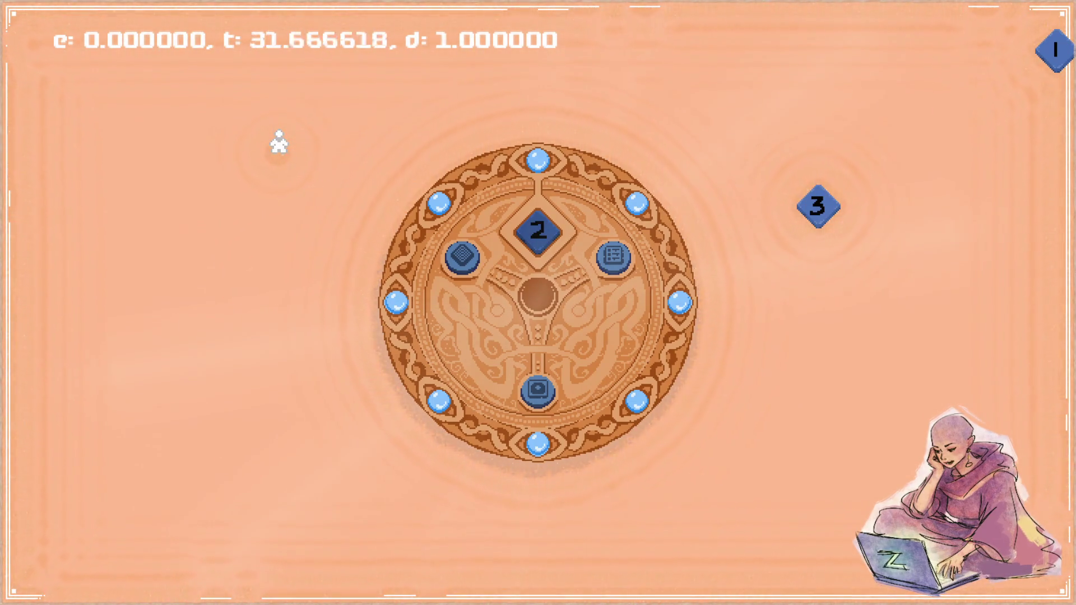
pyautogui.press('Escape')
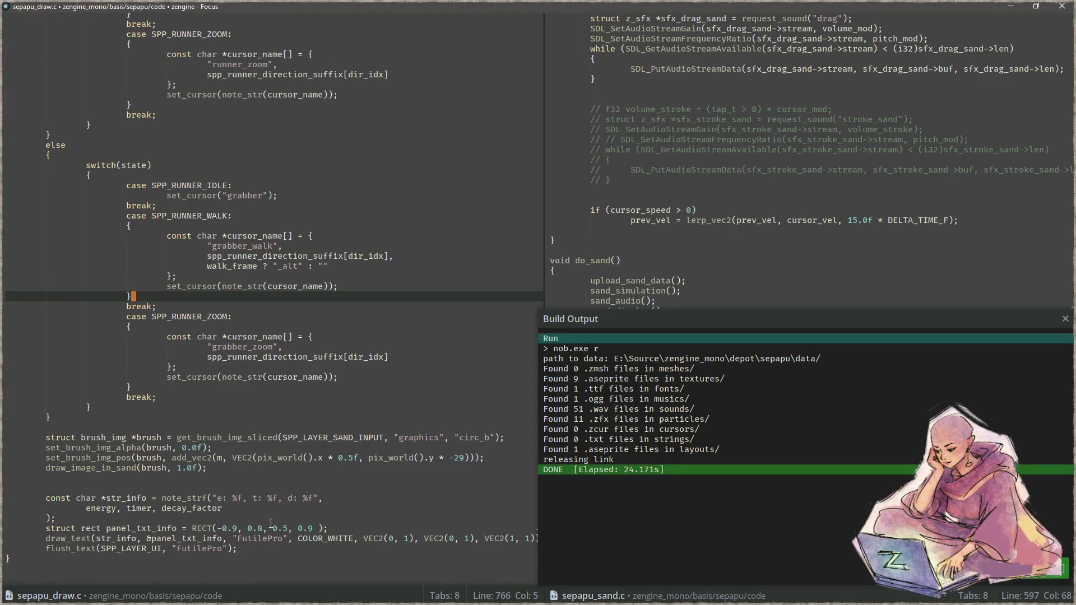
# Change the x multiplier on line 782 from 0.5f to 1.0f, save, and test the game.
pyautogui.click(356, 458)
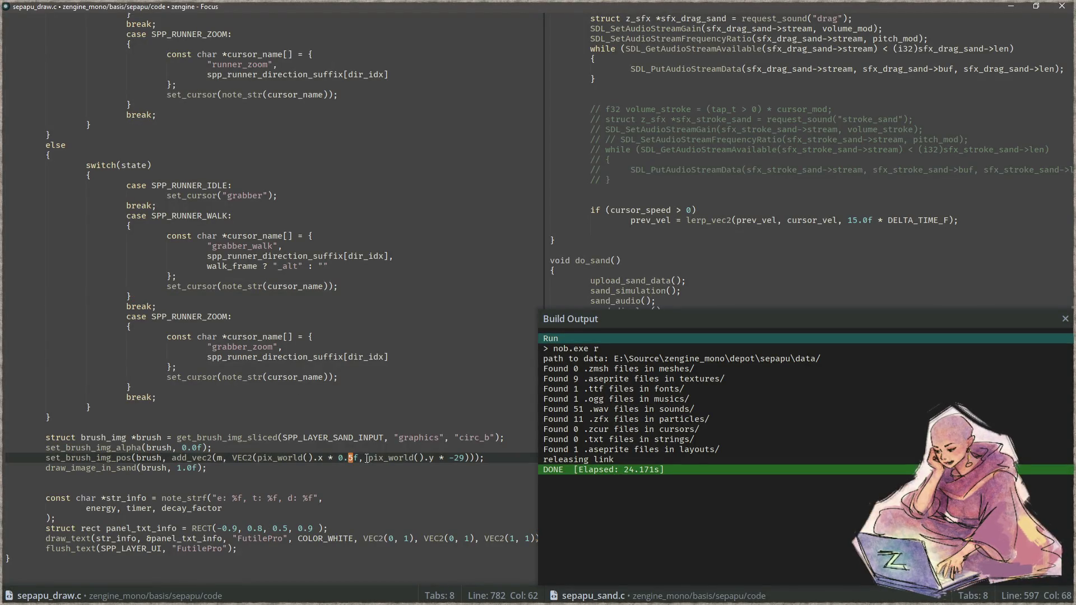
pyautogui.press('Left')
pyautogui.press('Left')
pyautogui.press('Delete')
pyautogui.press('Delete')
pyautogui.press('Delete')
pyautogui.press('Delete')
pyautogui.write('1.0f')
pyautogui.hotkey('ctrl', 's')
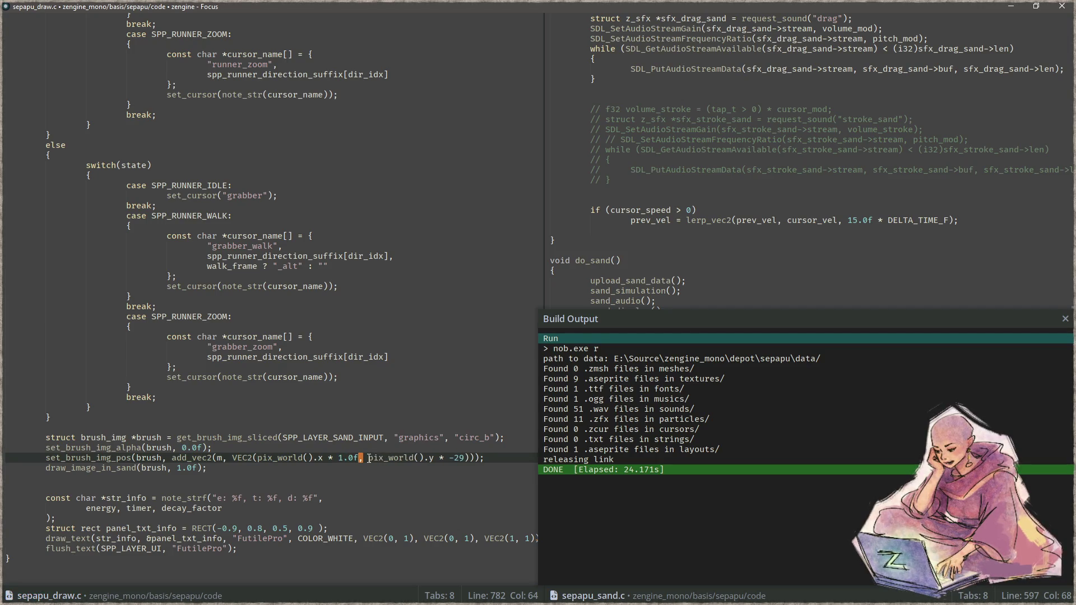
pyautogui.press('F5')
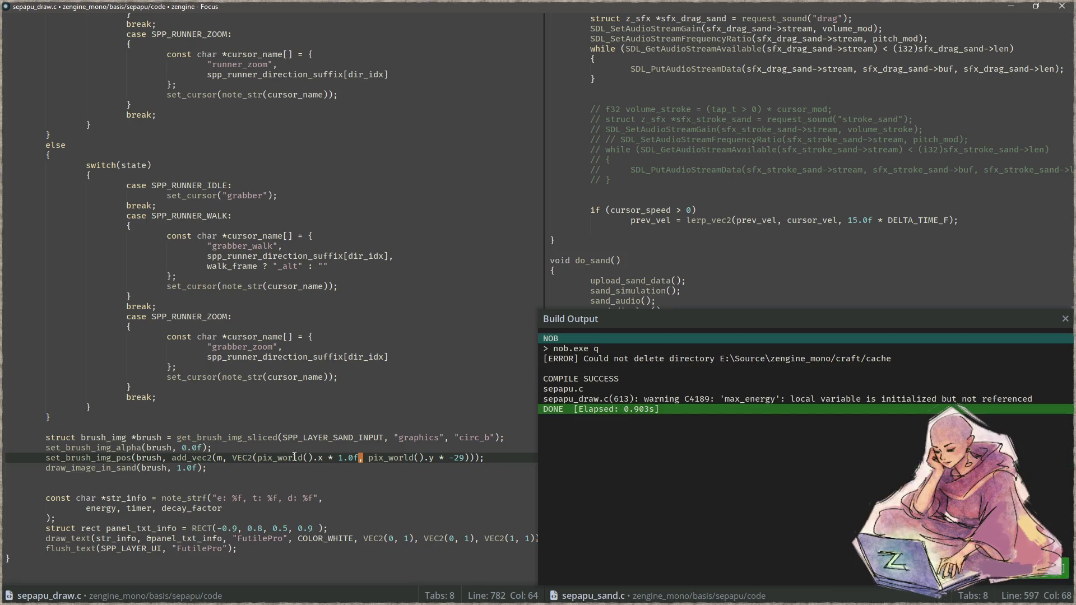
pyautogui.press('F6')
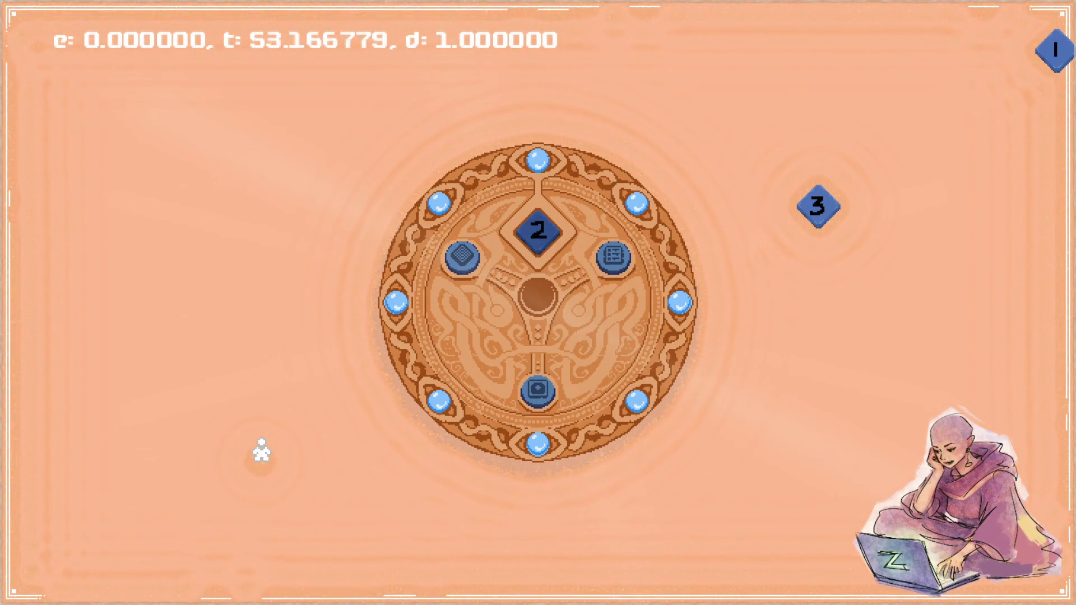
pyautogui.press('Escape')
# Change the multiplier to 2.0f, rebuild, and test the game again.
pyautogui.press('Left')
pyautogui.press('Left')
pyautogui.press('Left')
pyautogui.press('BackSpace')
pyautogui.write('2')
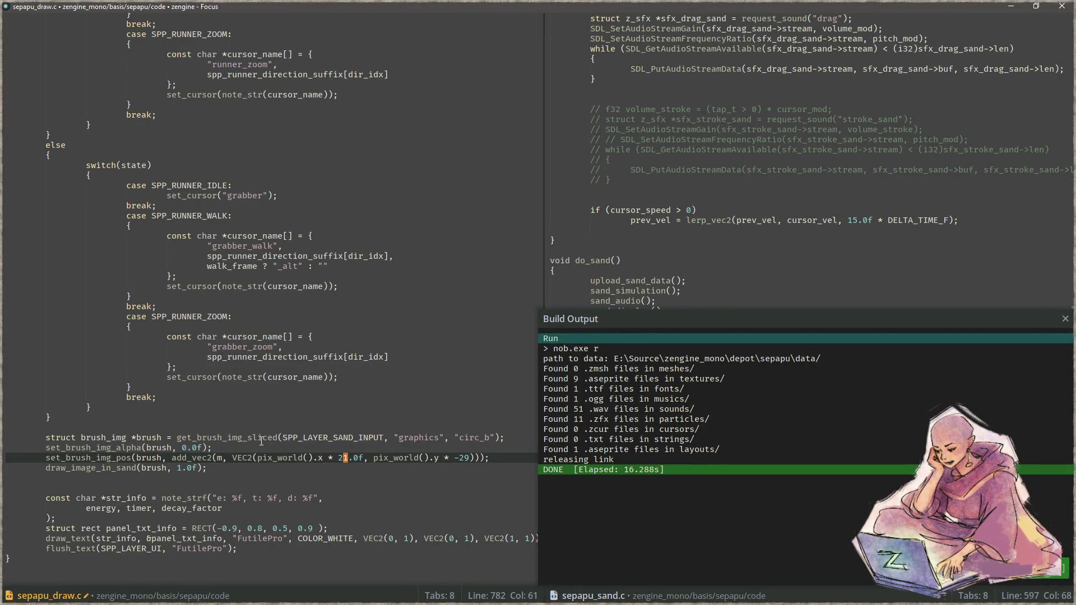
pyautogui.press('F5')
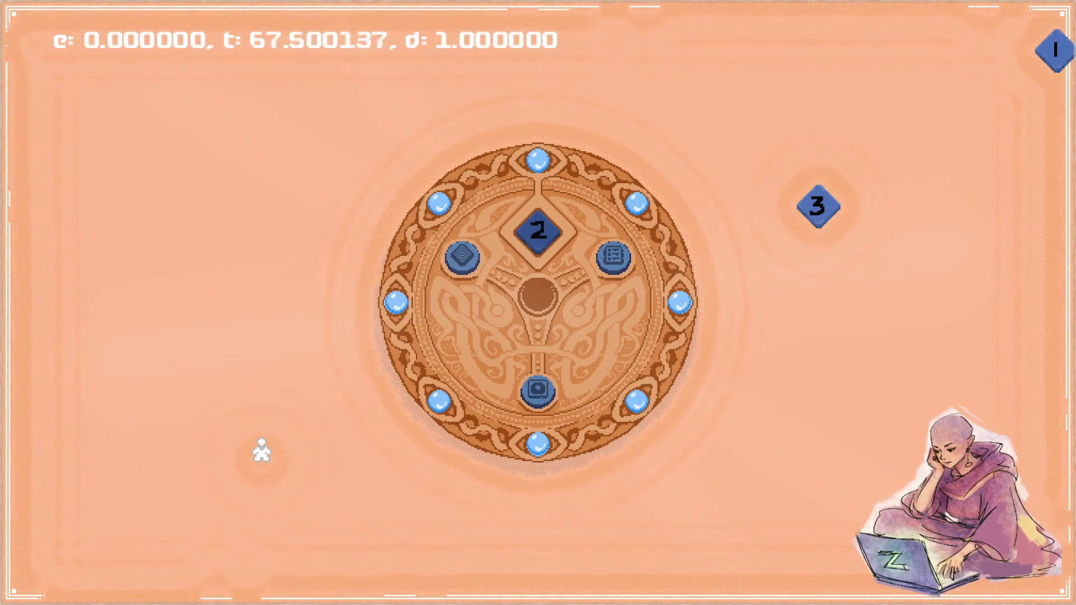
pyautogui.press('Escape')
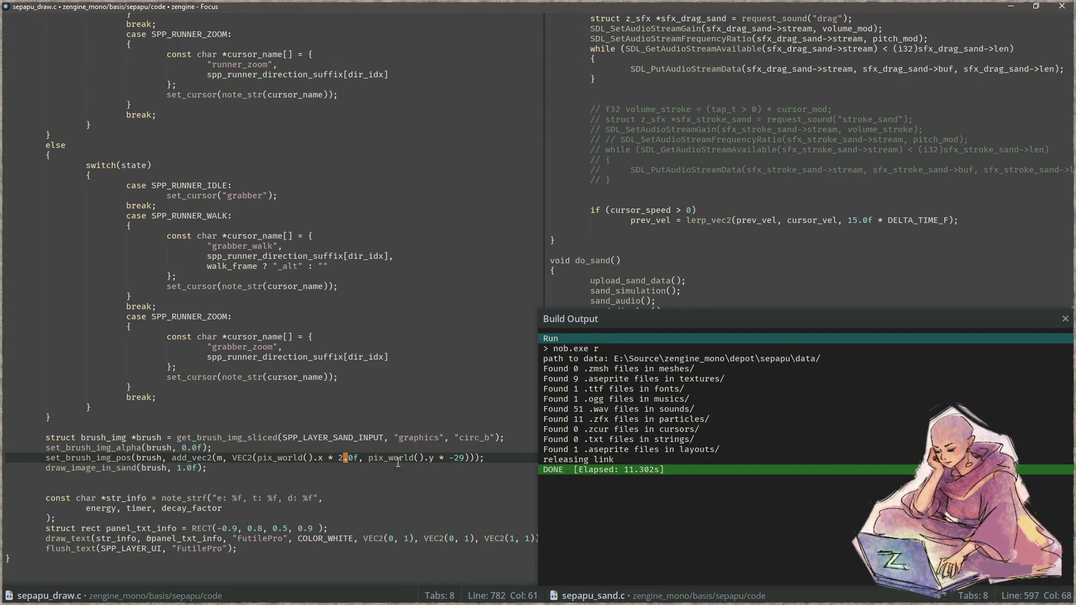
# In Aseprite, zoom in on the cursor sheet and pan to the centre figures.
pyautogui.hotkey('alt', 'Tab')
pyautogui.scroll(5, 173, 233)
pyautogui.press('b')
pyautogui.scroll(3, 257, 211)
pyautogui.moveTo(255, 211); pyautogui.dragTo(436, 252)
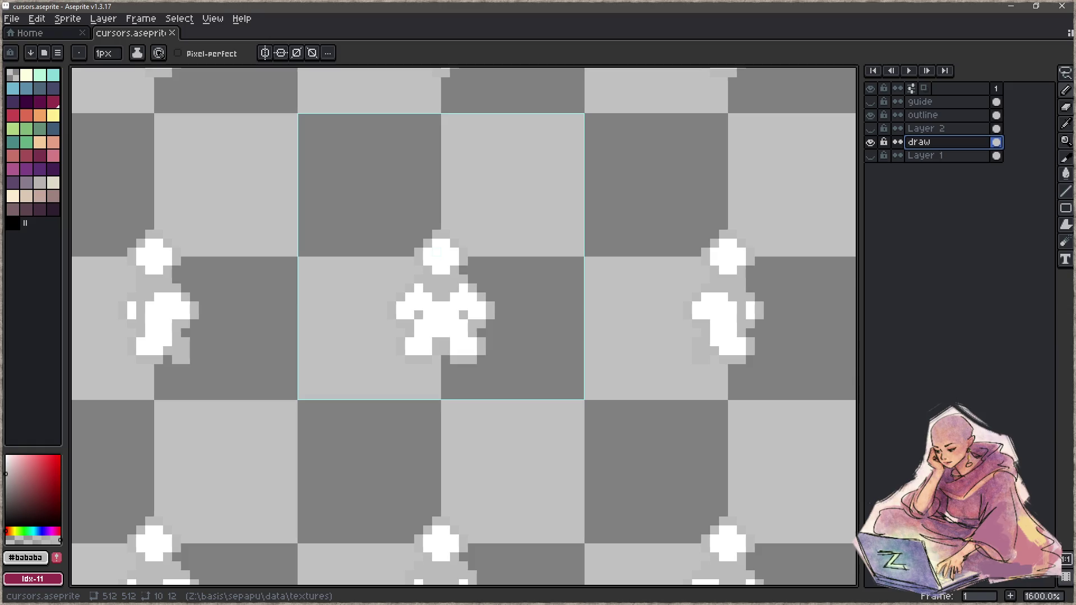
# Back in Focus, inspect the add_vec2 brush offset on line 782 of sepapu_draw.c.
pyautogui.hotkey('alt', 'Tab')
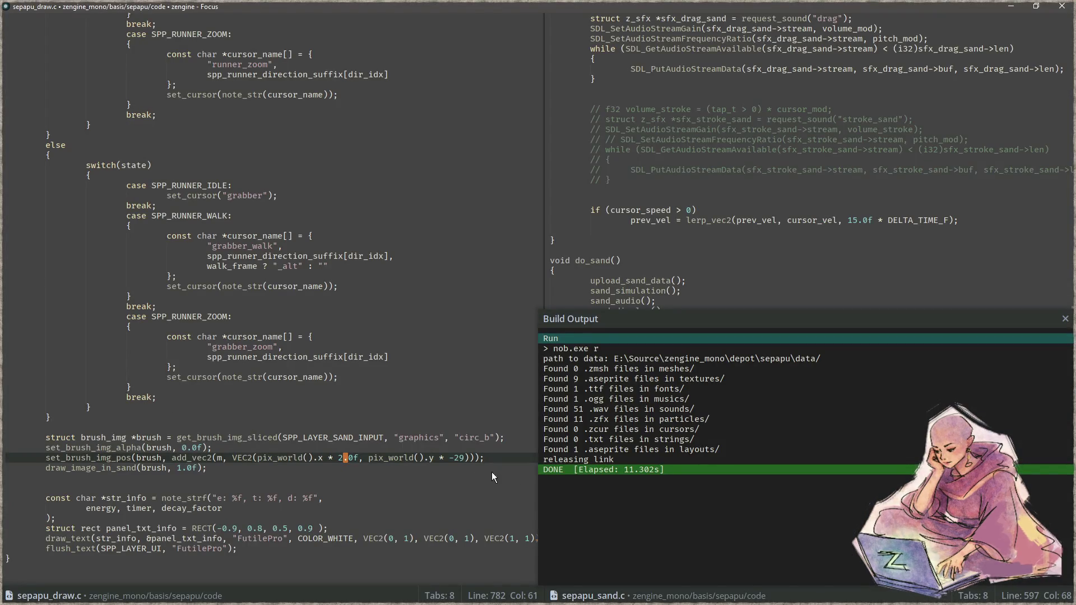
pyautogui.click(456, 457)
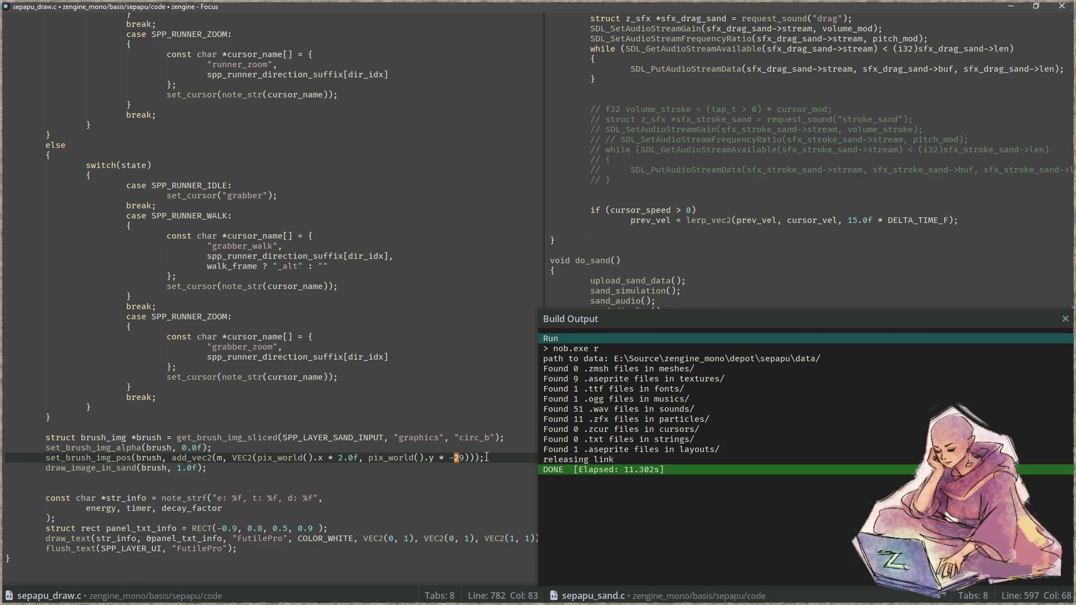
pyautogui.press('Up')
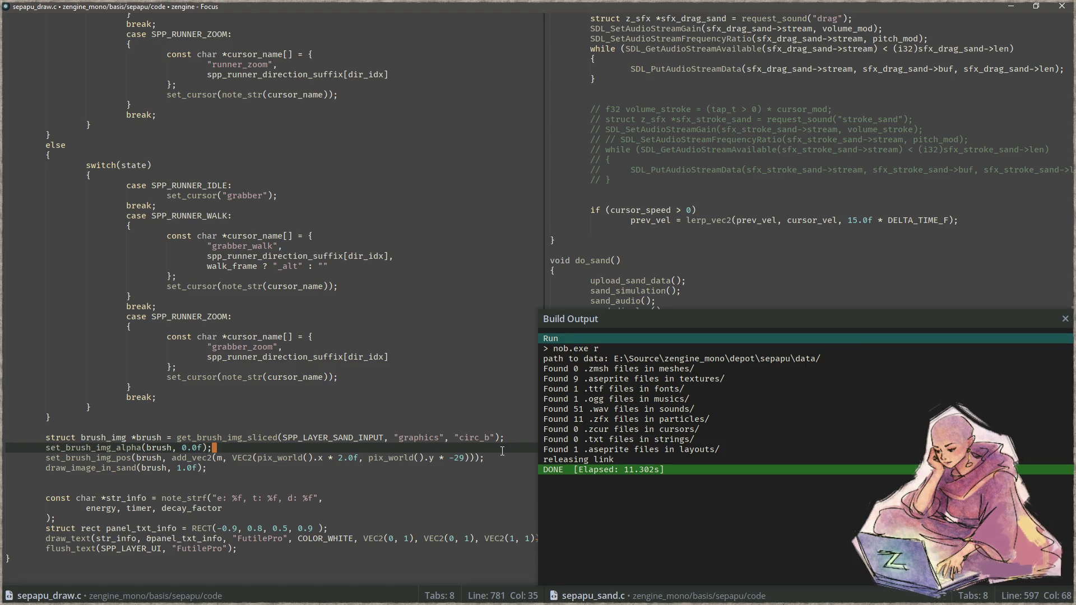
pyautogui.click(224, 457)
pyautogui.click(219, 459)
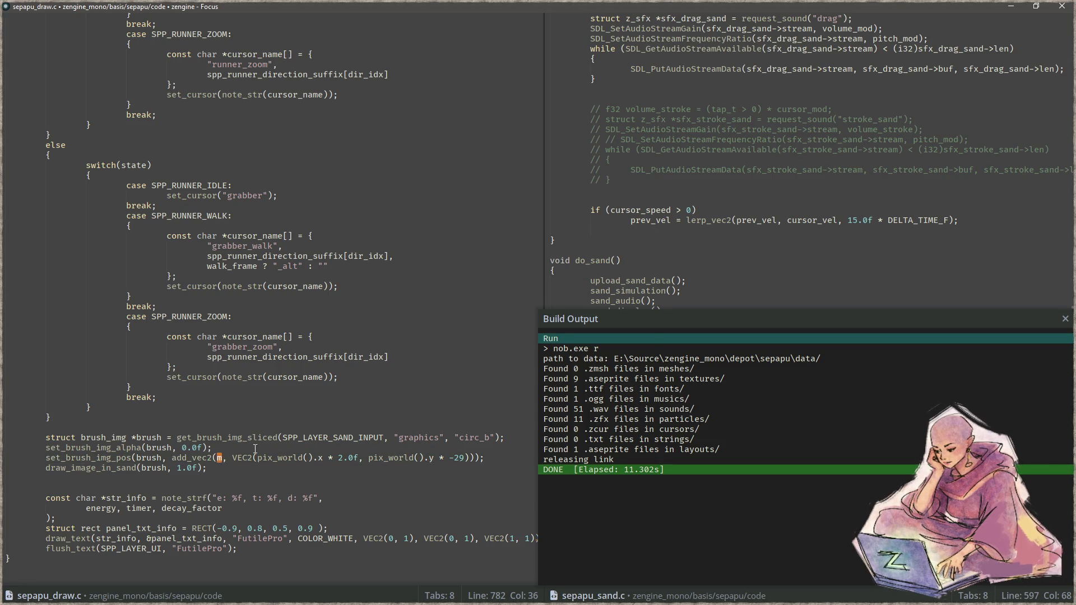
# Close the build output panel and search the whole project for pix_world.
pyautogui.press('Escape')
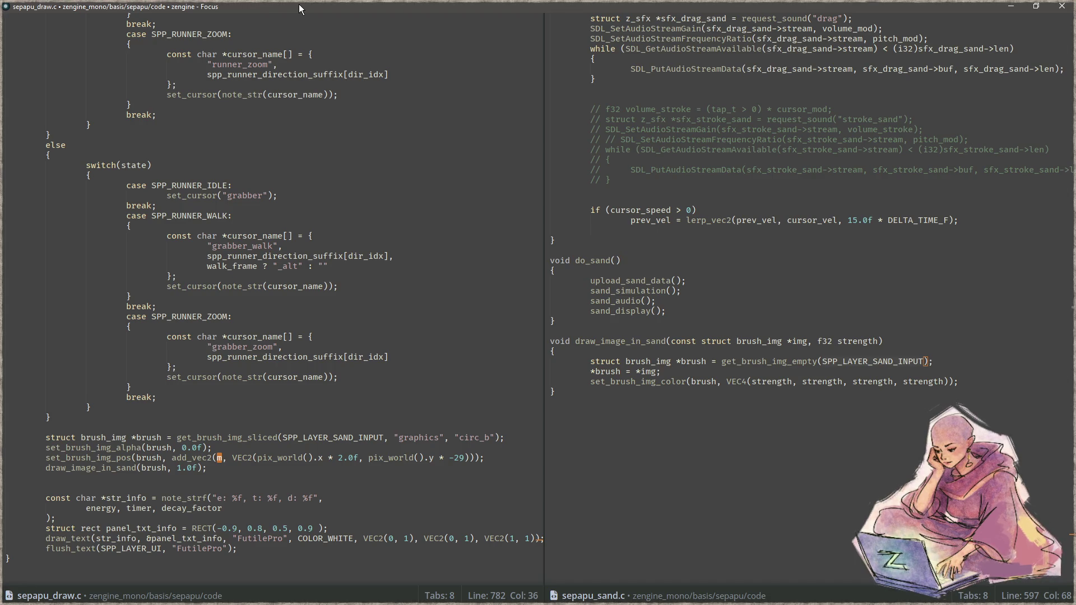
pyautogui.doubleClick(284, 457)
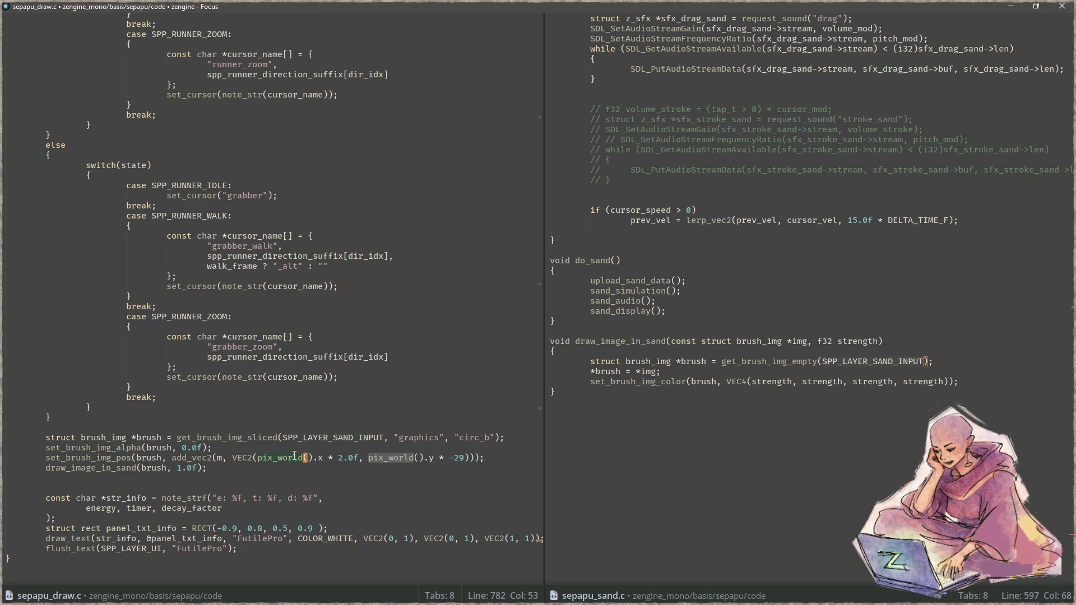
pyautogui.hotkey('ctrl', 'shift', 'f')
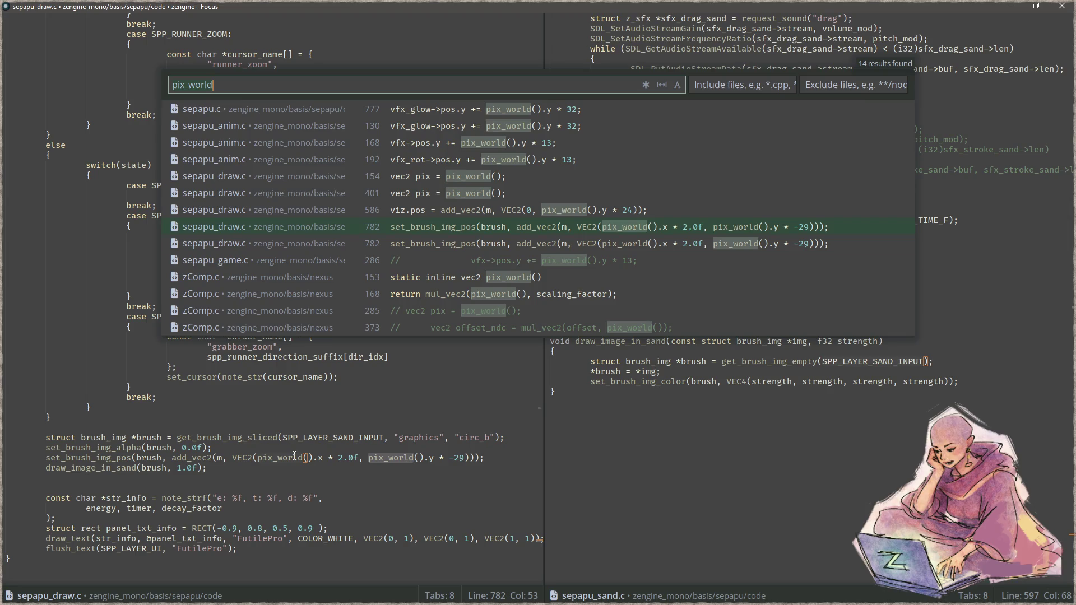
pyautogui.press('Return')
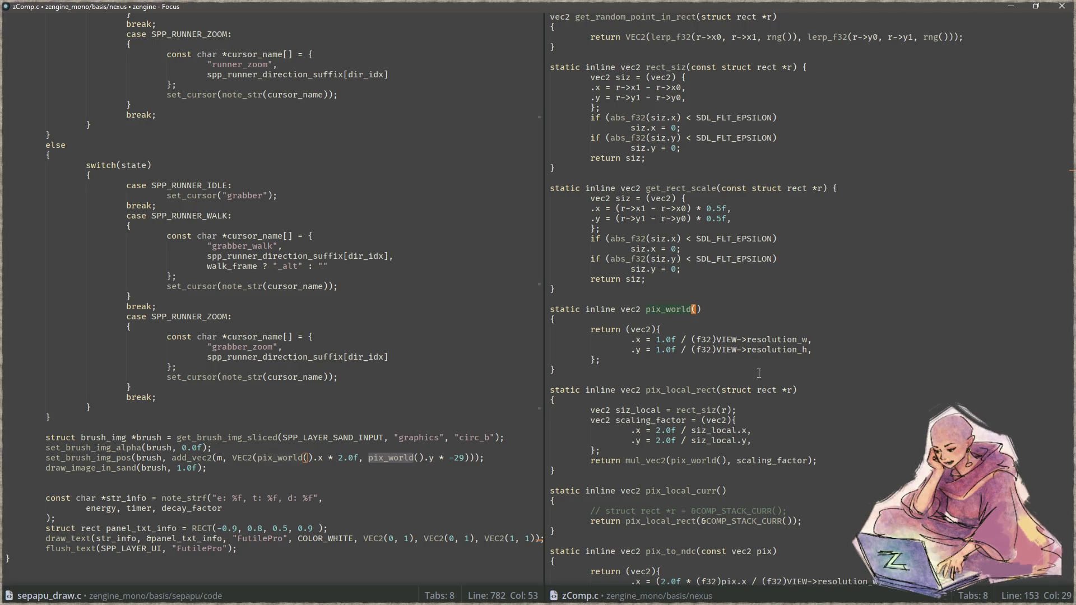
pyautogui.click(778, 346)
pyautogui.hotkey('ctrl', 'Right')
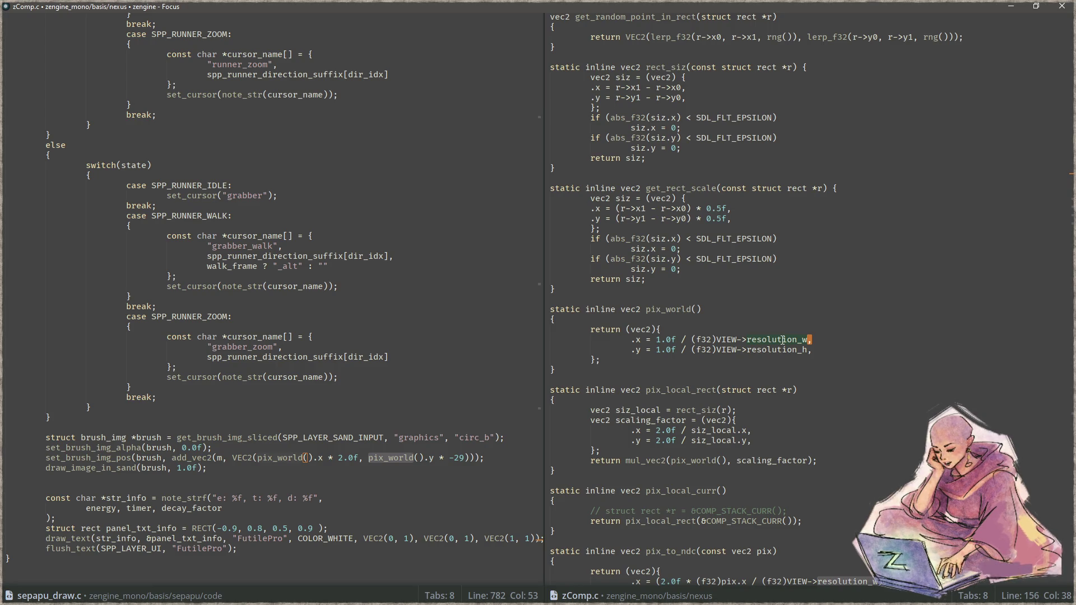
pyautogui.doubleClick(678, 312)
pyautogui.hotkey('alt', 'Left')
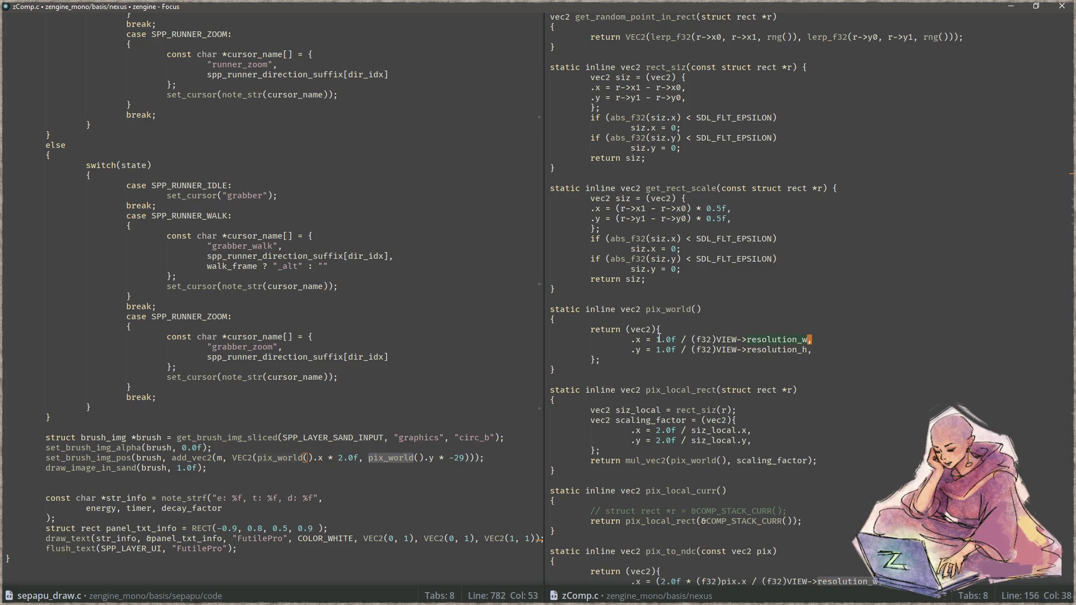
# Change both 1.0f factors in pix_world to 2.0f.
pyautogui.click(662, 340)
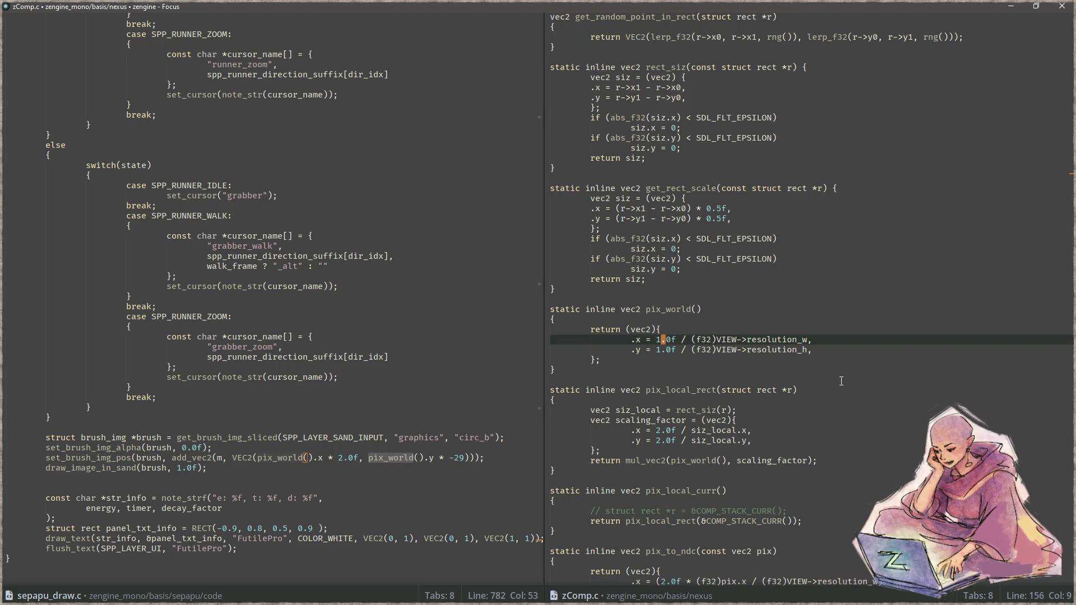
pyautogui.hotkey('ctrl', 'alt', 'Down')
pyautogui.press('BackSpace')
pyautogui.write('2')
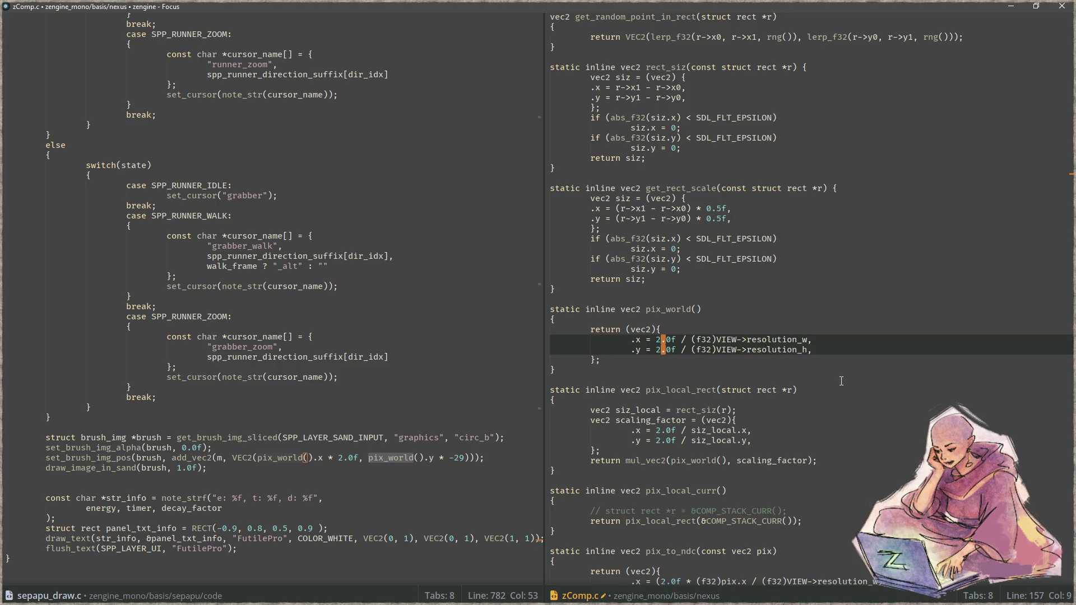
# Build and play the game, moving diamond 3 and opening the tile puzzle, then close it.
pyautogui.press('F5')
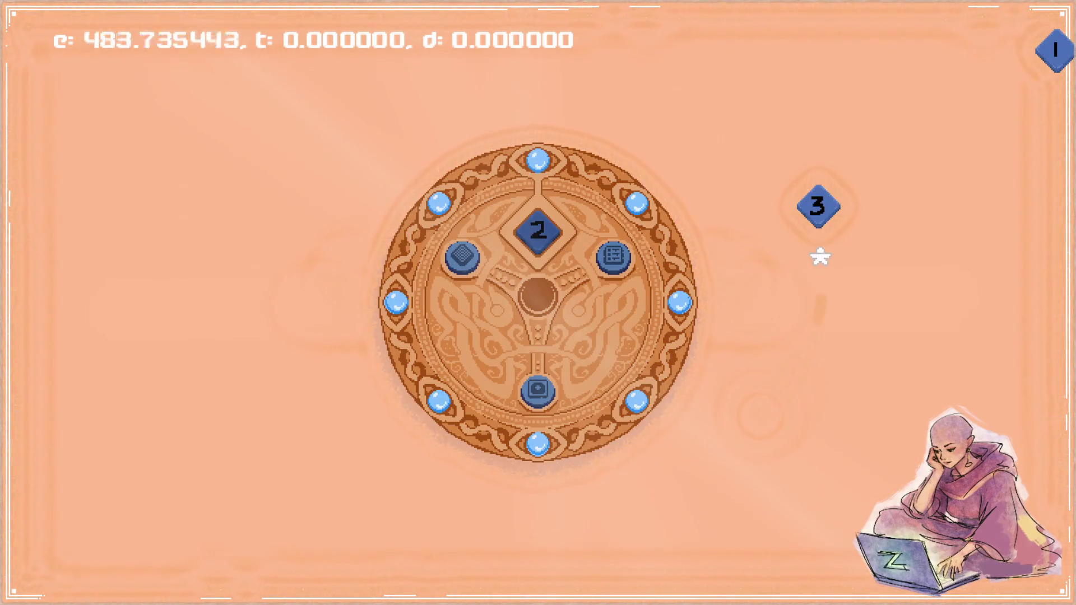
pyautogui.moveTo(820, 216); pyautogui.dragTo(782, 293)
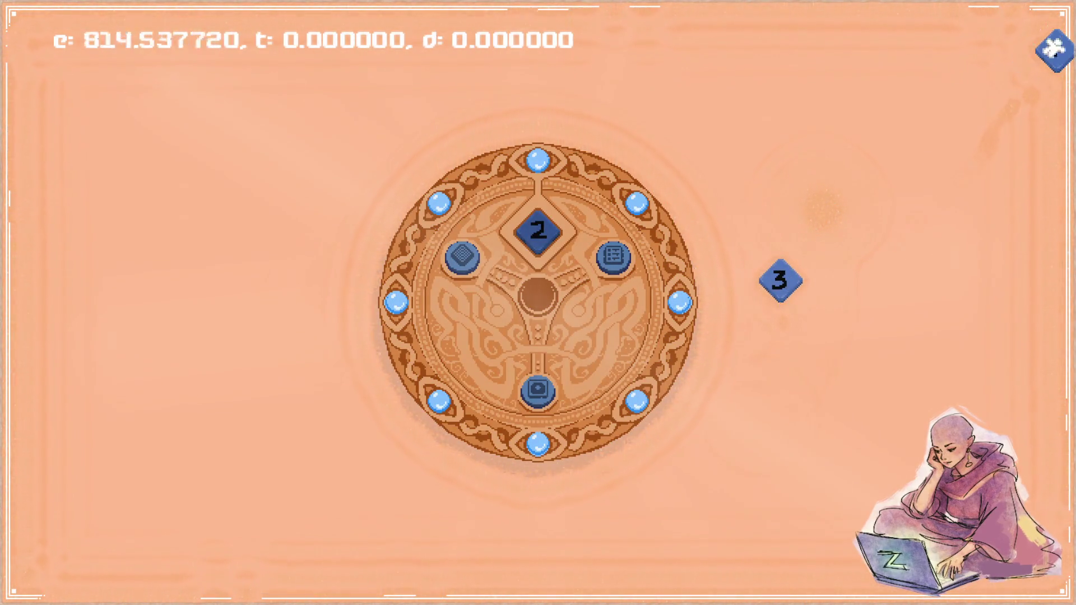
pyautogui.click(540, 384)
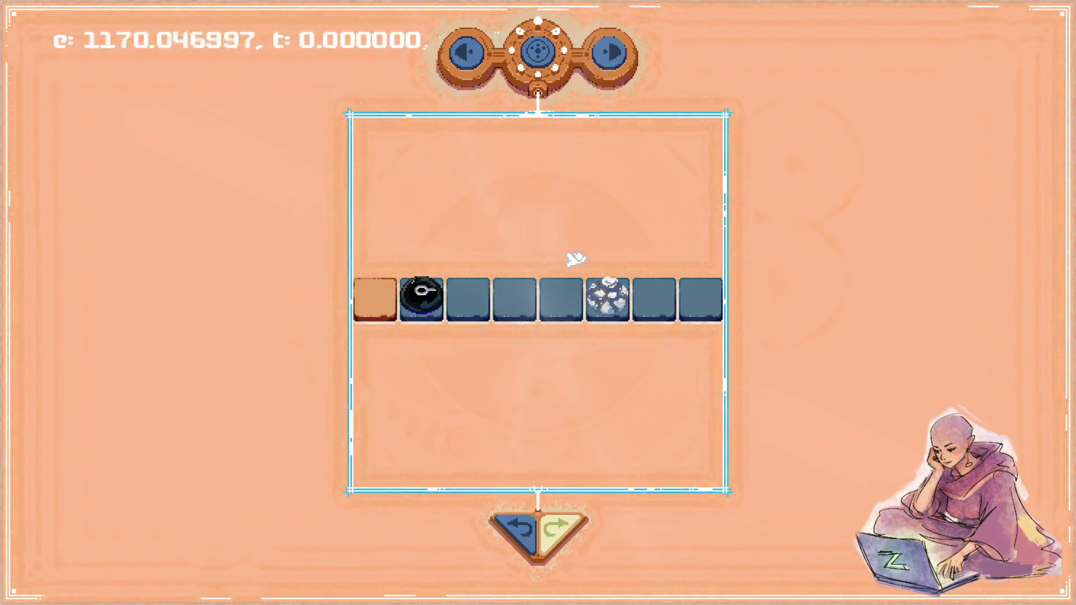
pyautogui.click(214, 335)
pyautogui.hotkey('alt', 'F4')
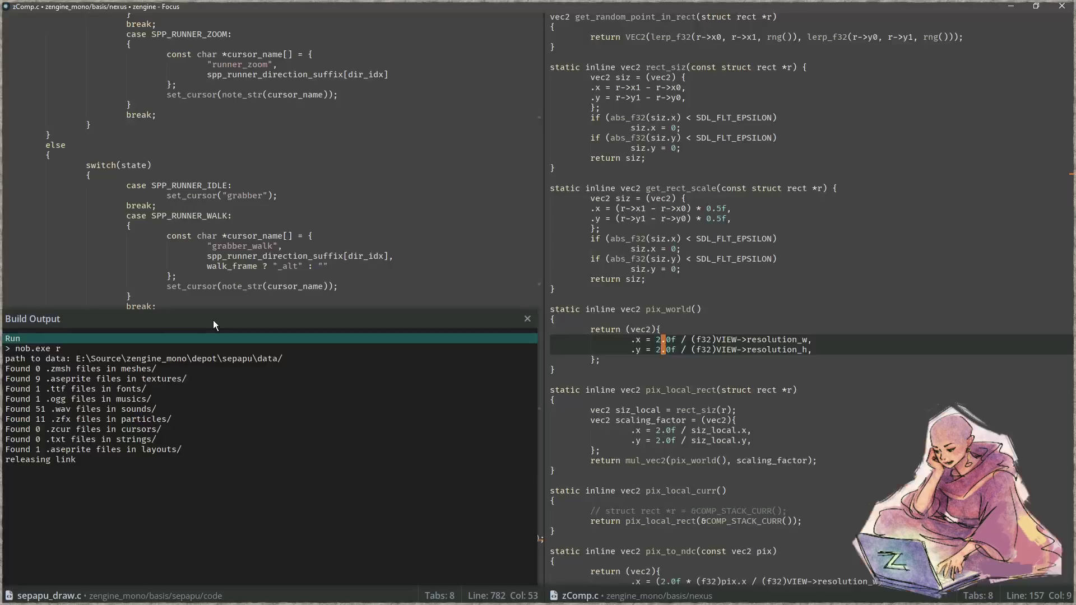
# Change the y offset on line 782 from -29 to -11, save, and test the game.
pyautogui.press('Escape')
pyautogui.hotkey('ctrl', ',')
pyautogui.press('End')
pyautogui.press('Left')
pyautogui.press('Left')
pyautogui.press('Left')
pyautogui.press('BackSpace')
pyautogui.press('BackSpace')
pyautogui.write('11')
pyautogui.hotkey('ctrl', 'Left')
pyautogui.hotkey('ctrl', 'Left')
pyautogui.hotkey('ctrl', 'Left')
pyautogui.hotkey('ctrl', 'Left')
pyautogui.press('Right')
pyautogui.hotkey('ctrl', 's')
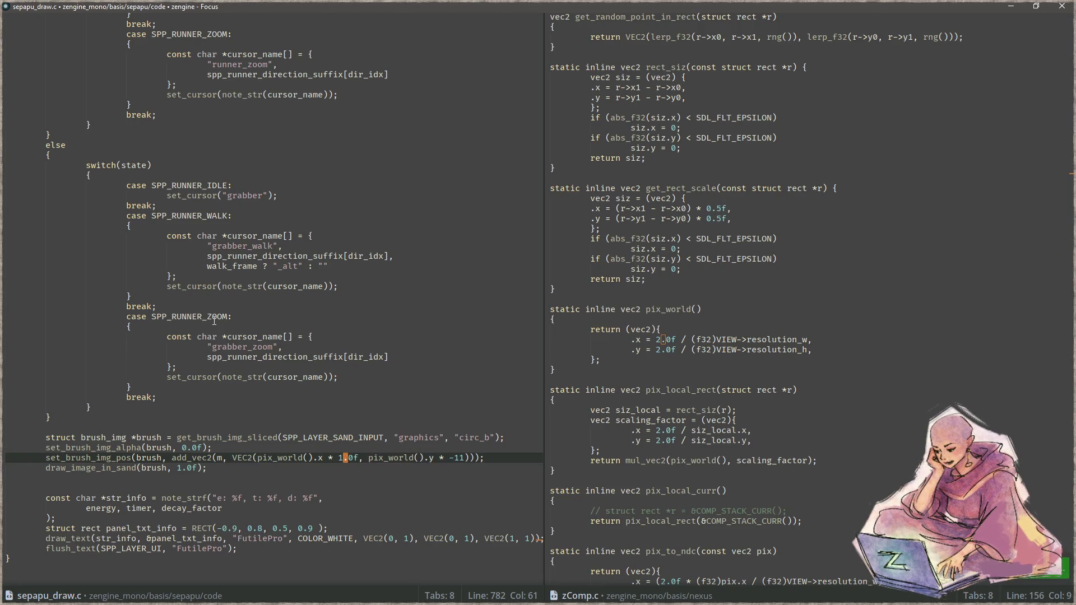
pyautogui.hotkey('alt', 'Tab')
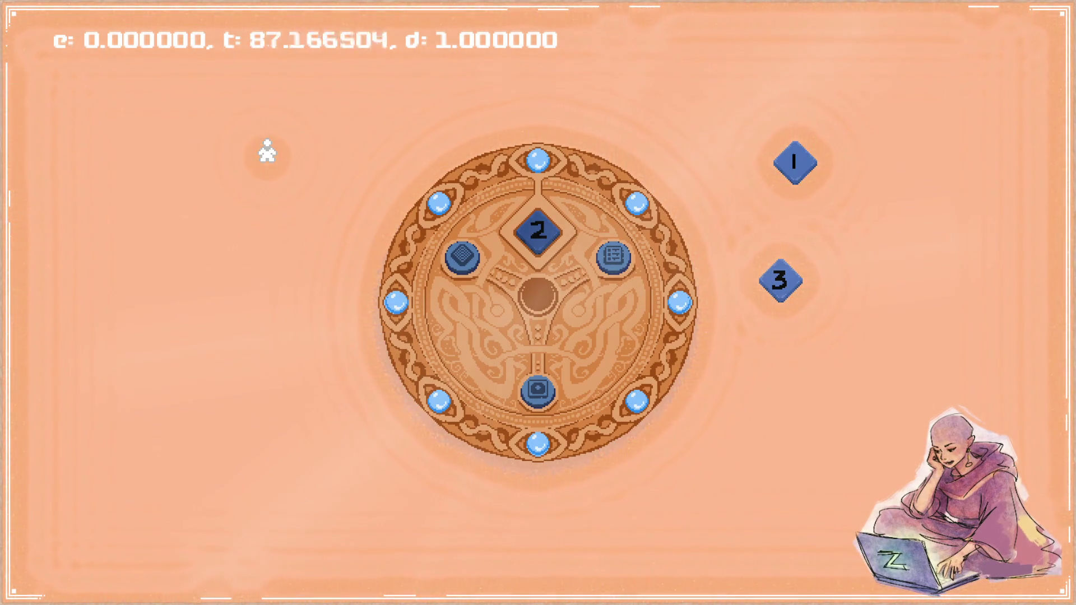
pyautogui.hotkey('alt', 'Tab')
# Change the y offset from -11 to -14 and rerun the game.
pyautogui.hotkey('ctrl', 'Right')
pyautogui.hotkey('ctrl', 'Right')
pyautogui.hotkey('ctrl', 'Right')
pyautogui.hotkey('ctrl', 'Right')
pyautogui.hotkey('ctrl', 'Right')
pyautogui.hotkey('ctrl', 'Right')
pyautogui.hotkey('ctrl', 'Right')
pyautogui.press('BackSpace')
pyautogui.write('4')
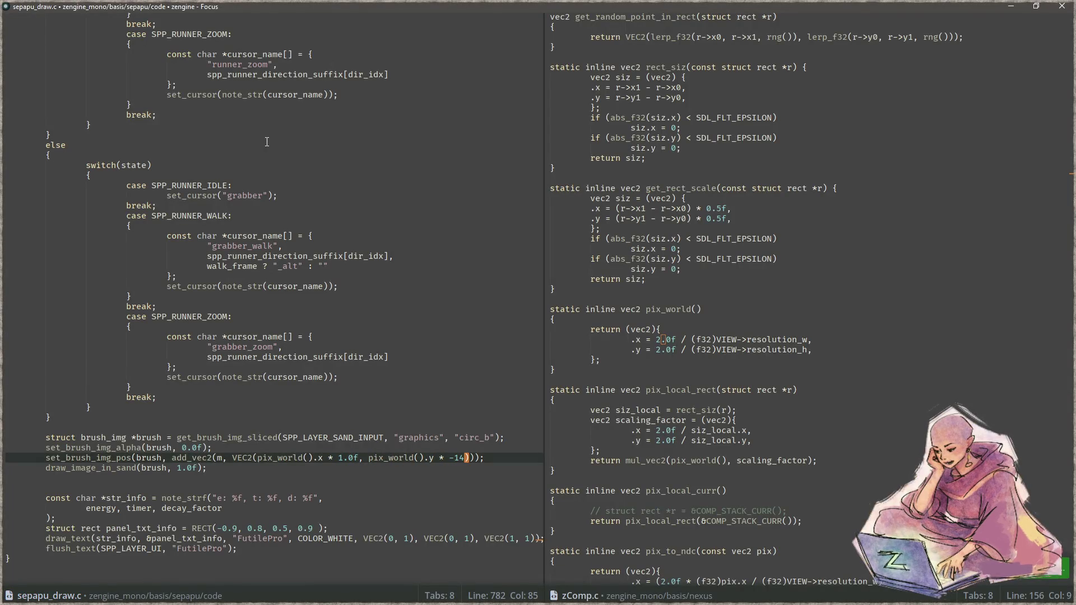
pyautogui.hotkey('alt', 'Tab')
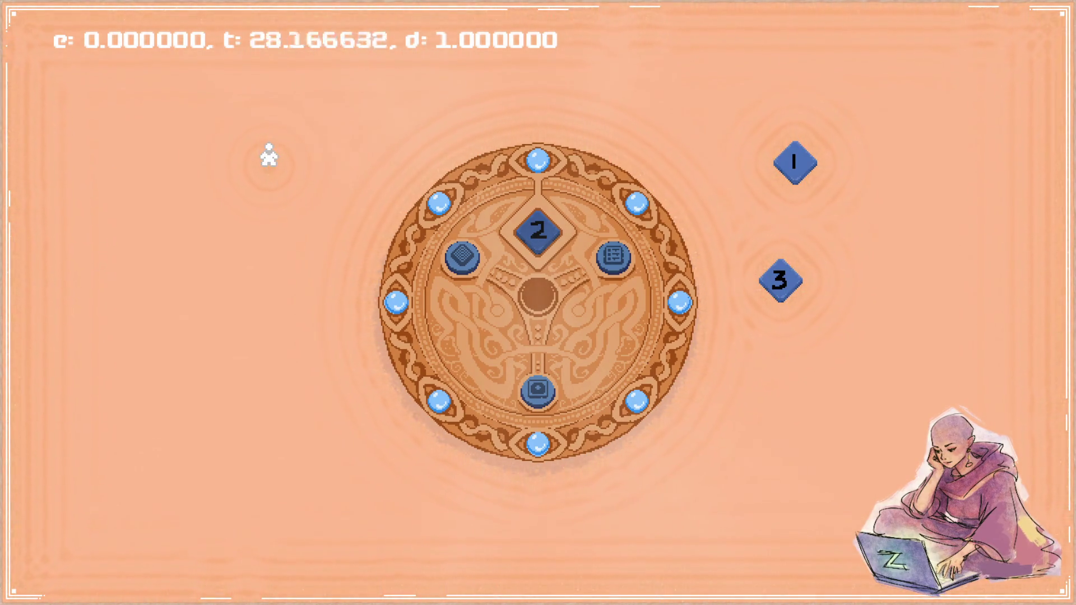
pyautogui.press('Down')
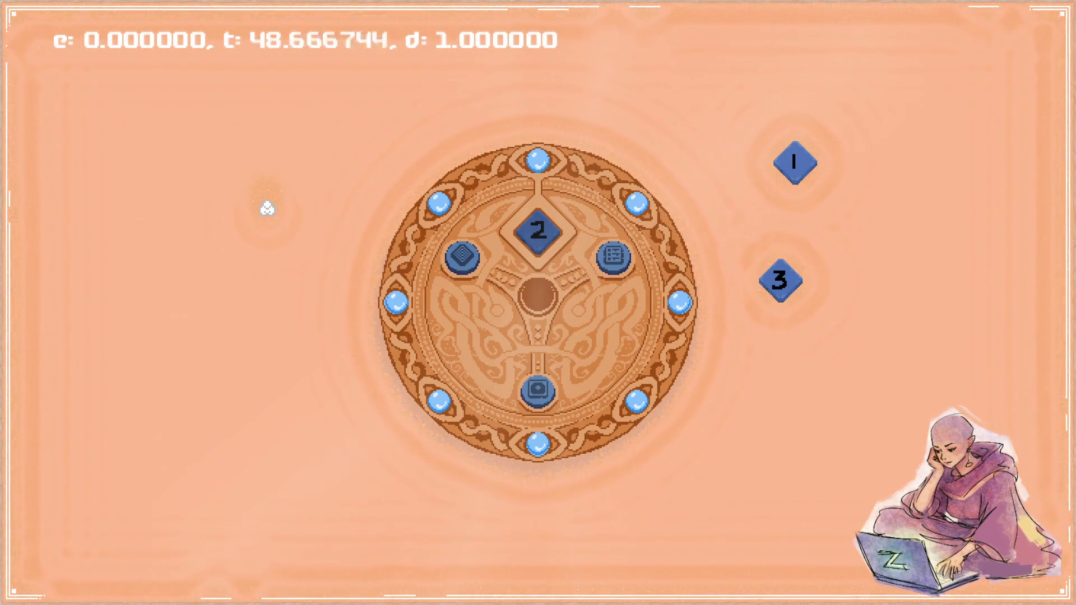
pyautogui.press('Right')
pyautogui.hotkey('alt', 'Tab')
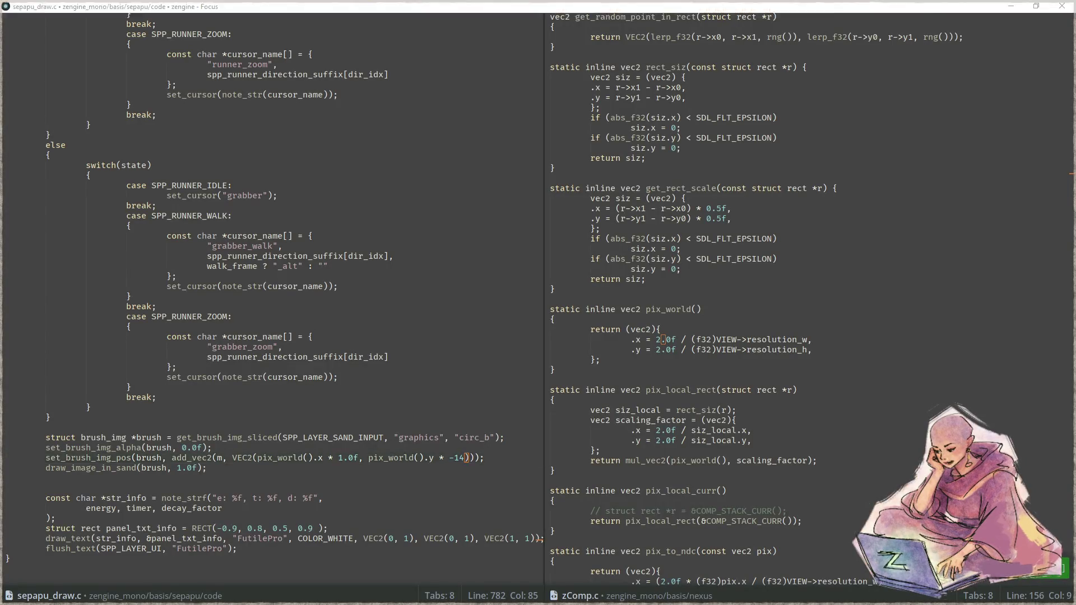
# Play 'LIKA - Morning living room mix' from the YouTube sidebar, then return to the editor.
pyautogui.hotkey('alt', 'Tab')
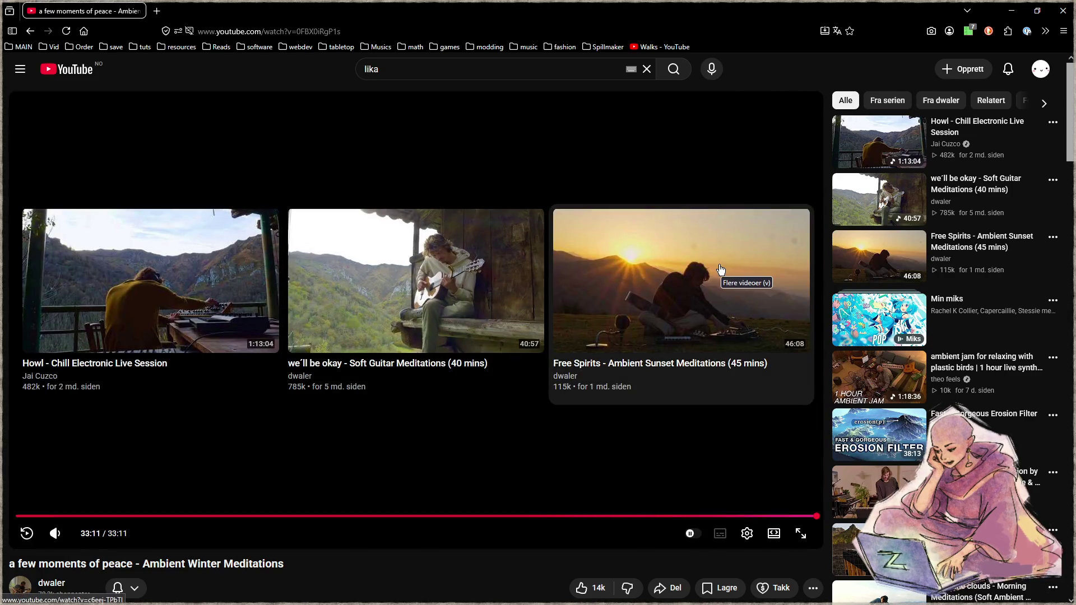
pyautogui.scroll(-2, 701, 277)
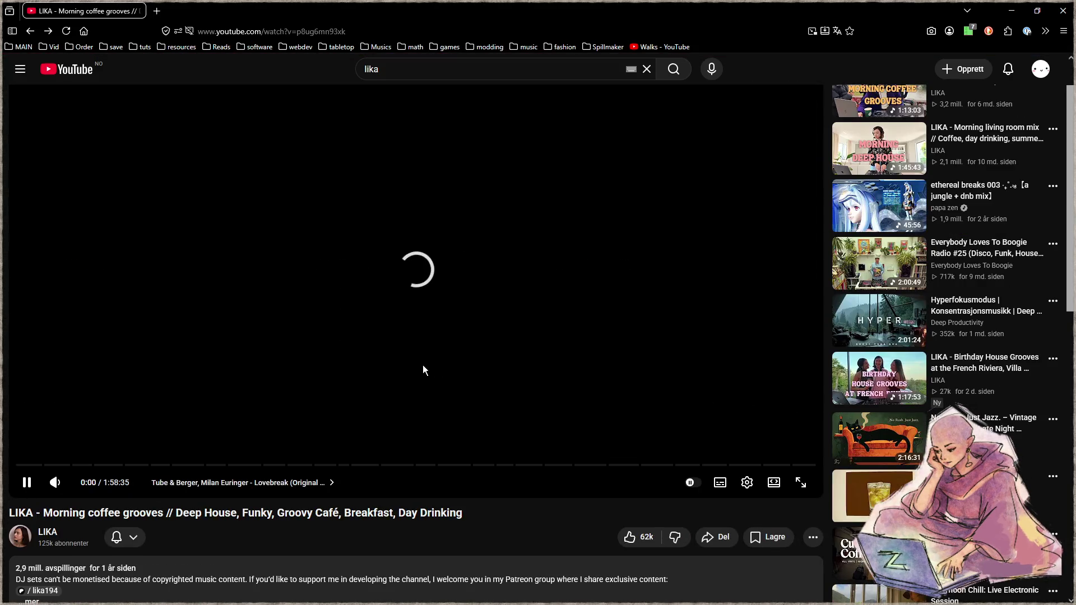
pyautogui.scroll(1, 379, 367)
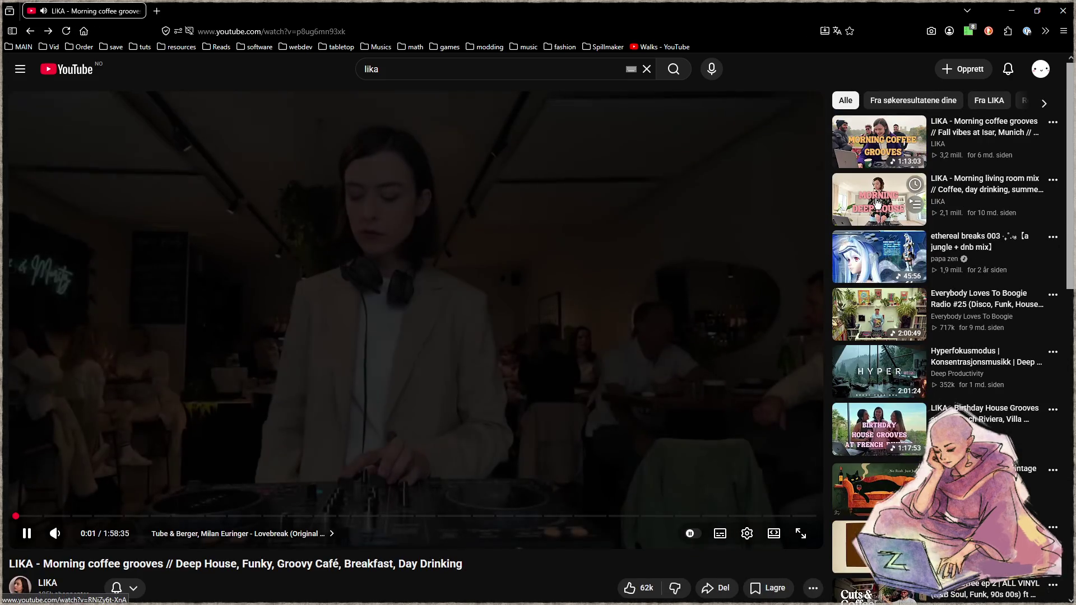
pyautogui.click(846, 204)
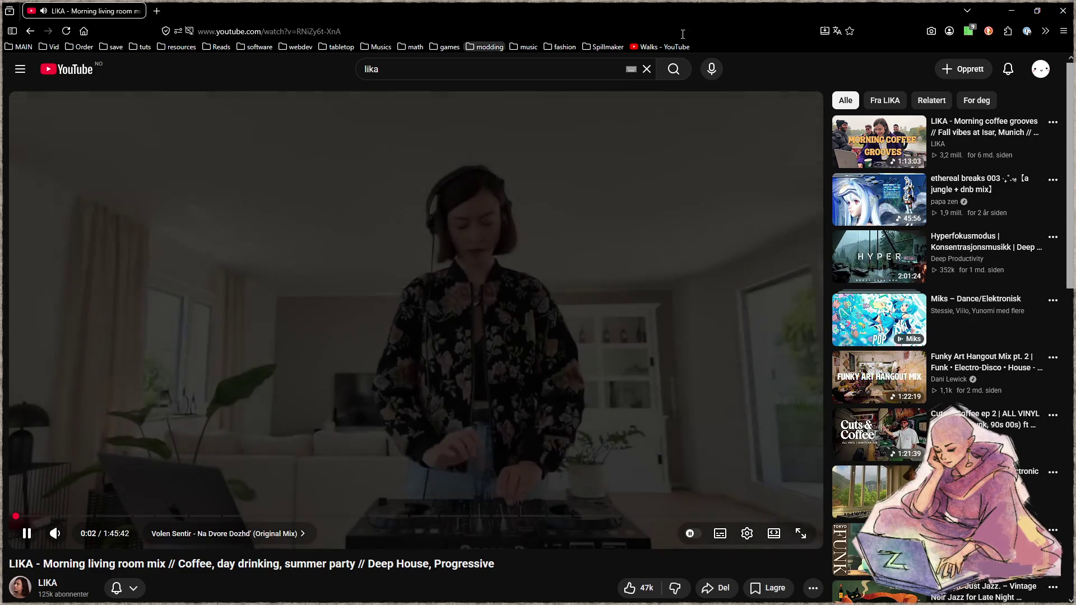
pyautogui.hotkey('alt', 'Tab')
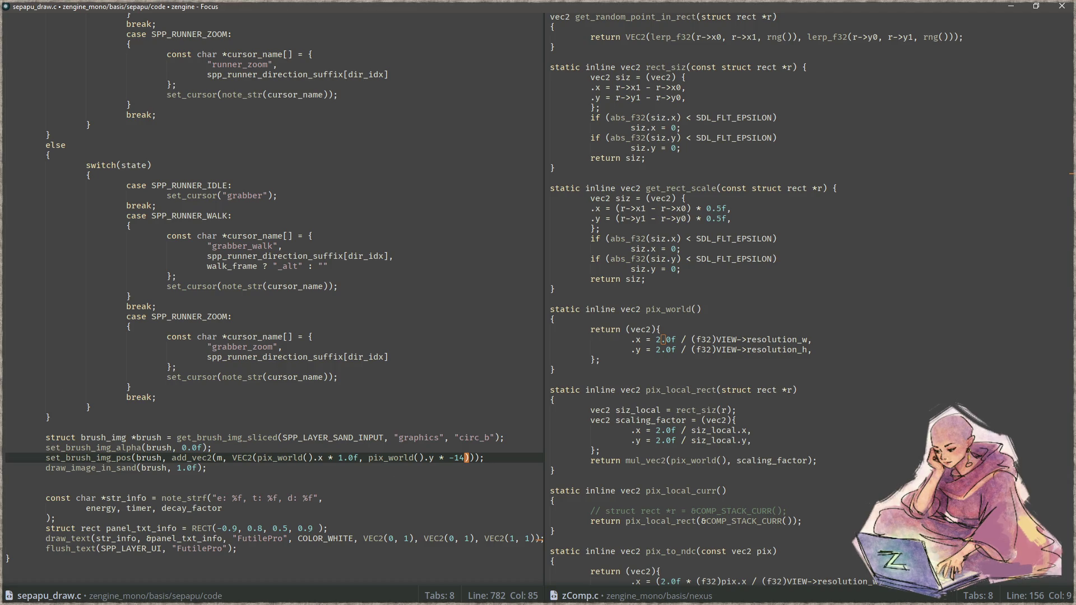
pyautogui.click(436, 373)
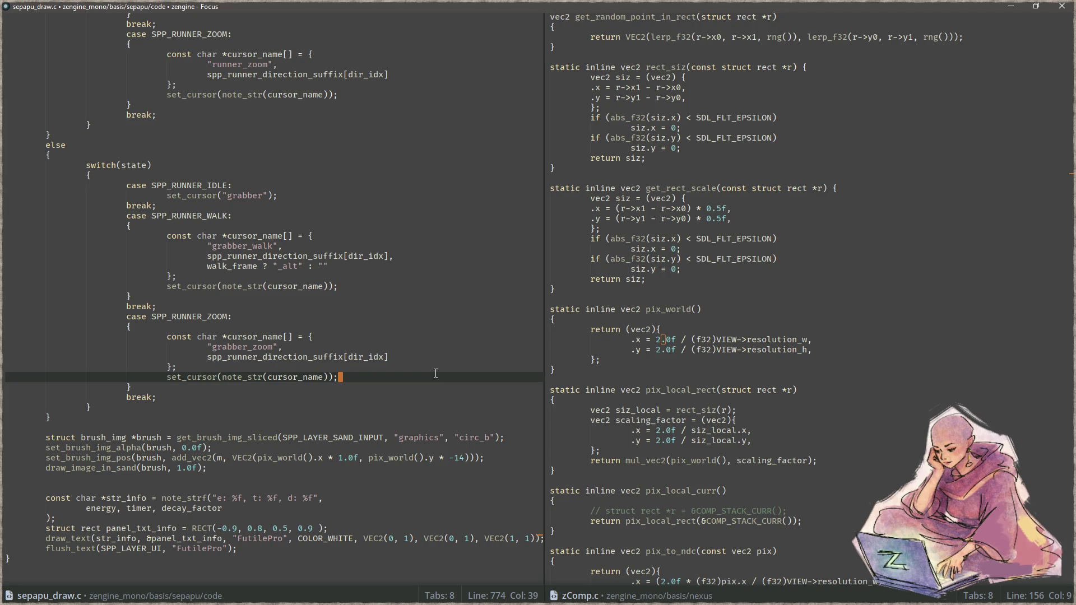
pyautogui.moveTo(173, 468); pyautogui.dragTo(6, 438)
pyautogui.scroll(10, 357, 393)
pyautogui.scroll(10, 357, 393)
pyautogui.scroll(8, 357, 395)
pyautogui.scroll(10, 357, 398)
pyautogui.scroll(8, 357, 400)
pyautogui.scroll(6, 357, 401)
pyautogui.scroll(-16, 357, 401)
pyautogui.scroll(-3, 357, 400)
pyautogui.click(892, 440)
pyautogui.hotkey('ctrl', 'p')
# Open sepapu_sand.c by searching '_sand' and scroll up through its code.
pyautogui.write('_sandc')
pyautogui.press('BackSpace')
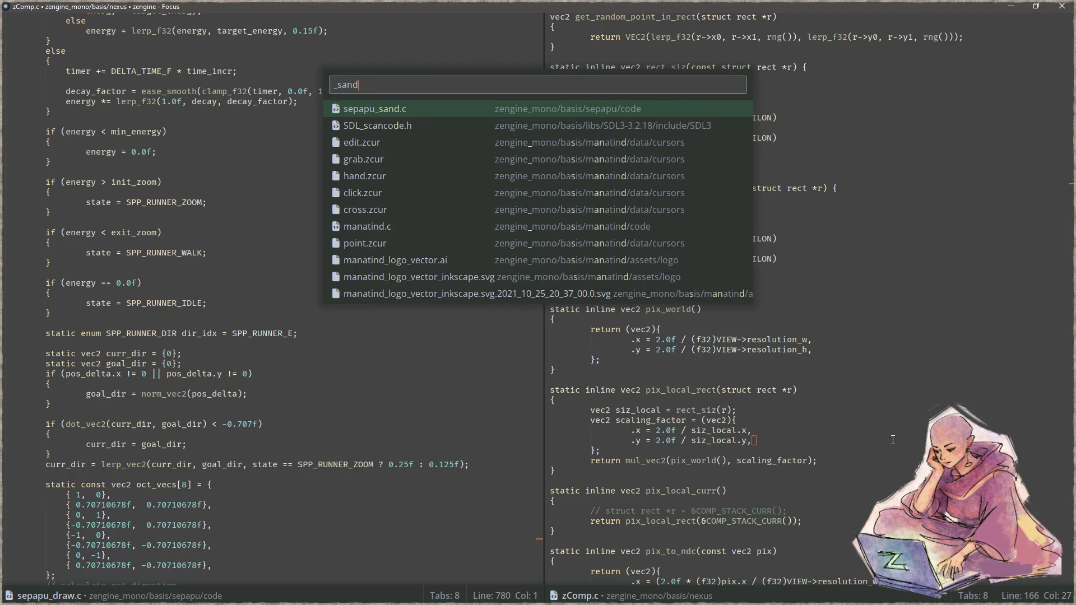
pyautogui.press('Return')
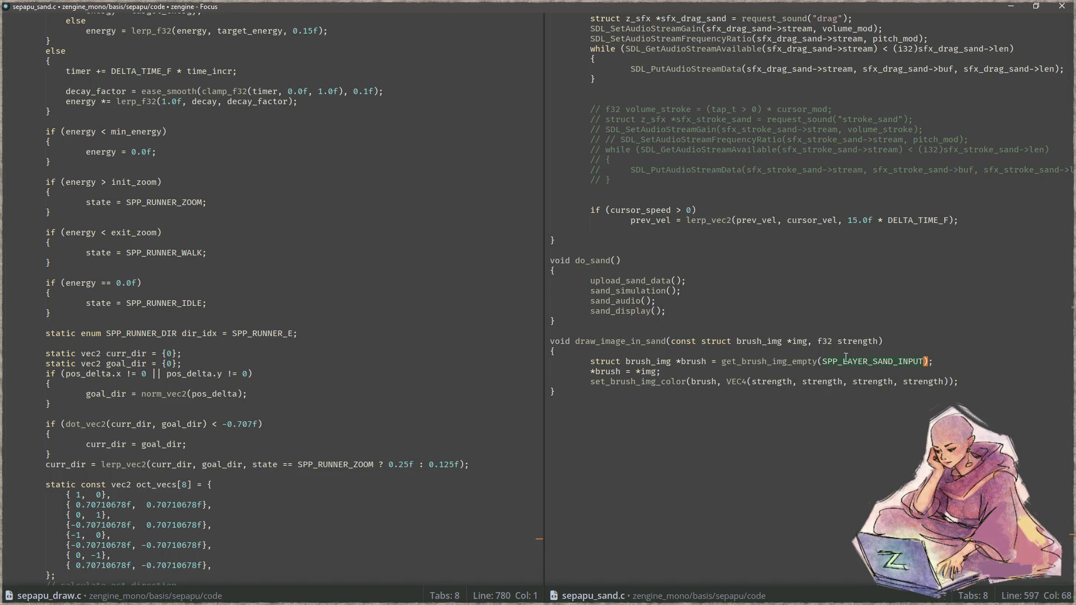
pyautogui.scroll(5, 779, 334)
pyautogui.scroll(3, 723, 320)
pyautogui.scroll(3, 729, 320)
pyautogui.scroll(3, 734, 320)
pyautogui.scroll(3, 740, 320)
pyautogui.scroll(5, 744, 320)
pyautogui.scroll(3, 747, 321)
pyautogui.scroll(4, 750, 322)
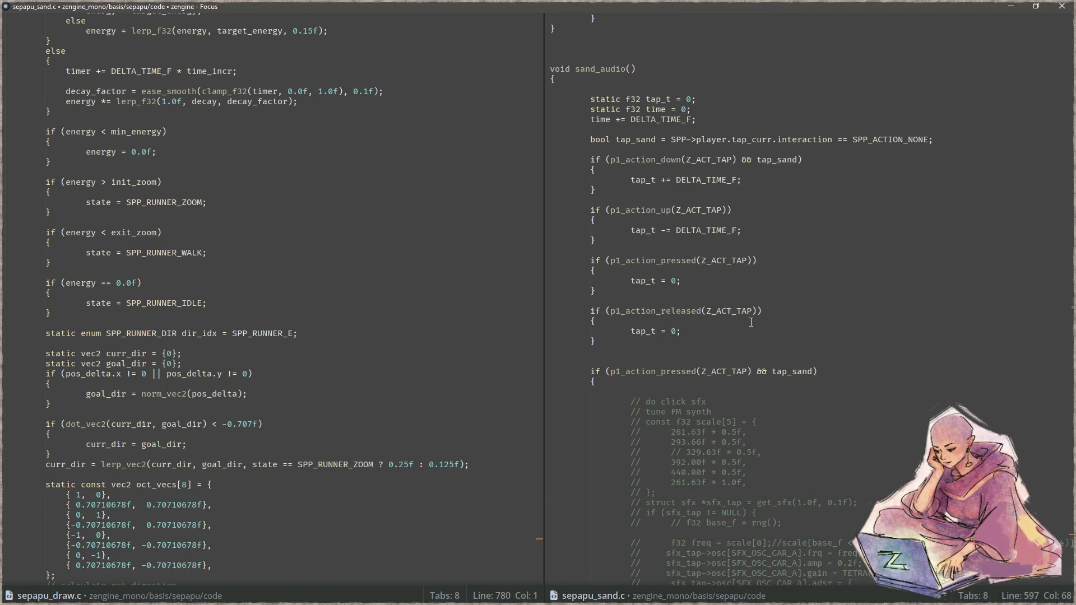
pyautogui.scroll(3, 751, 322)
pyautogui.scroll(7, 751, 322)
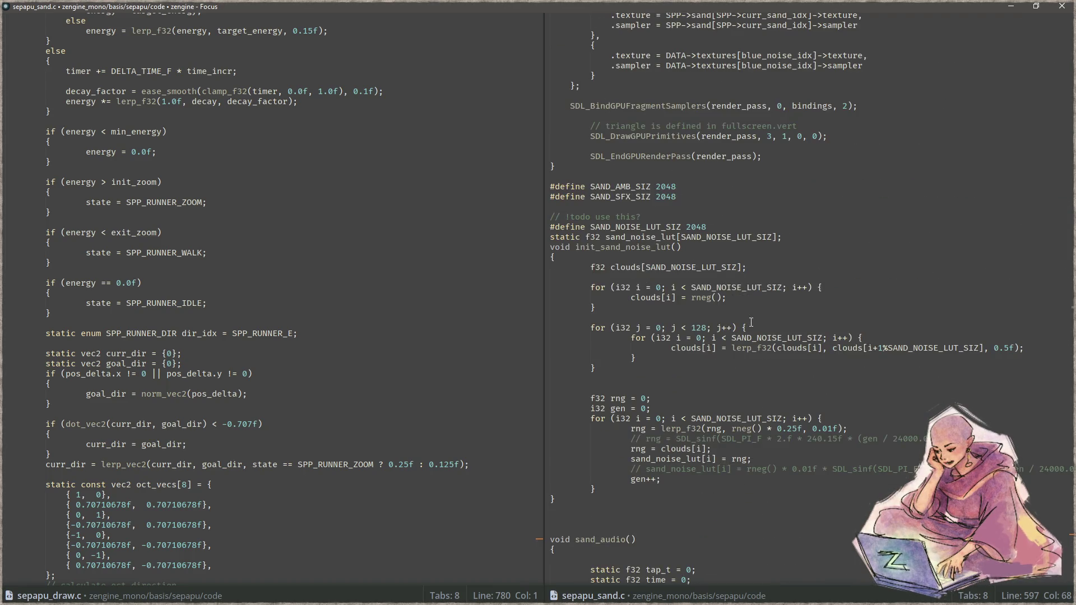
pyautogui.scroll(4, 750, 323)
pyautogui.scroll(4, 743, 320)
pyautogui.scroll(2, 734, 319)
pyautogui.scroll(2, 727, 317)
pyautogui.scroll(7, 727, 317)
pyautogui.scroll(6, 728, 317)
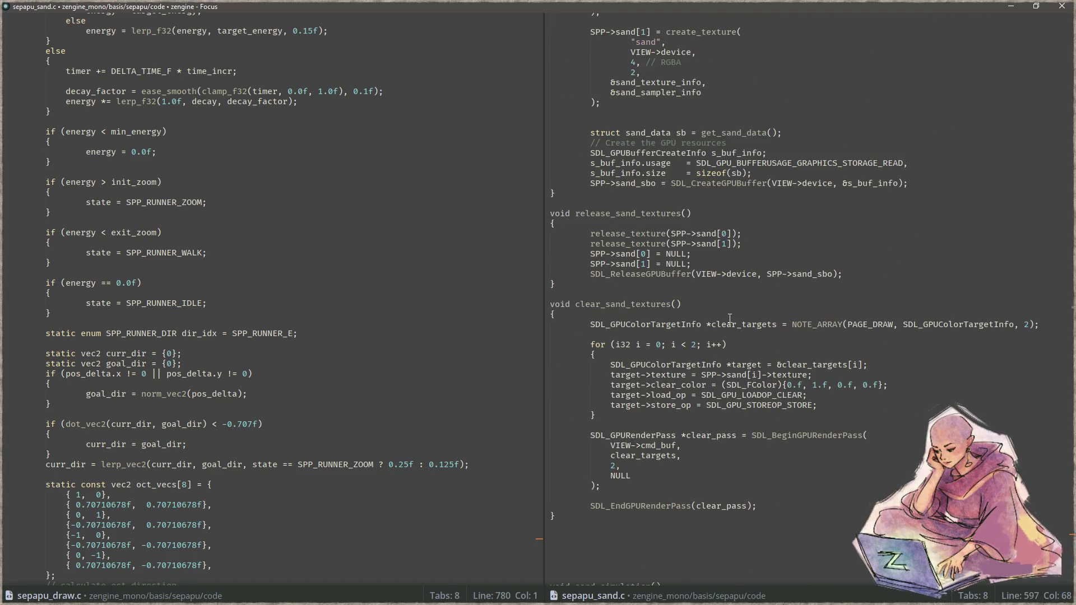
pyautogui.scroll(8, 730, 318)
pyautogui.scroll(3, 729, 318)
pyautogui.scroll(3, 730, 318)
pyautogui.scroll(6, 729, 317)
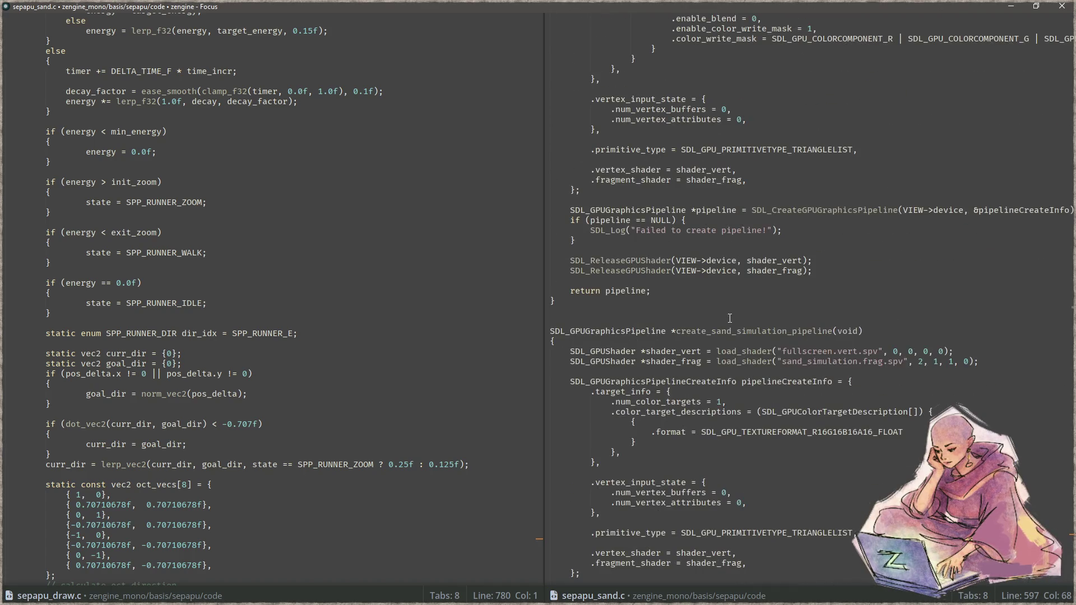
pyautogui.scroll(-10, 729, 318)
pyautogui.scroll(-10, 730, 318)
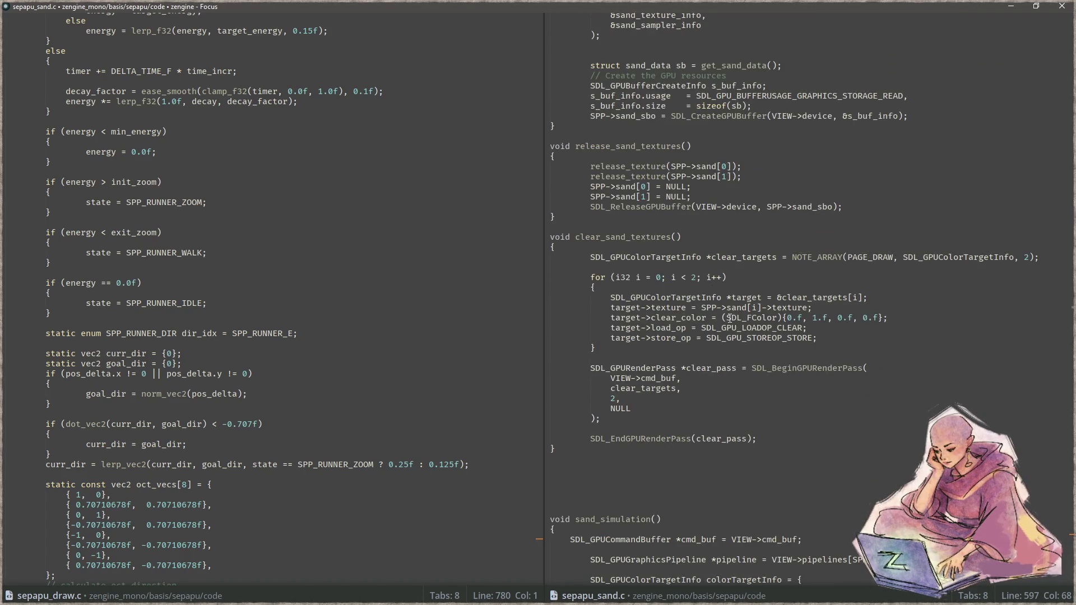
pyautogui.scroll(15, 408, 368)
pyautogui.scroll(10, 408, 370)
pyautogui.click(409, 373)
pyautogui.hotkey('ctrl', 'p')
pyautogui.write('sepapu')
pyautogui.press('Return')
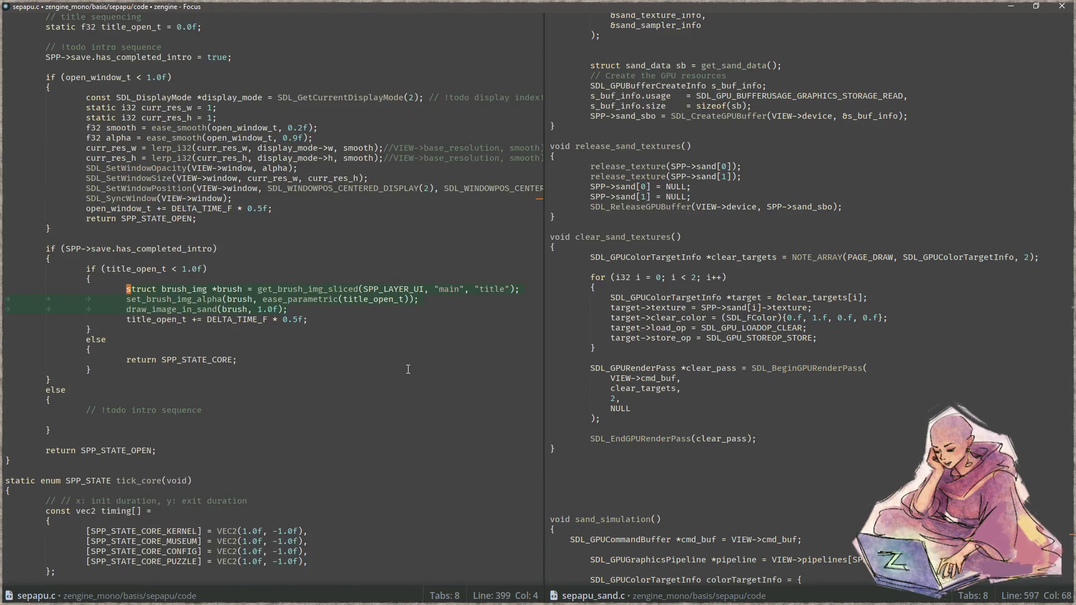
pyautogui.hotkey('ctrl', 'f')
pyautogui.write('tick_post')
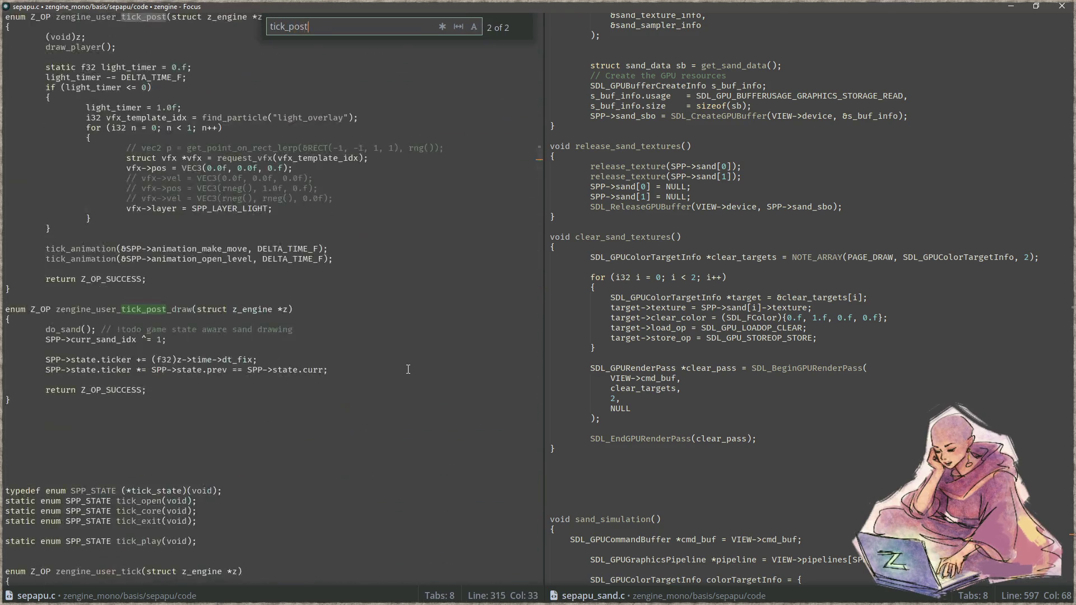
pyautogui.press('Escape')
pyautogui.press('Down')
pyautogui.scroll(3, 408, 370)
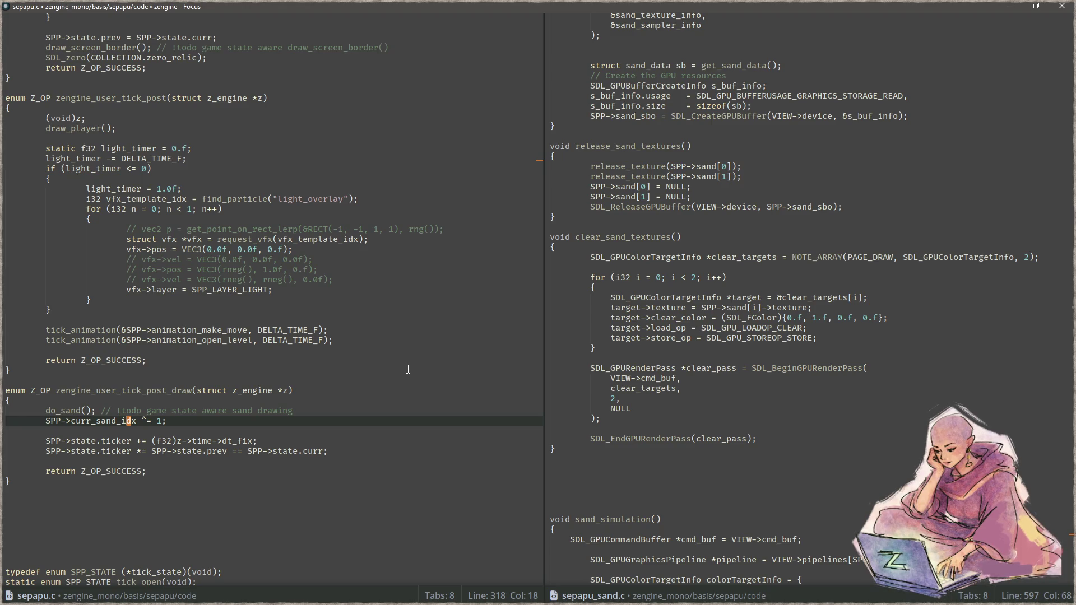
pyautogui.hotkey('ctrl', 'shift', 'f')
pyautogui.write('d')
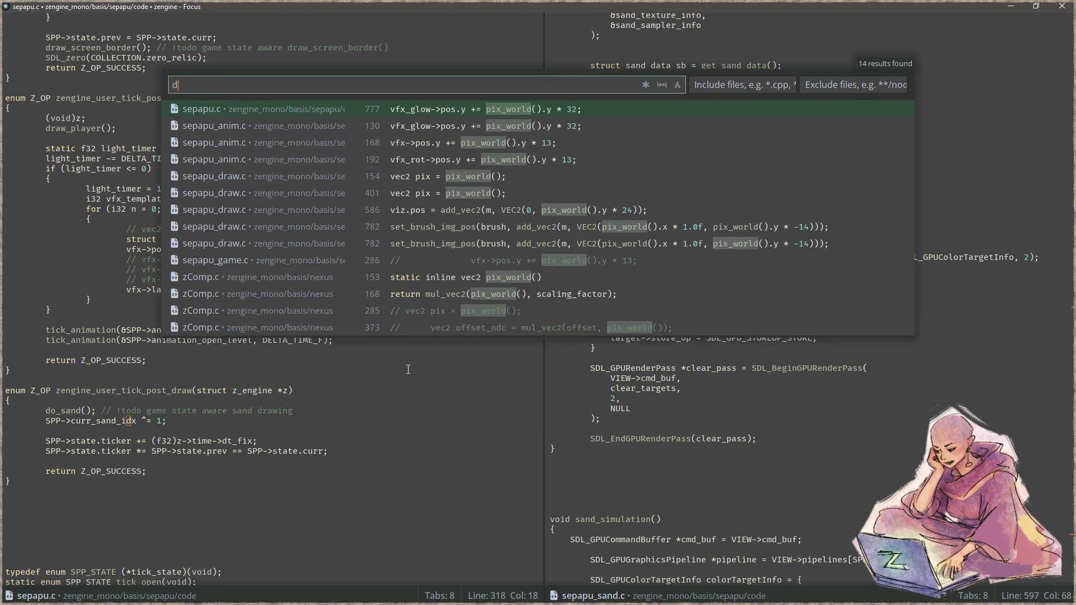
pyautogui.write('raw_image_')
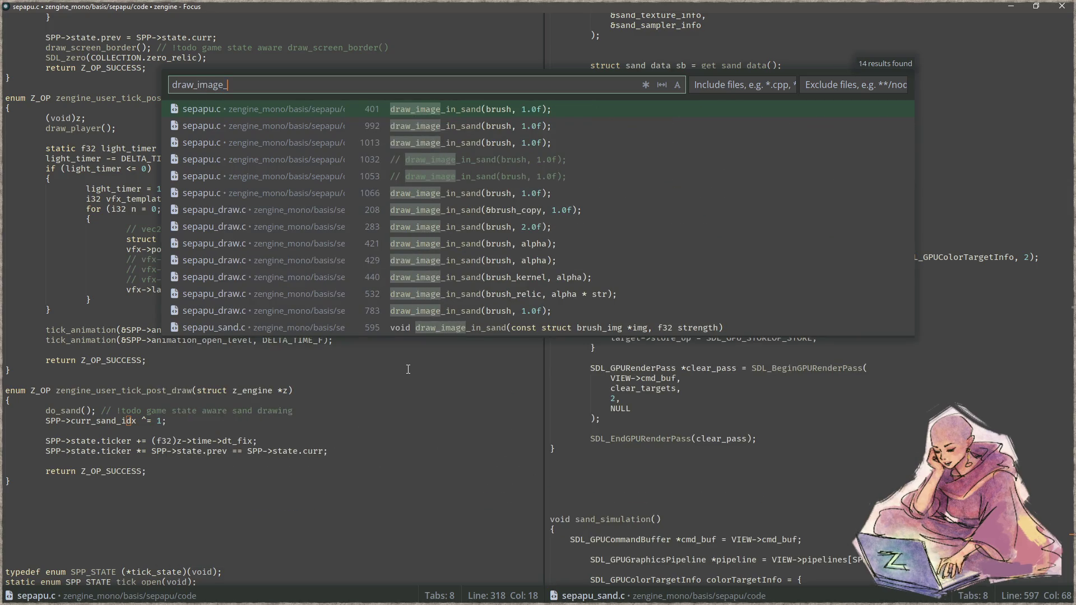
pyautogui.write('insand')
pyautogui.press('Left')
pyautogui.press('Left')
pyautogui.press('Left')
pyautogui.press('Left')
pyautogui.write('_')
pyautogui.press('End')
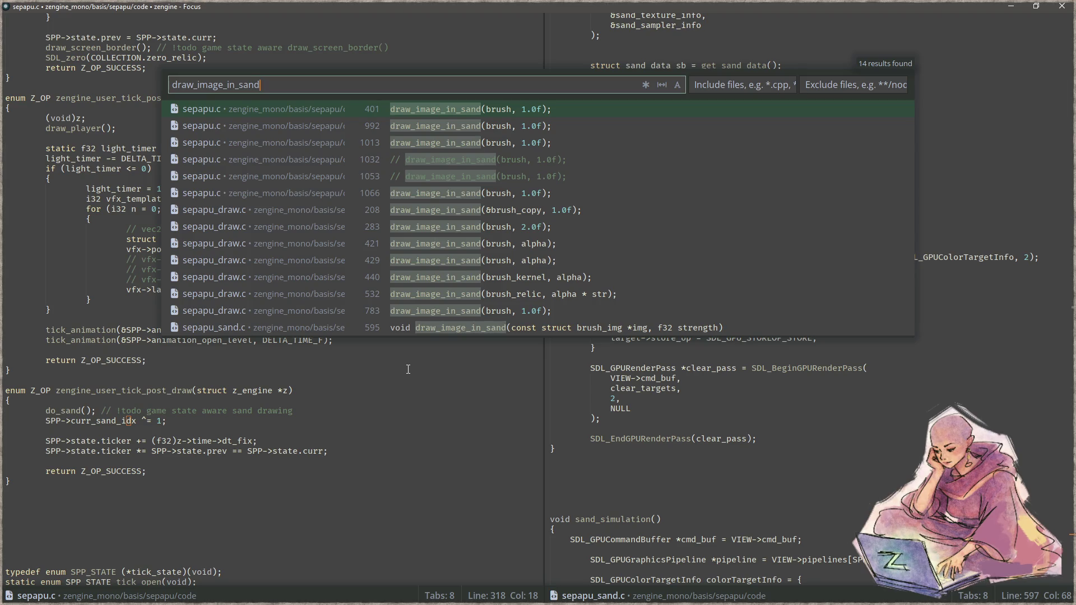
pyautogui.press('Escape')
pyautogui.click(782, 338)
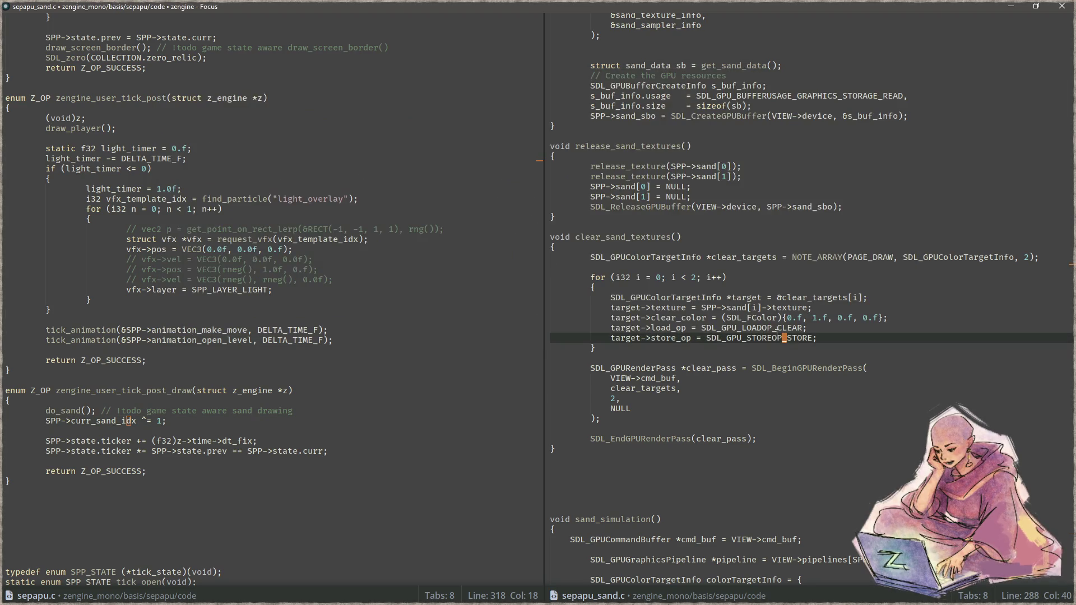
# Scroll sepapu_sand.c to get_sand_data and place the caret on the tap_pos_norm line.
pyautogui.scroll(-10, 790, 323)
pyautogui.scroll(-5, 791, 322)
pyautogui.scroll(-3, 791, 322)
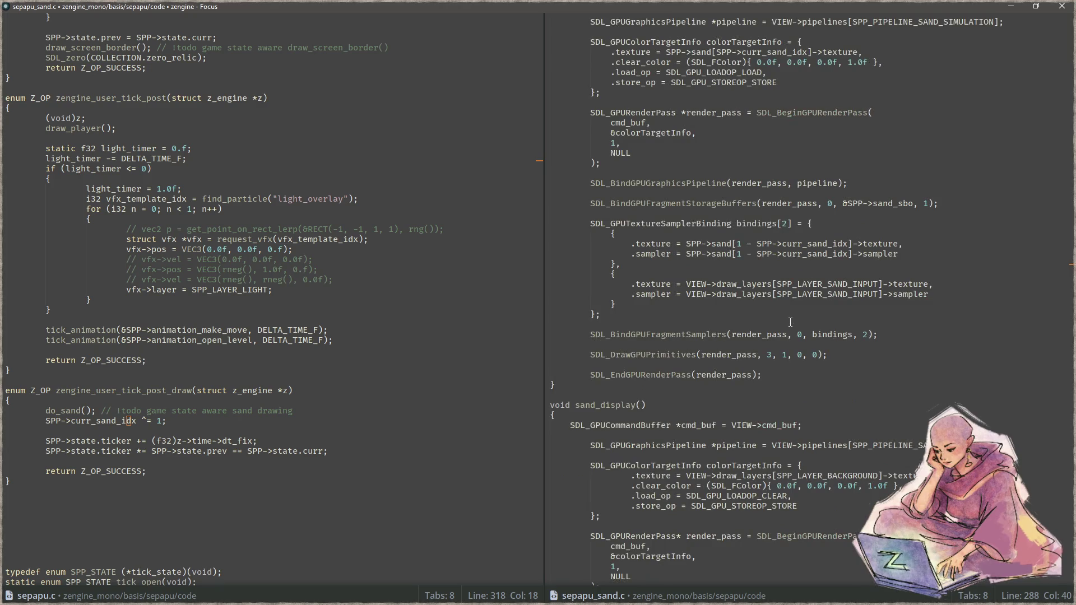
pyautogui.scroll(5, 790, 323)
pyautogui.scroll(5, 791, 322)
pyautogui.scroll(5, 790, 323)
pyautogui.scroll(5, 788, 323)
pyautogui.scroll(8, 788, 323)
pyautogui.scroll(8, 789, 322)
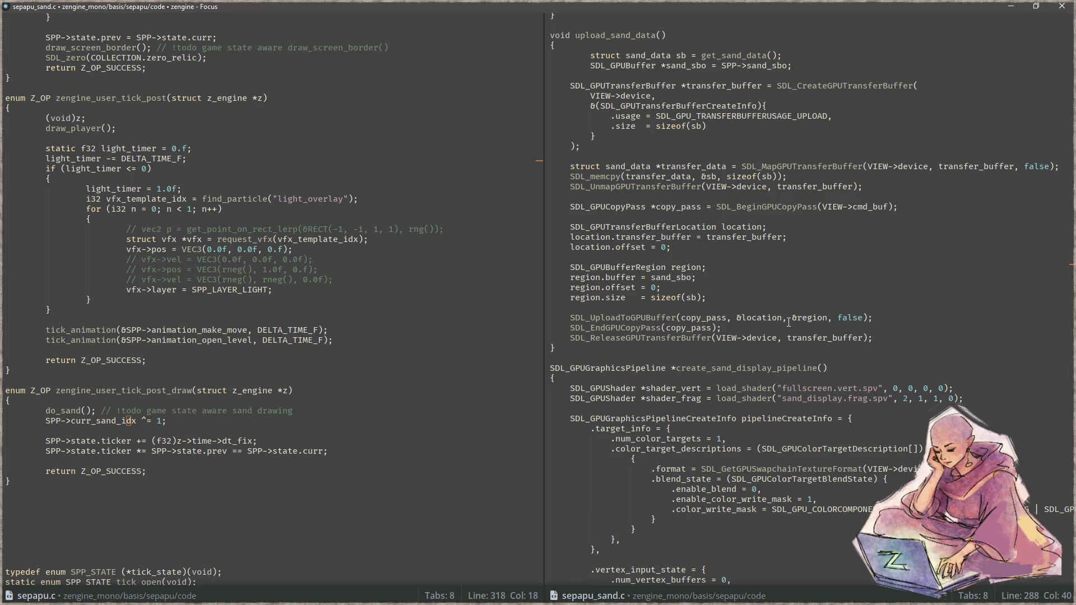
pyautogui.scroll(8, 792, 321)
pyautogui.scroll(8, 792, 321)
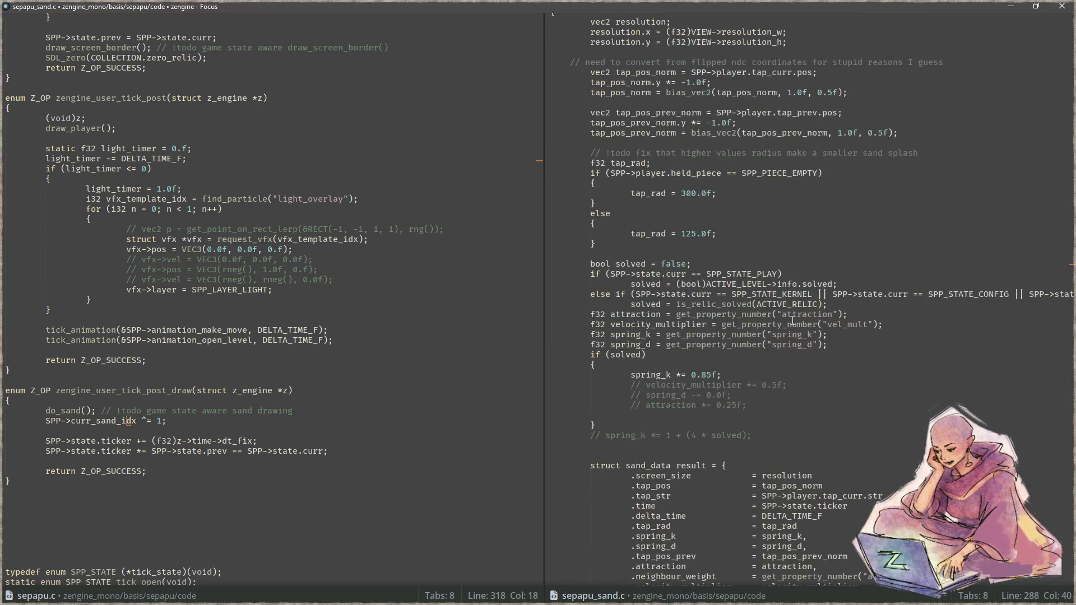
pyautogui.scroll(5, 792, 321)
pyautogui.scroll(-2, 798, 314)
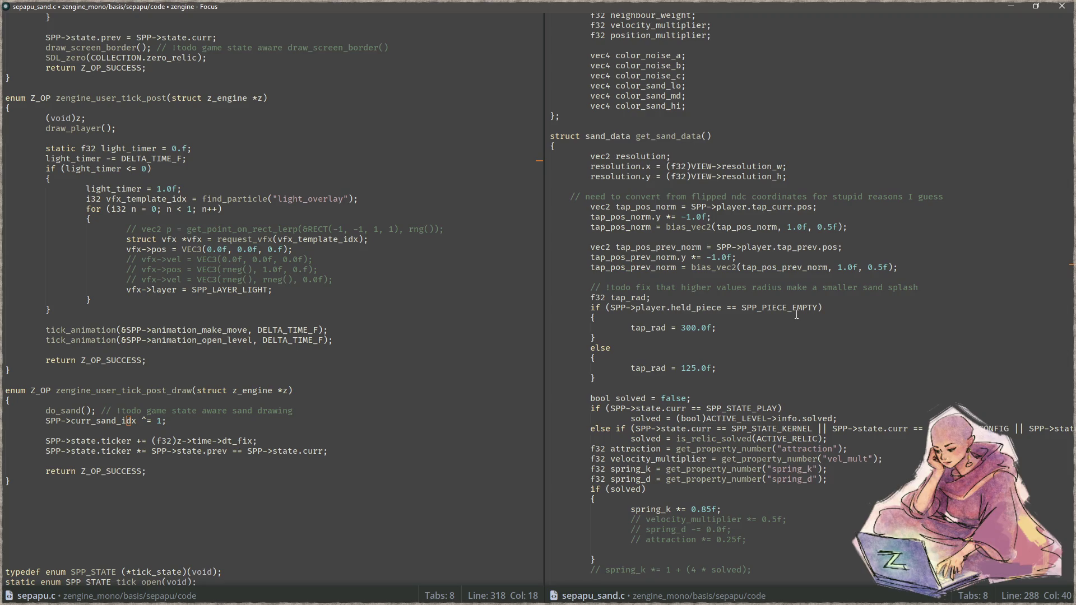
pyautogui.scroll(-2, 797, 314)
pyautogui.scroll(-2, 797, 315)
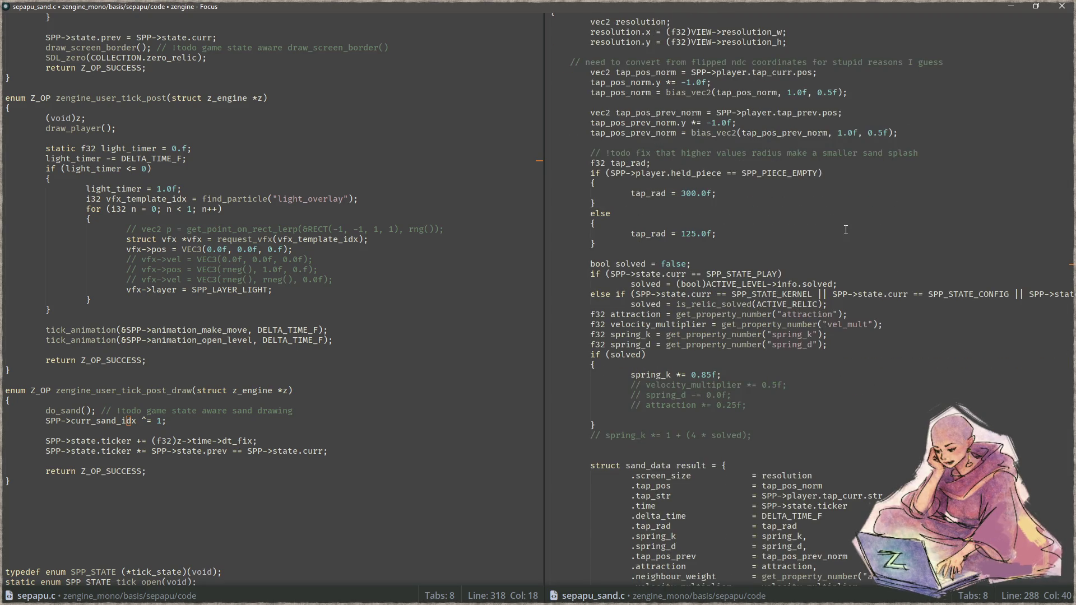
pyautogui.scroll(4, 846, 229)
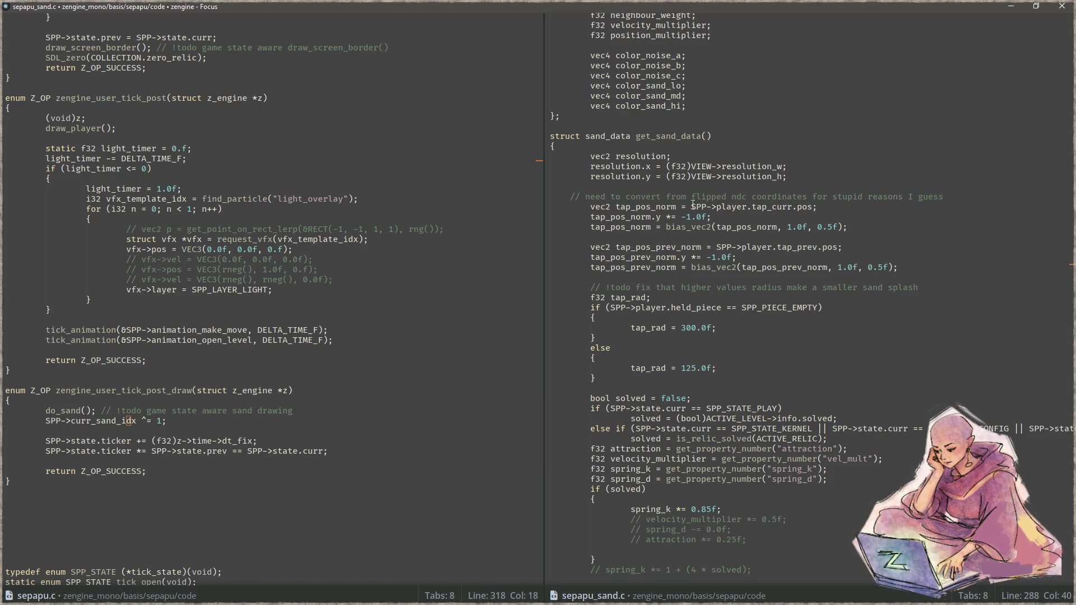
pyautogui.click(692, 207)
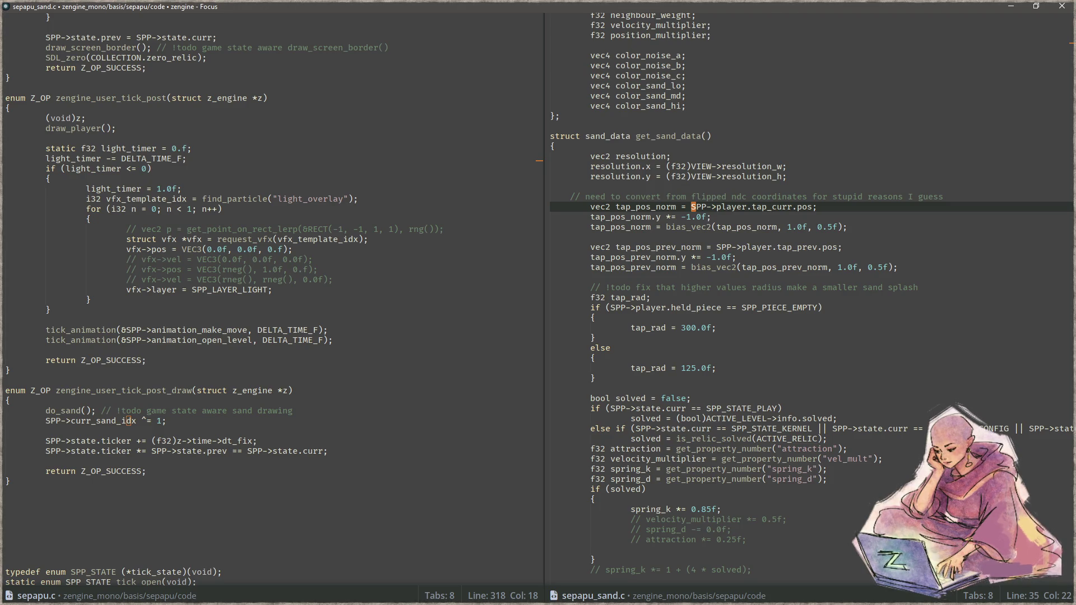
pyautogui.hotkey('alt', 'Tab')
# Show Layer 1's mauve background and recentre the view on the clicker sprite.
pyautogui.scroll(-5, 464, 338)
pyautogui.scroll(1, 567, 220)
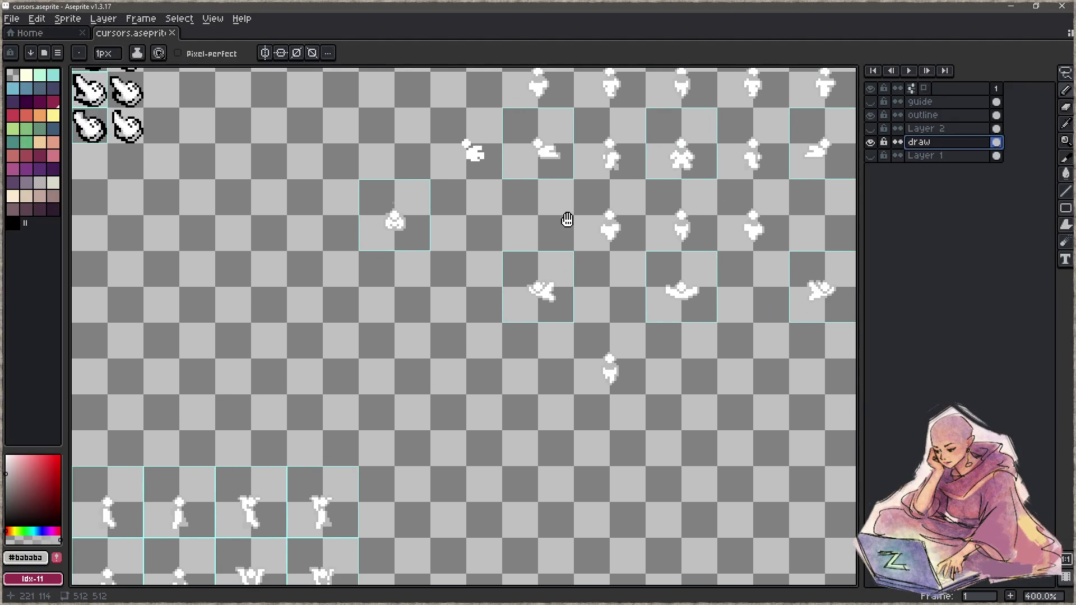
pyautogui.scroll(3, 446, 281)
pyautogui.scroll(3, 483, 292)
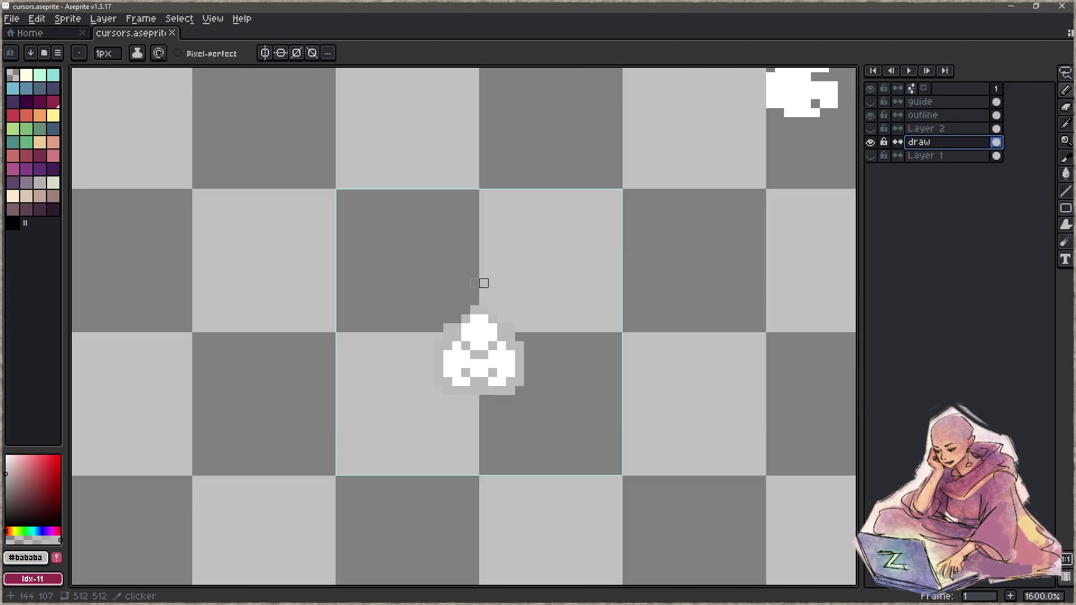
pyautogui.click(870, 156)
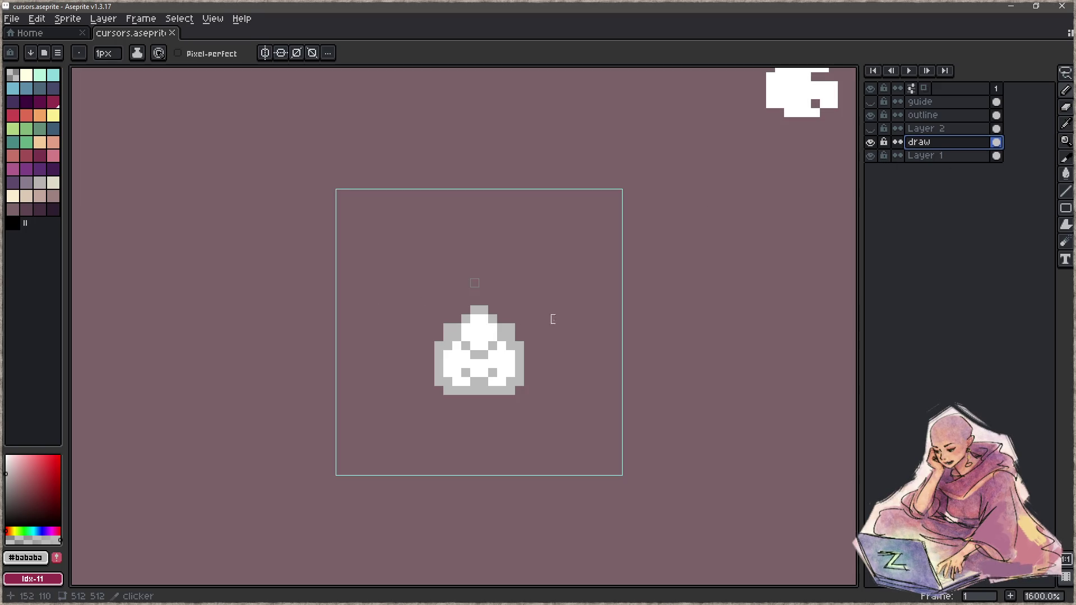
pyautogui.moveTo(572, 307); pyautogui.dragTo(505, 294)
# Open the clicker slice's properties and check its pivot of 15, 10.
pyautogui.press('c')
pyautogui.click(536, 278)
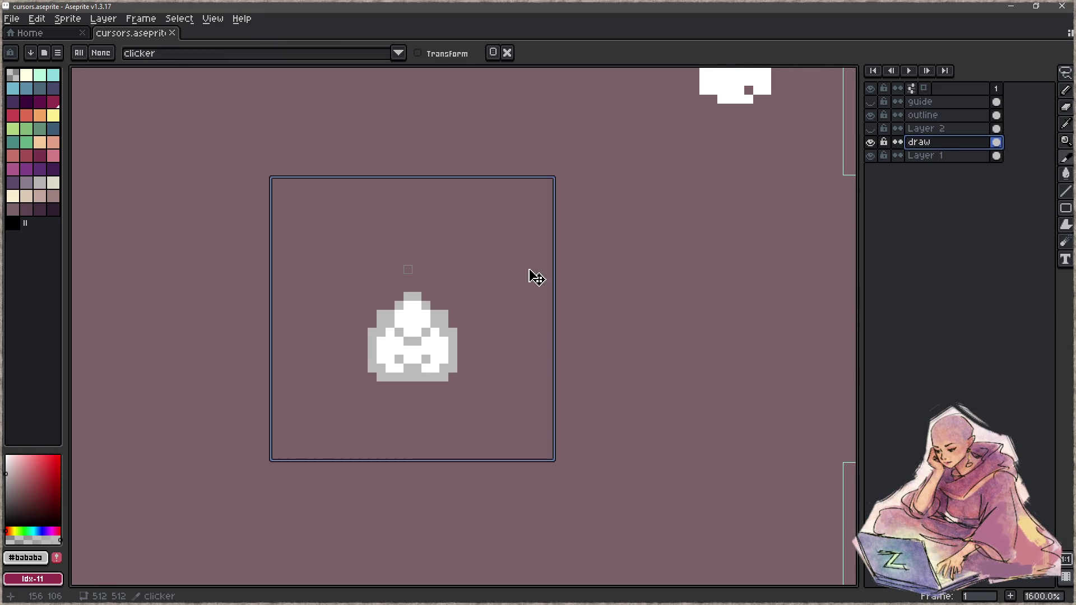
pyautogui.doubleClick(498, 255)
pyautogui.moveTo(554, 235); pyautogui.dragTo(719, 206)
pyautogui.doubleClick(715, 314)
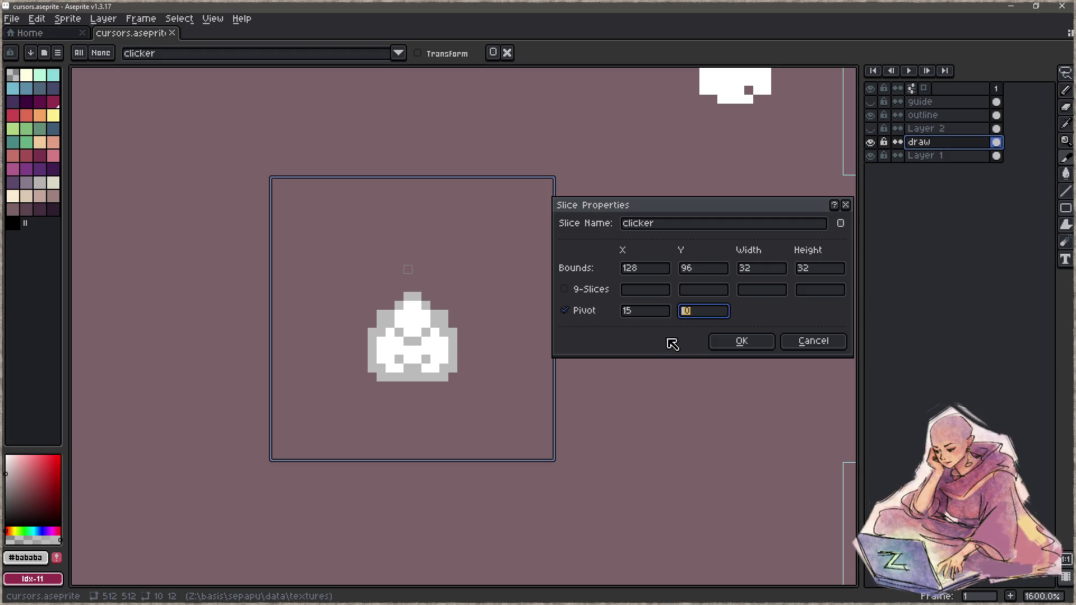
pyautogui.click(741, 341)
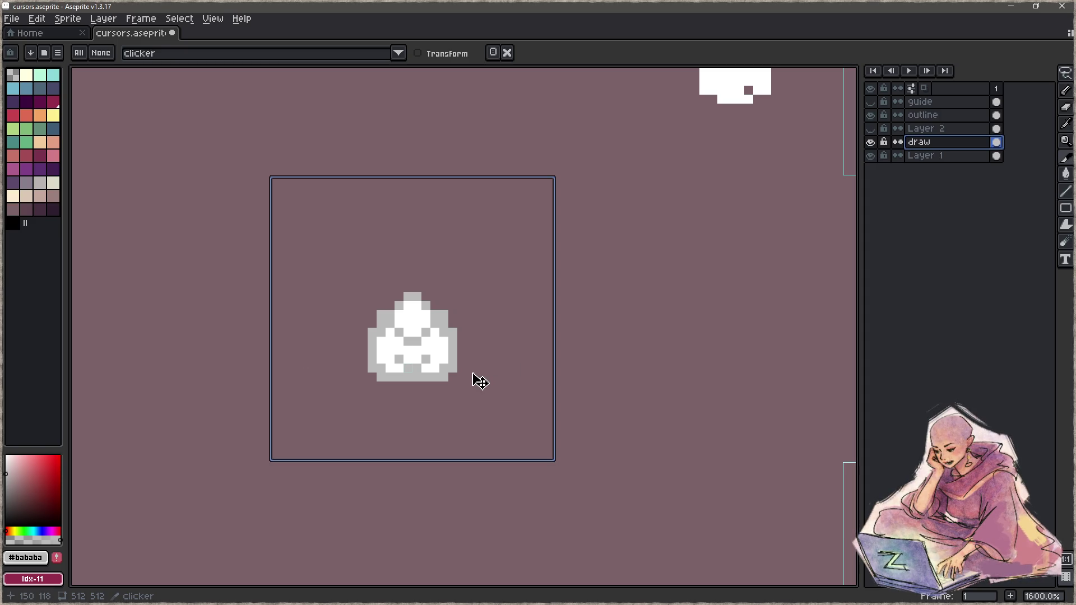
pyautogui.scroll(-1, 473, 377)
pyautogui.scroll(3, 471, 359)
pyautogui.scroll(-2, 452, 365)
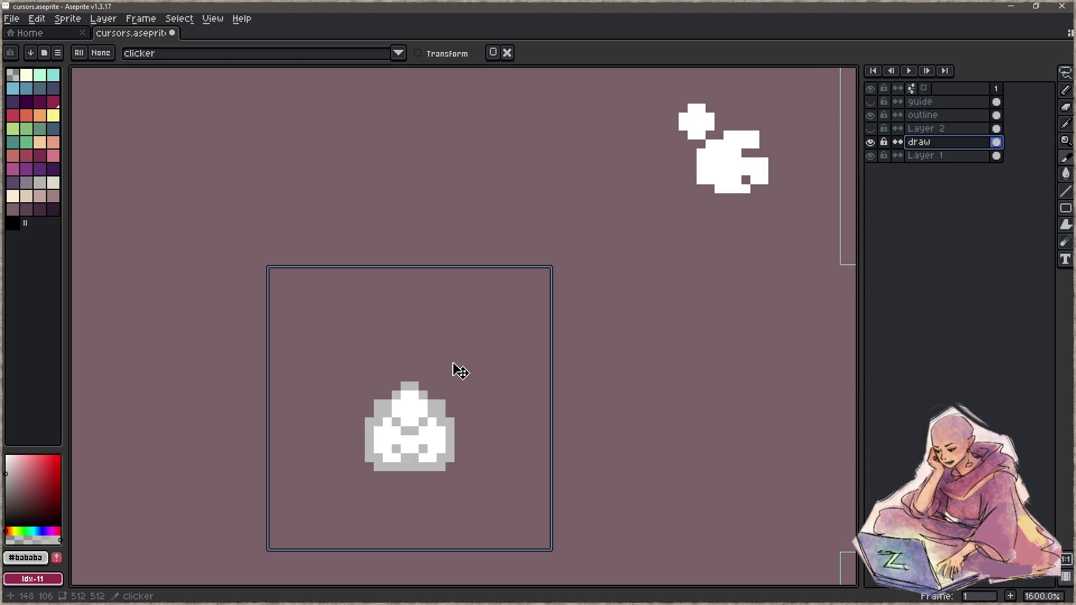
# Select the clicker cursor's pixels and move them up 6 pixels inside the slice.
pyautogui.press('m')
pyautogui.moveTo(328, 346); pyautogui.dragTo(501, 508)
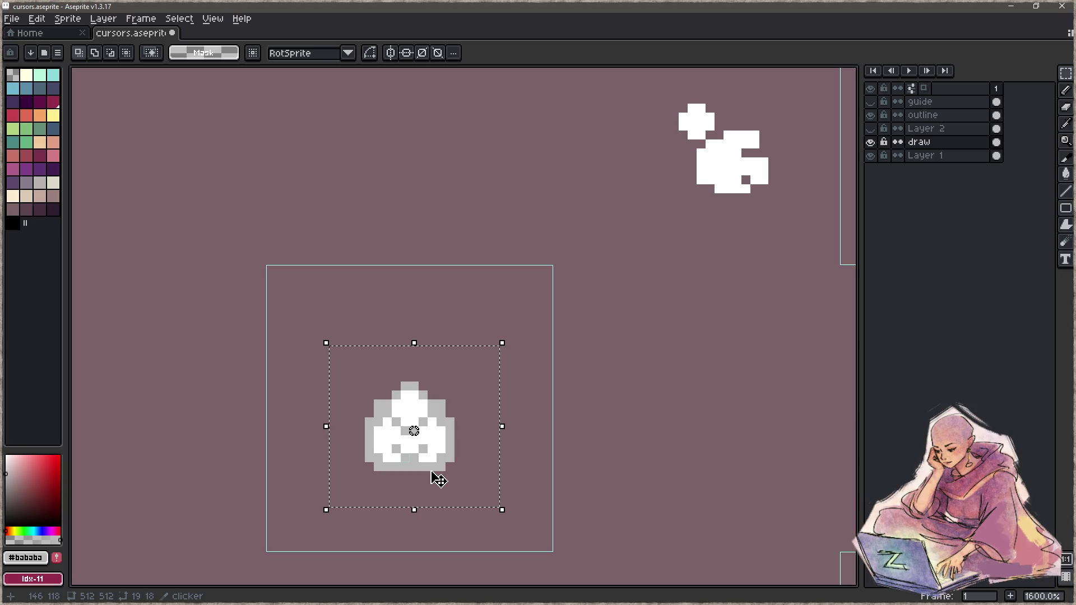
pyautogui.click(439, 476)
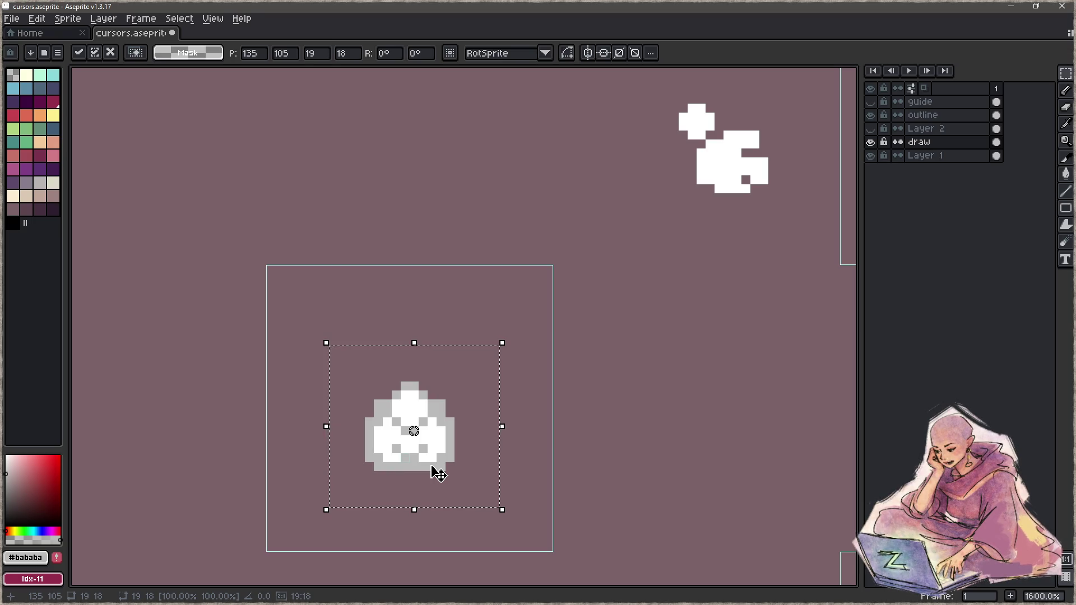
pyautogui.press('Up')
pyautogui.press('Up')
pyautogui.press('Up')
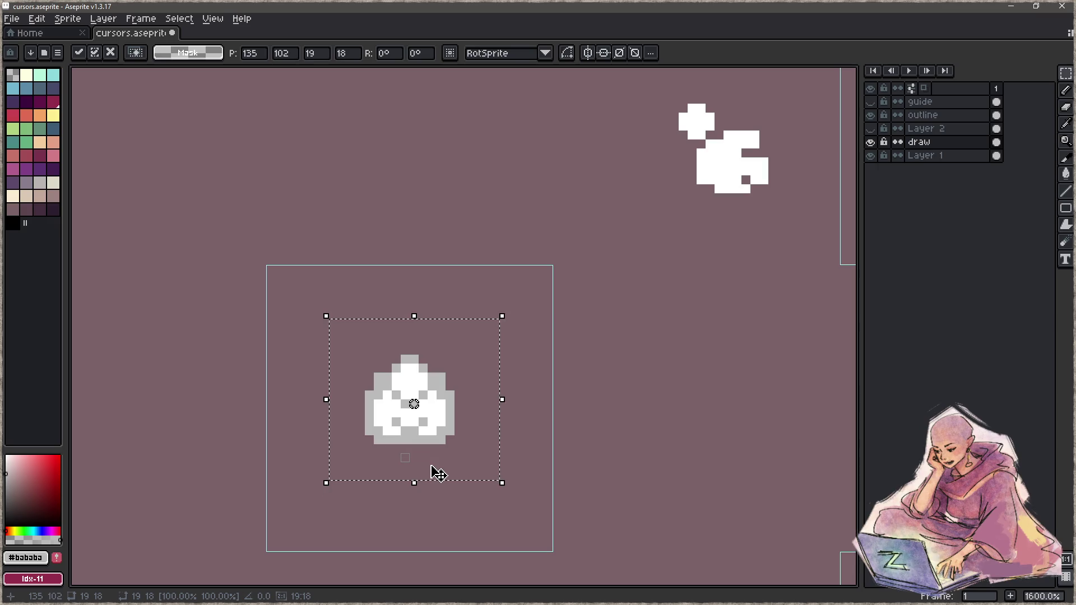
pyautogui.press('Up')
pyautogui.press('Up')
pyautogui.press('Up')
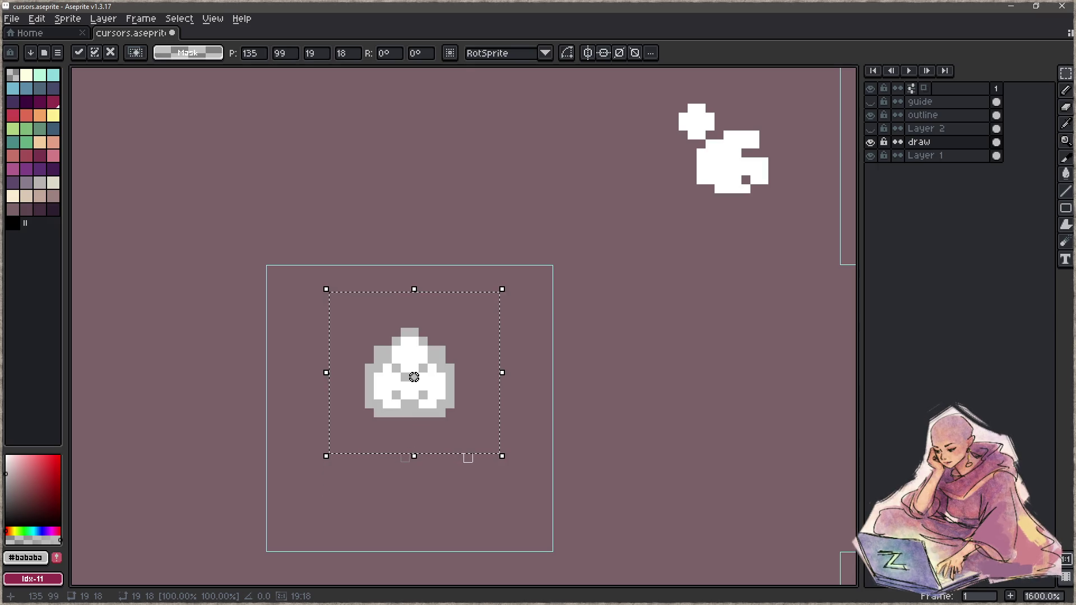
pyautogui.press('Return')
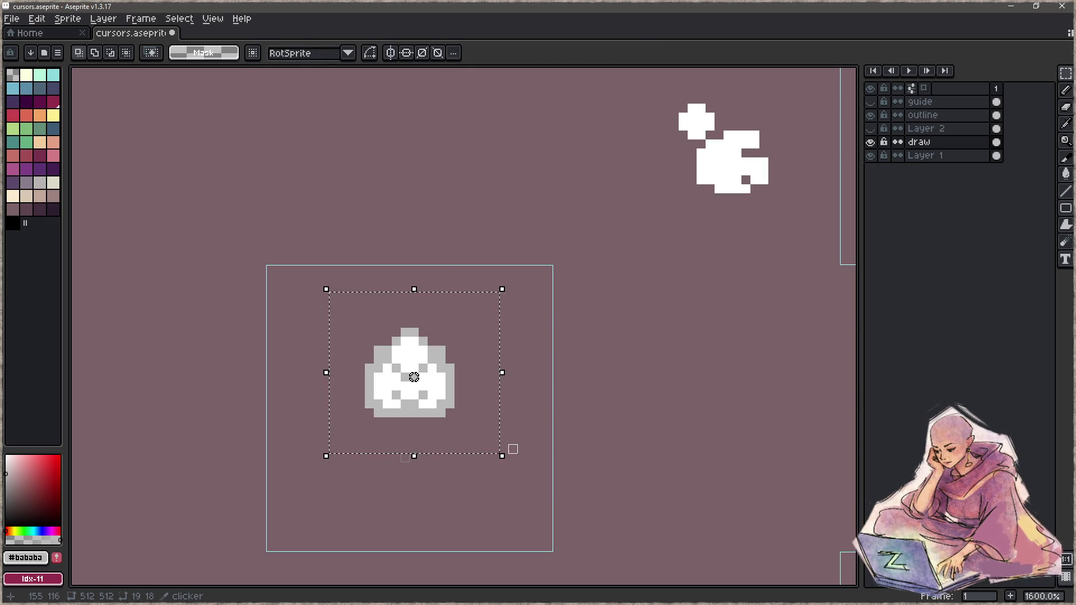
pyautogui.hotkey('ctrl', 'd')
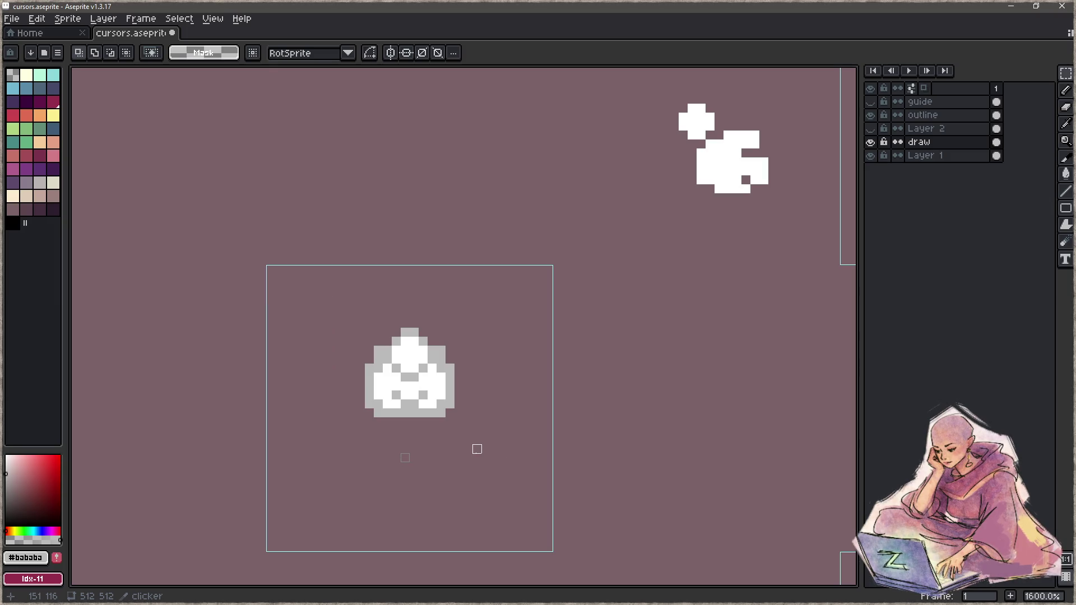
# Update the clicker slice's pivot Y to match the raised sprite.
pyautogui.hotkey('shift', 'c')
pyautogui.doubleClick(475, 463)
pyautogui.click(551, 345)
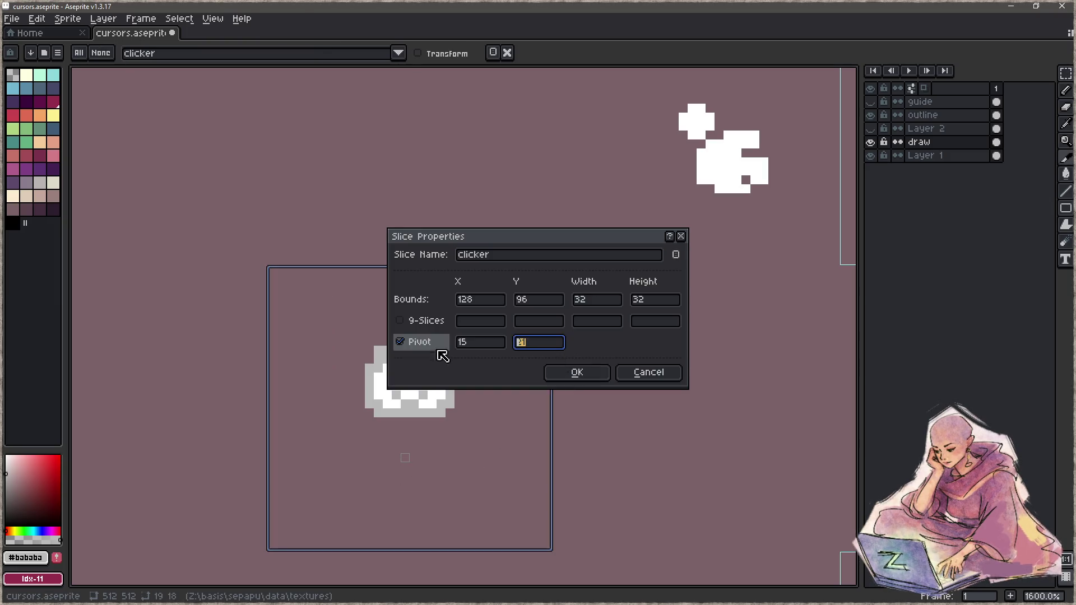
pyautogui.click(575, 374)
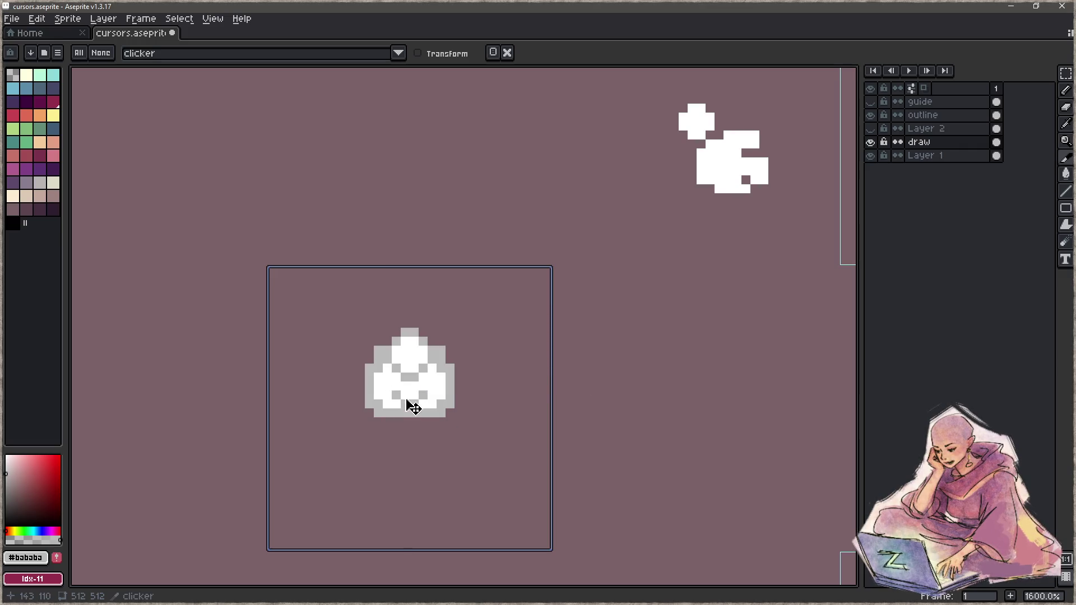
pyautogui.scroll(-3, 459, 476)
# Save cursors.aseprite and minimize Aseprite to get back to sepapu.c in the code editor.
pyautogui.moveTo(560, 515); pyautogui.dragTo(407, 384)
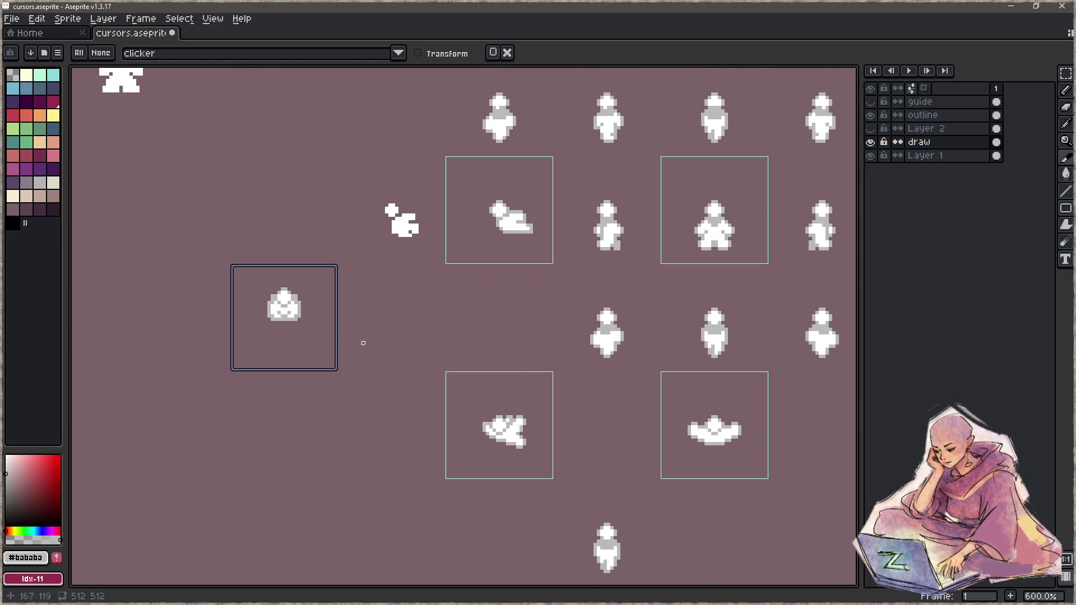
pyautogui.hotkey('ctrl', 's')
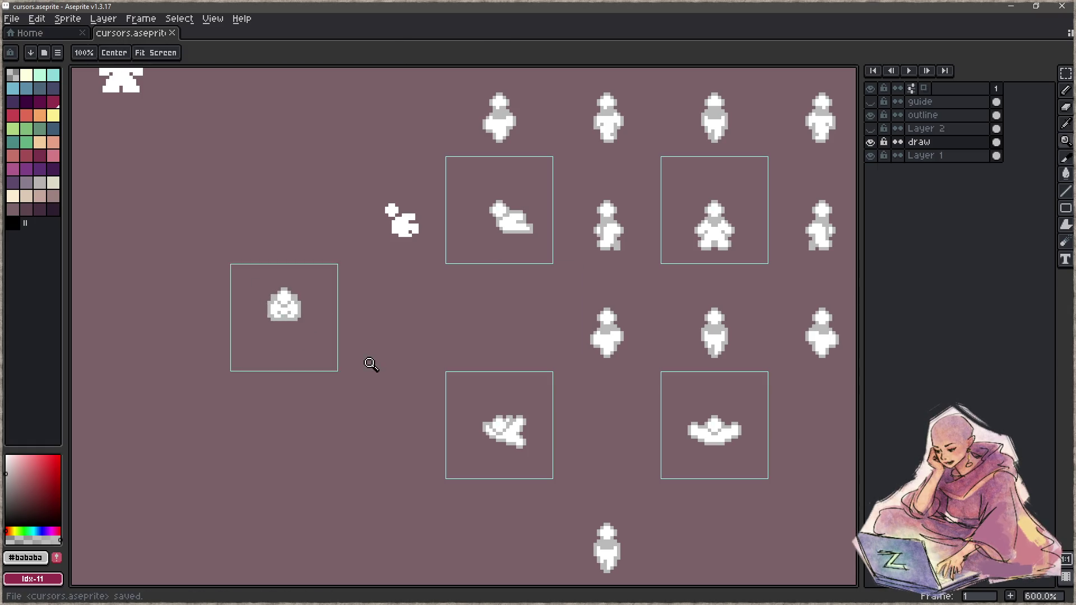
pyautogui.click(1010, 8)
pyautogui.click(481, 348)
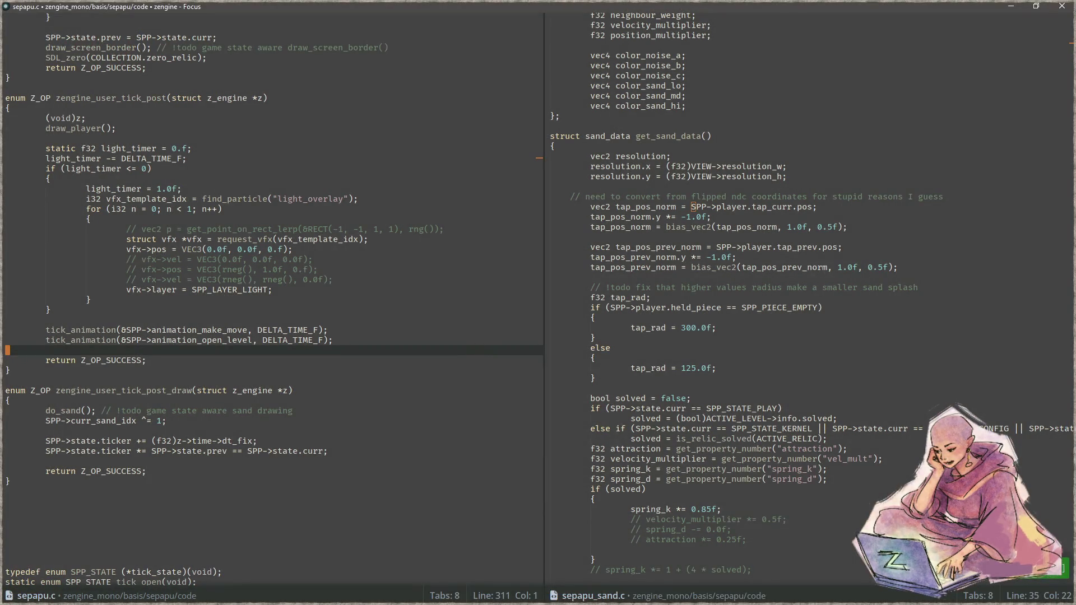
# Hide Layer 1's pink background, save the cursor sheet again, and return to the Focus editor.
pyautogui.hotkey('alt', 'Tab')
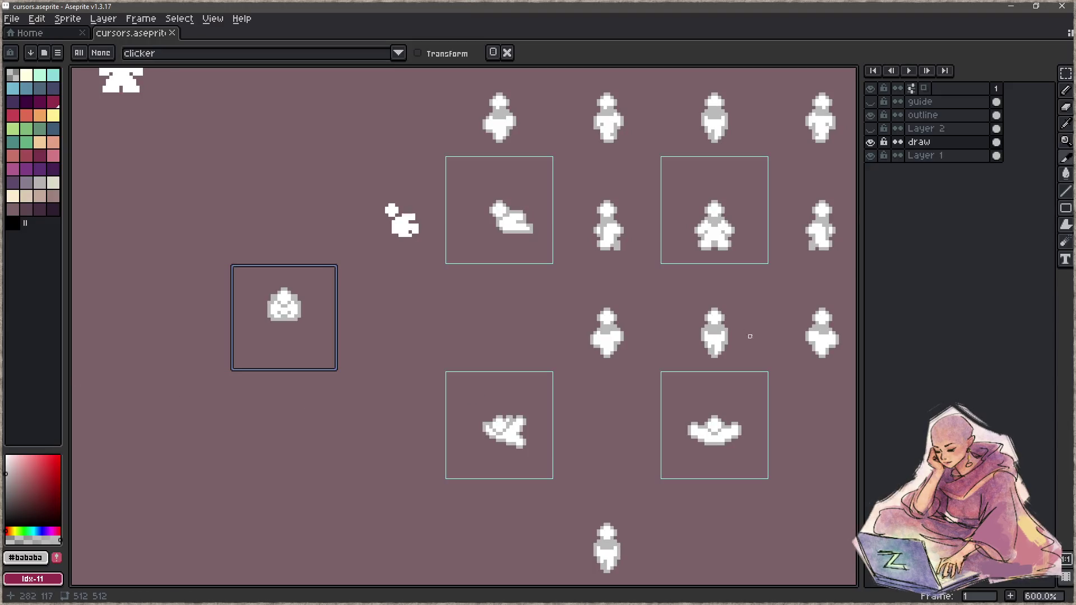
pyautogui.click(870, 155)
pyautogui.moveTo(636, 355); pyautogui.dragTo(504, 356)
pyautogui.hotkey('ctrl', 's')
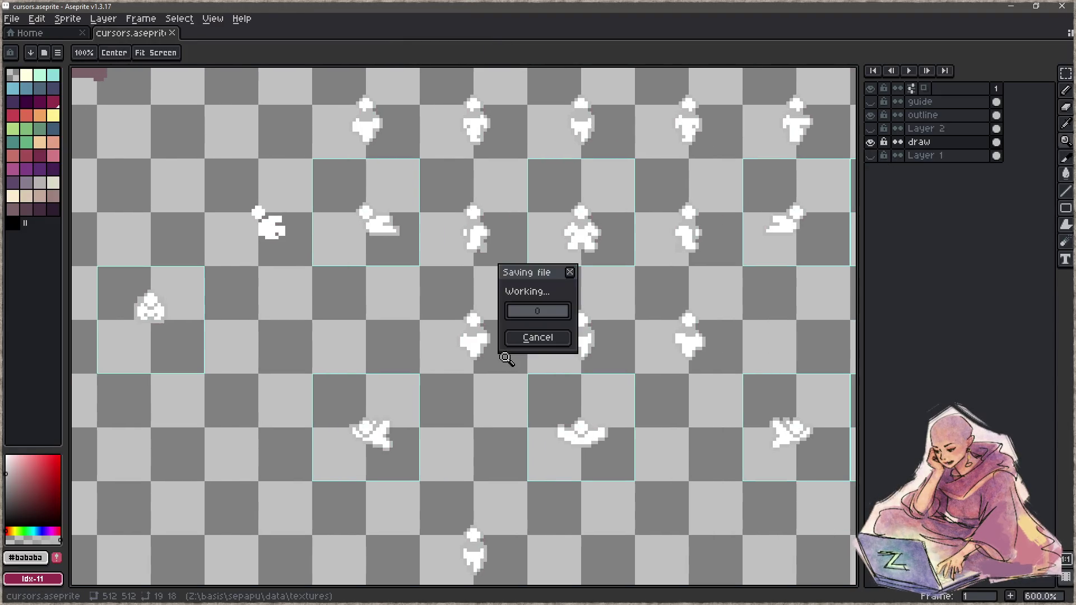
pyautogui.click(1010, 6)
pyautogui.click(449, 315)
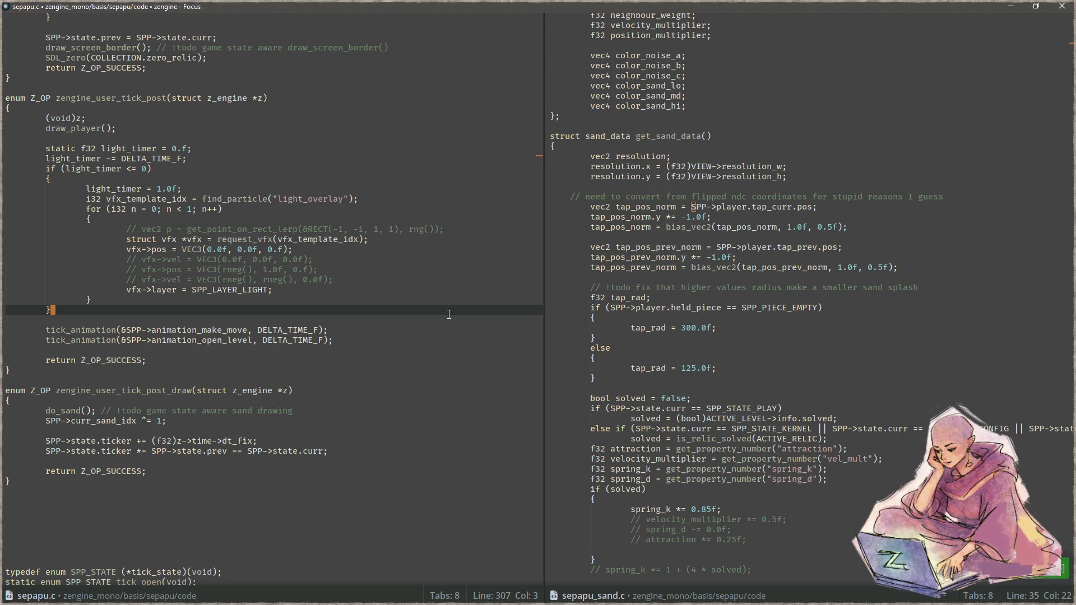
# Launch the game, tap the dial screen to test the clicker cursor, then close it and return to Aseprite.
pyautogui.hotkey('alt', 'Tab')
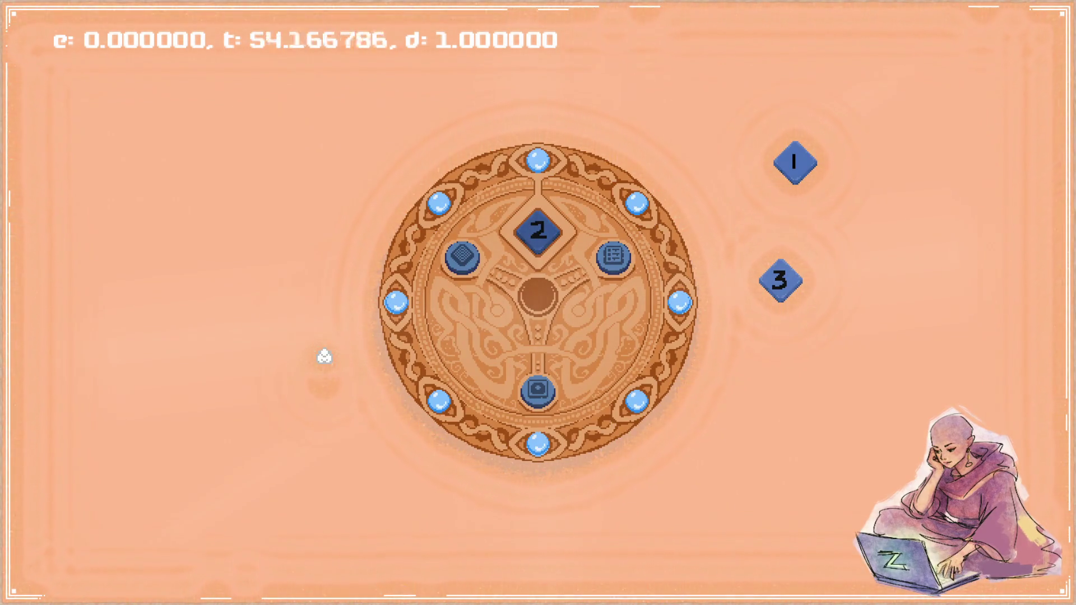
pyautogui.click(324, 370)
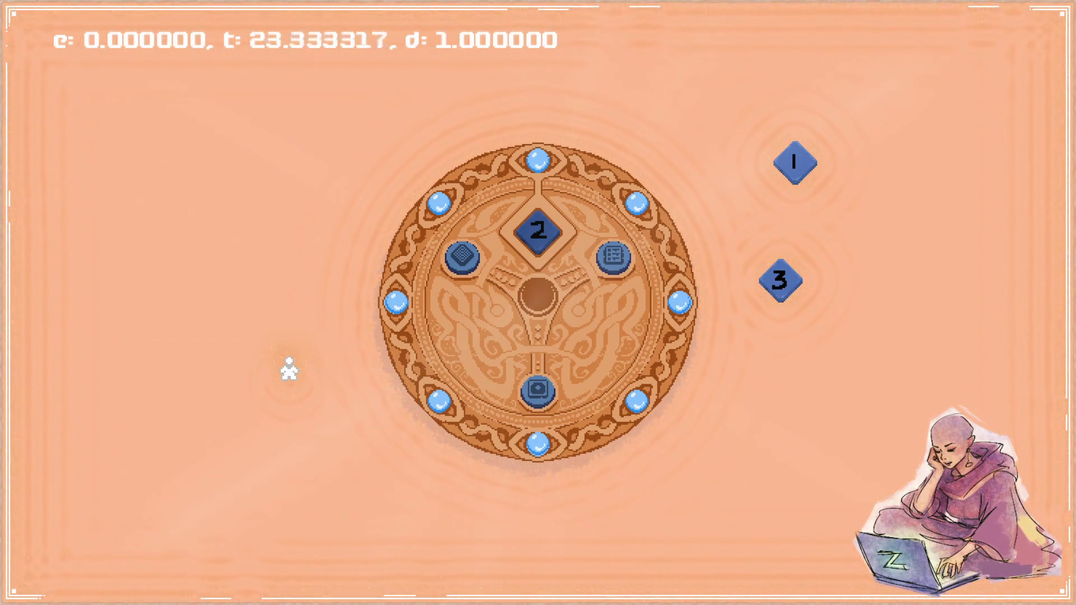
pyautogui.hotkey('alt', 'Tab')
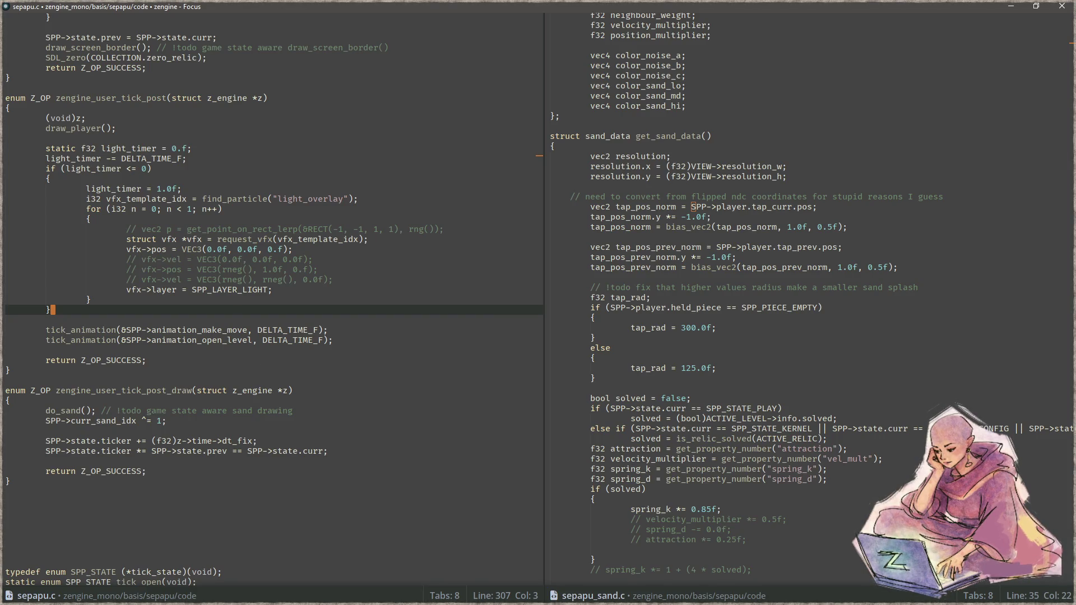
pyautogui.hotkey('alt', 'Tab')
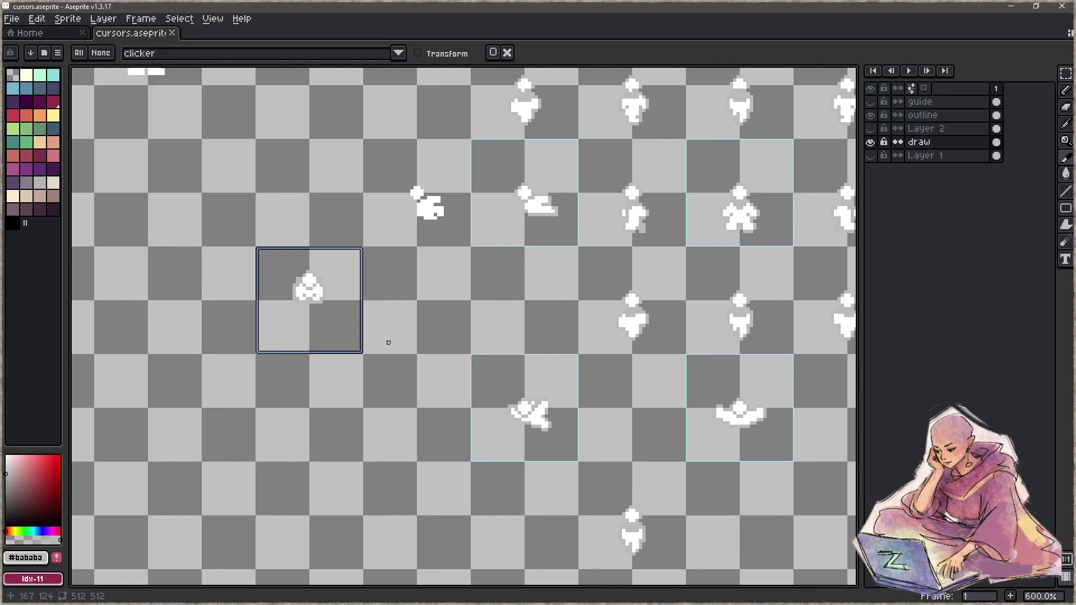
# Change the clicker slice's pivot Y to 21 in its slice properties.
pyautogui.scroll(4, 346, 332)
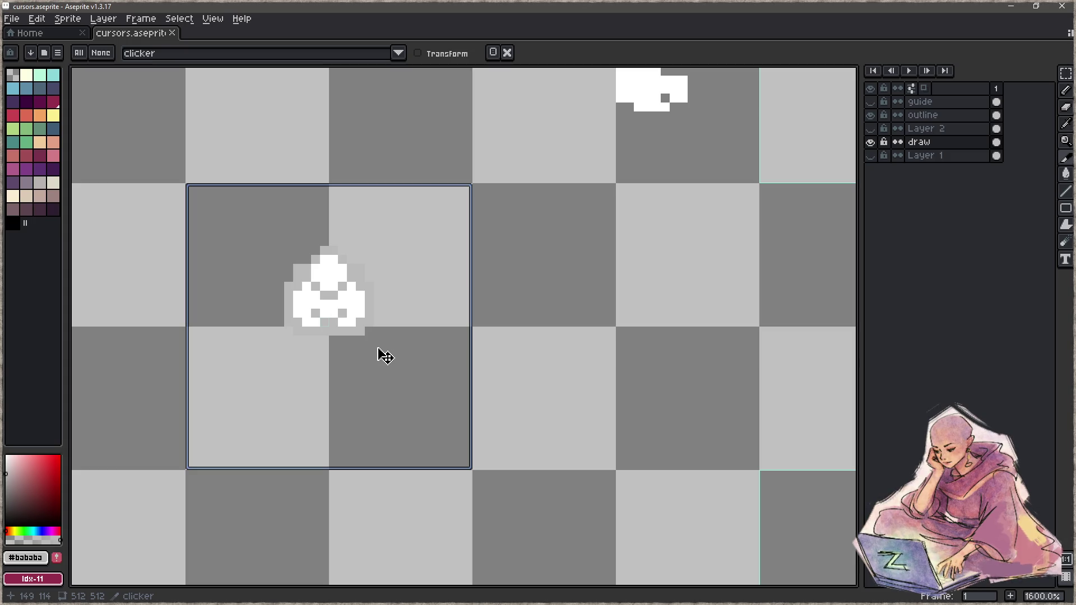
pyautogui.doubleClick(378, 355)
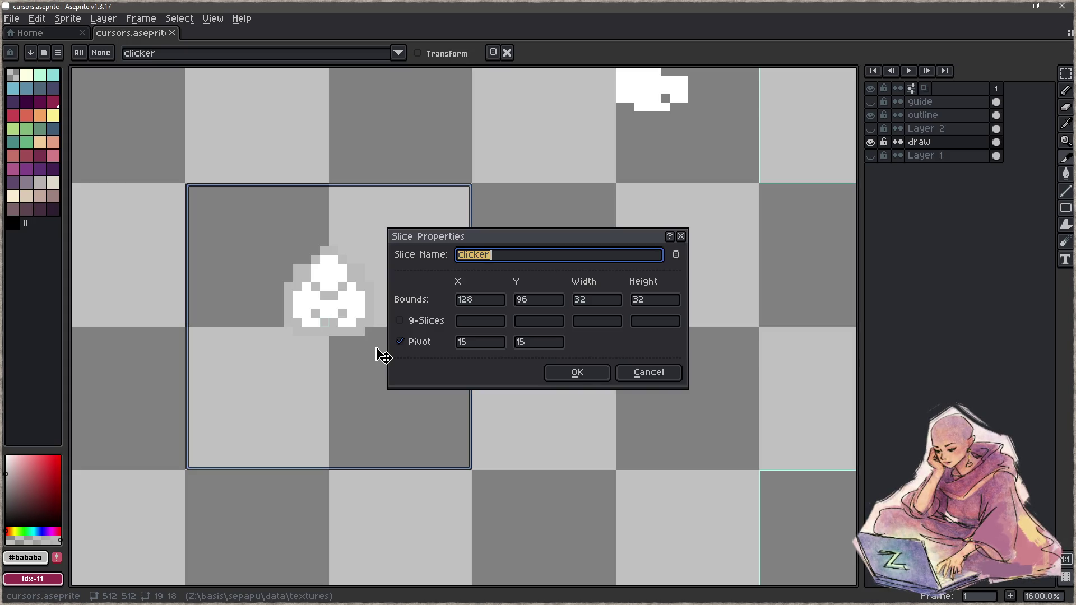
pyautogui.doubleClick(527, 348)
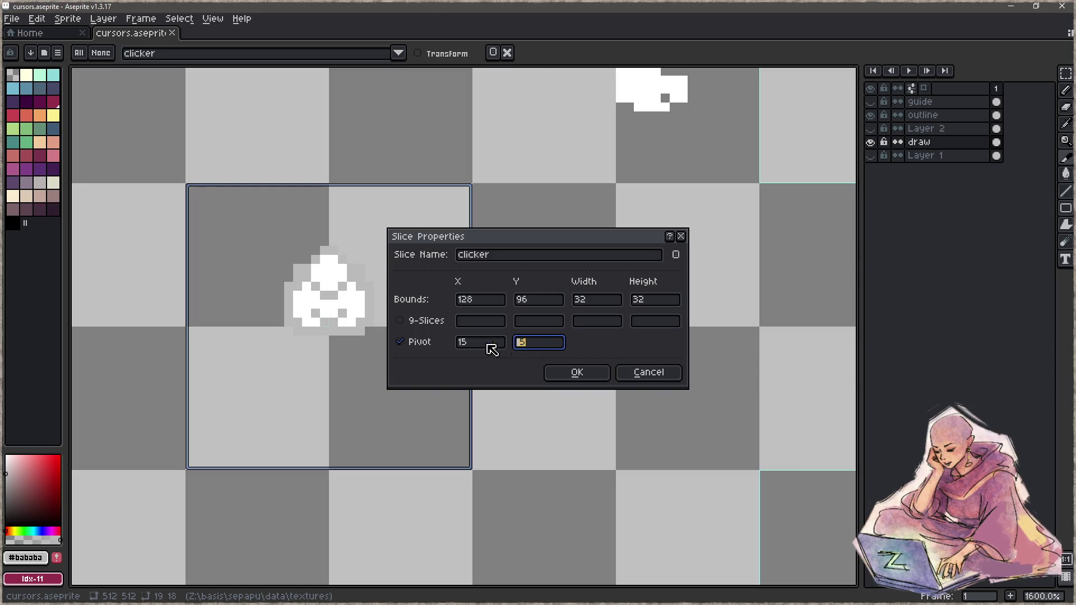
pyautogui.write('16')
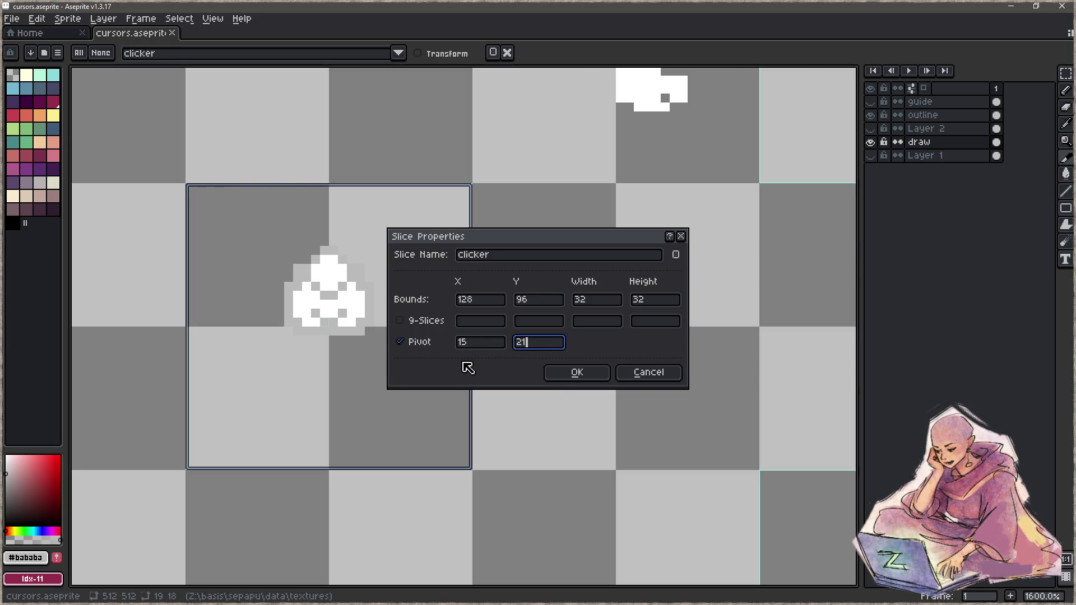
pyautogui.click(560, 374)
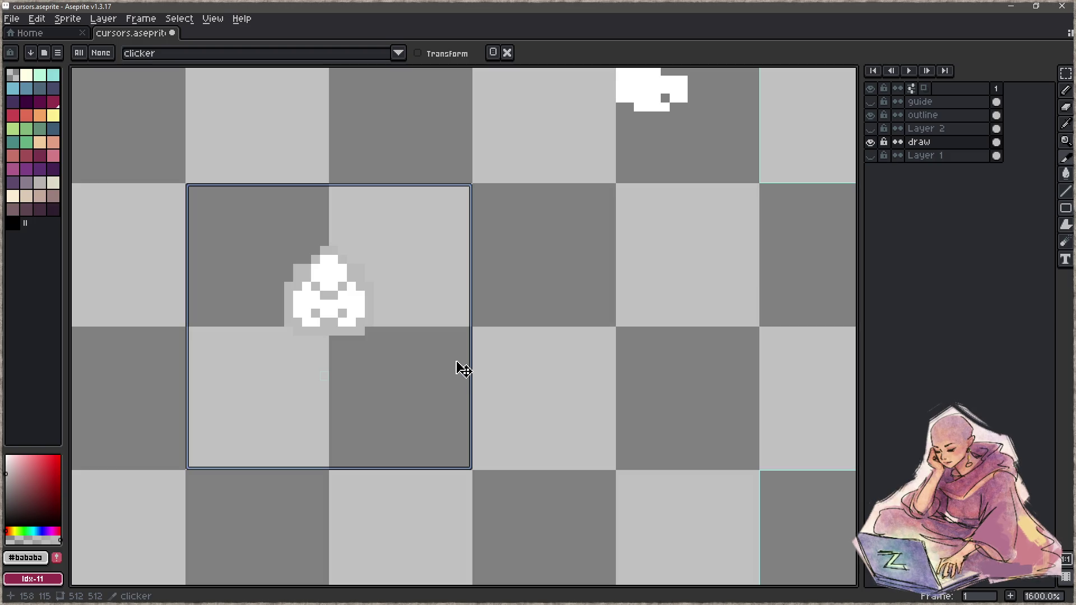
# Select the clicker sprite, move it down 3 pixels, save, and minimize Aseprite.
pyautogui.press('m')
pyautogui.moveTo(418, 202); pyautogui.dragTo(264, 371)
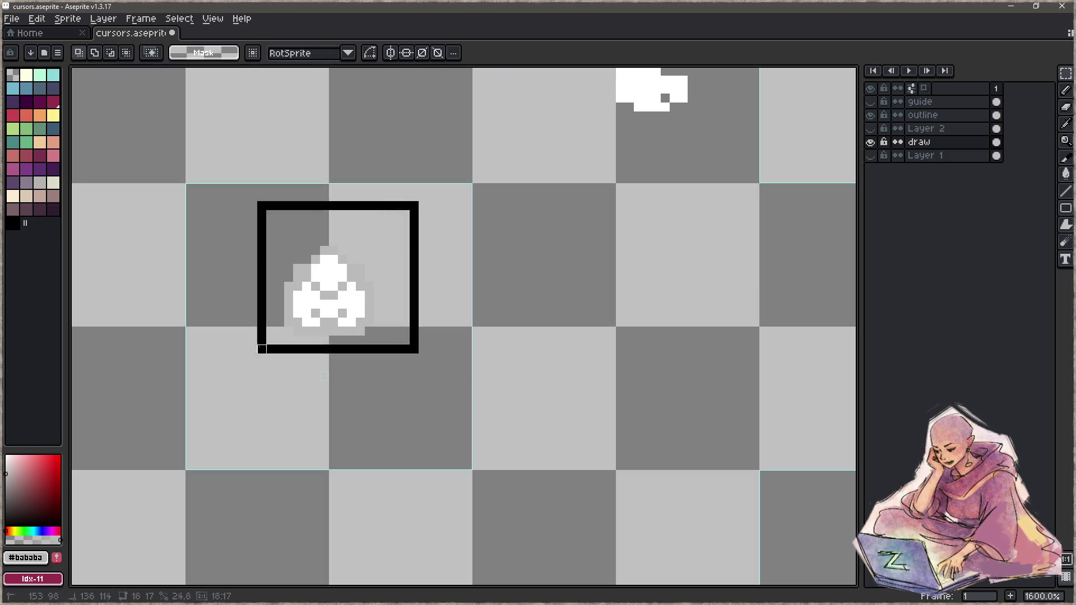
pyautogui.press('Down')
pyautogui.press('Down')
pyautogui.press('Down')
pyautogui.press('Down')
pyautogui.press('Down')
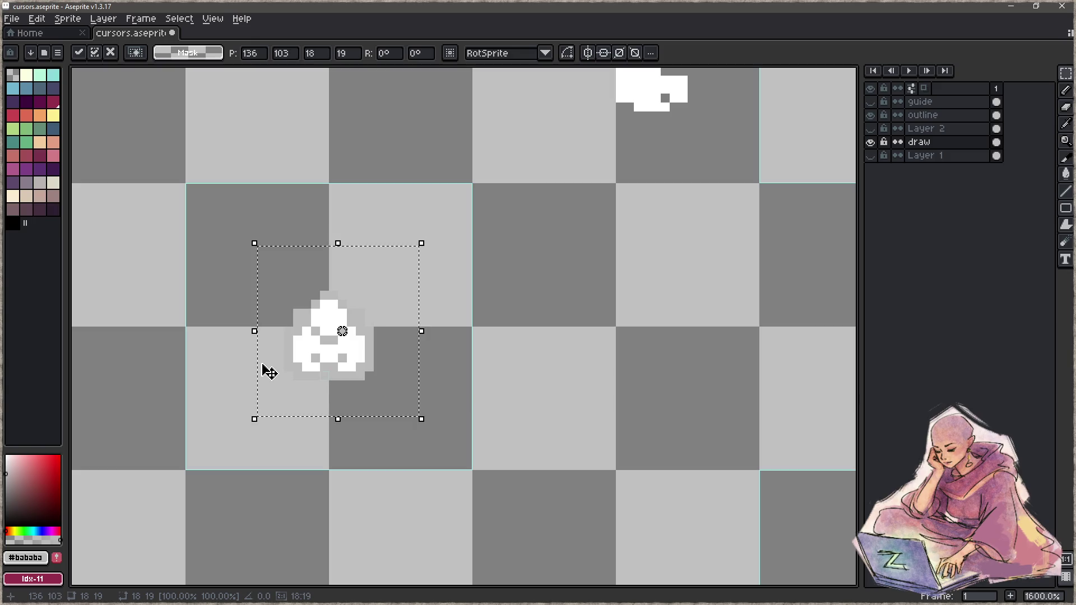
pyautogui.press('Down')
pyautogui.hotkey('ctrl', 's')
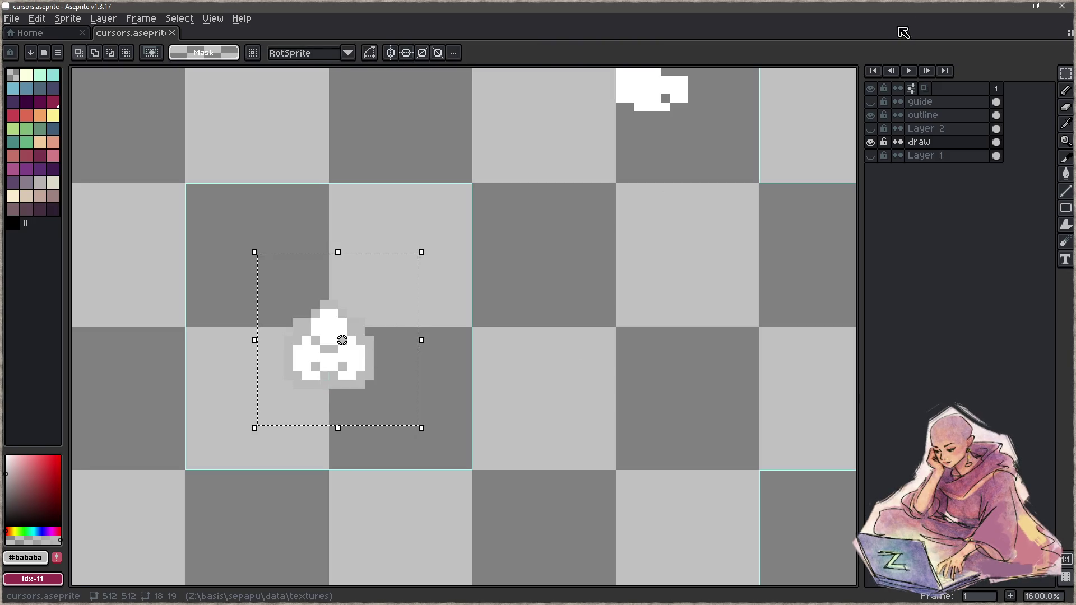
pyautogui.click(1011, 6)
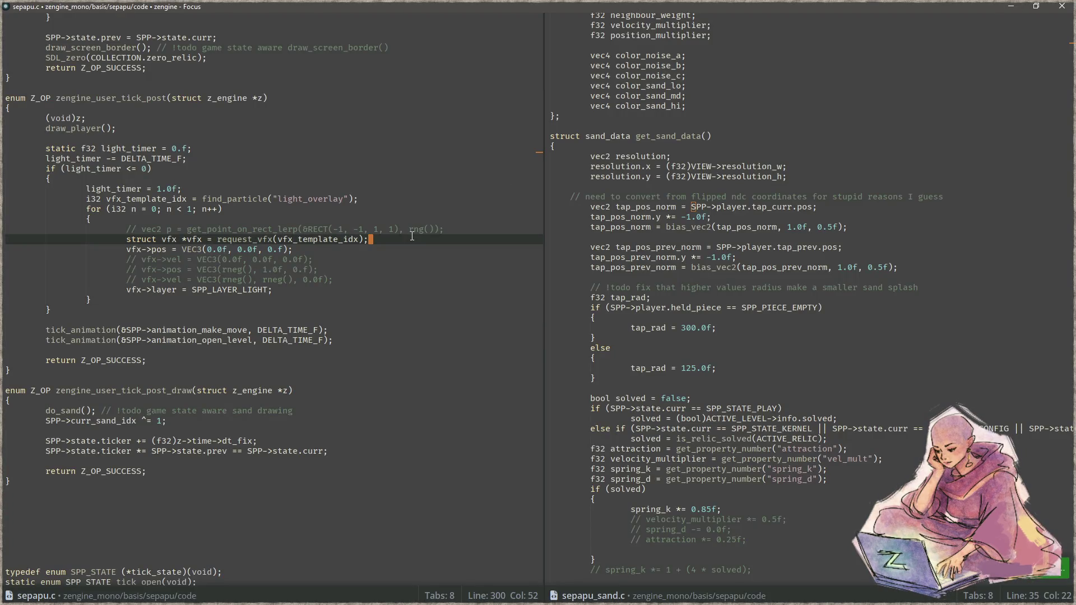
# Build and run the game with F5 to check the adjusted cursor, then close it and return to Aseprite.
pyautogui.press('F5')
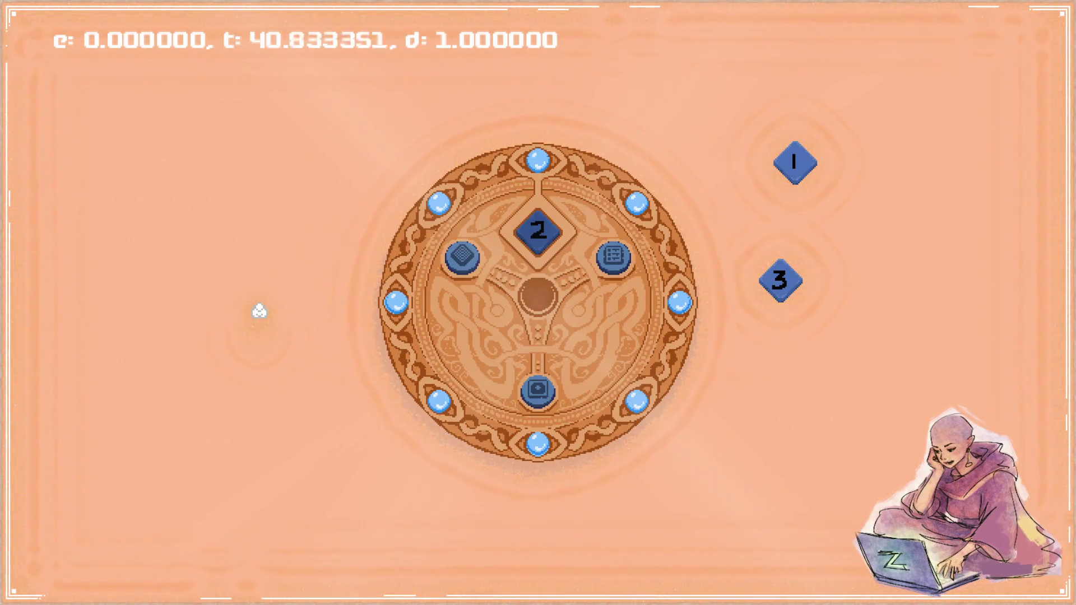
pyautogui.press('Escape')
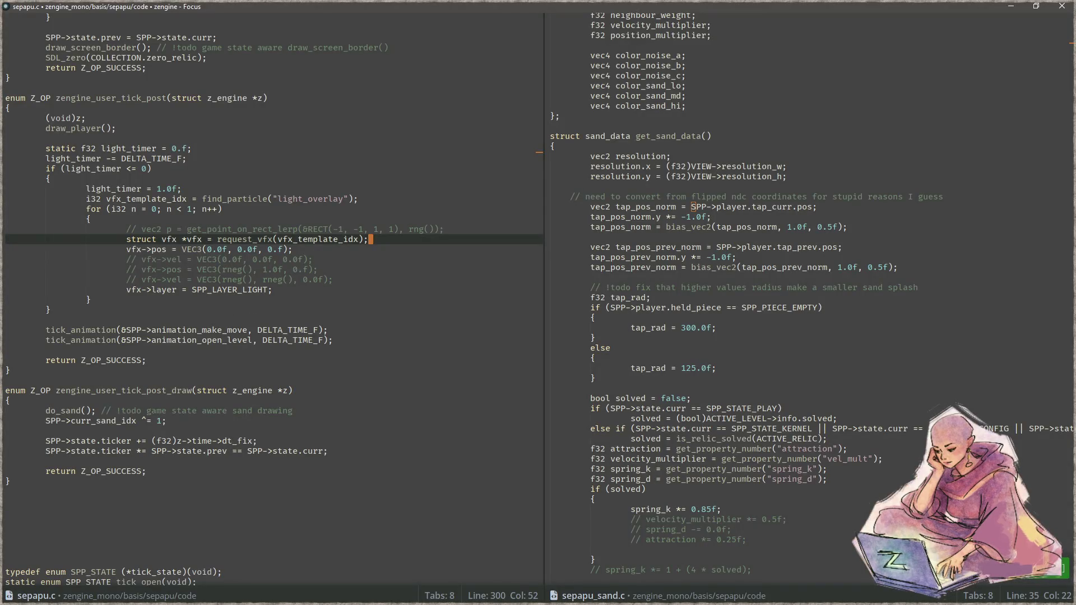
pyautogui.hotkey('alt', 'Tab')
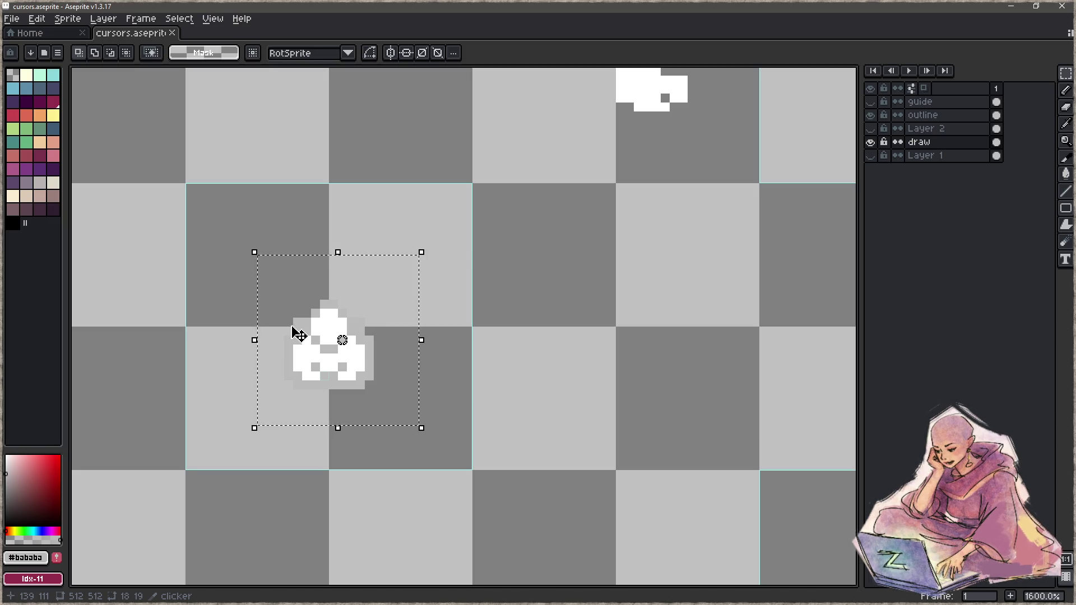
# Nudge the clicker sprite lower in its slice, commit the move, and clear the selection.
pyautogui.press('Down')
pyautogui.press('Down')
pyautogui.press('Down')
pyautogui.press('Down')
pyautogui.press('Down')
pyautogui.press('Down')
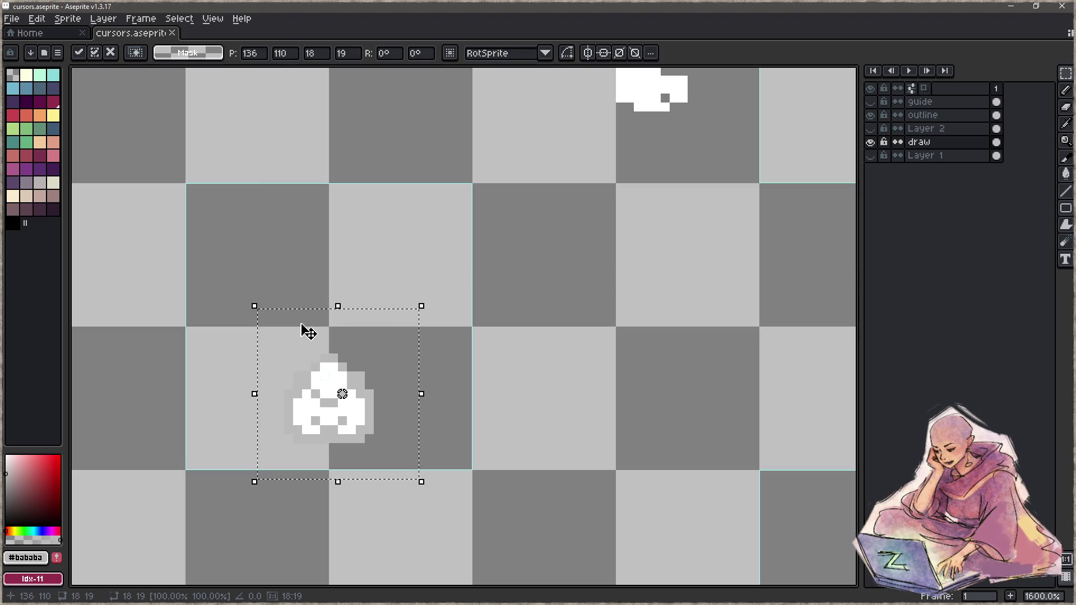
pyautogui.press('Return')
pyautogui.hotkey('ctrl', 'd')
pyautogui.hotkey('shift', 'c')
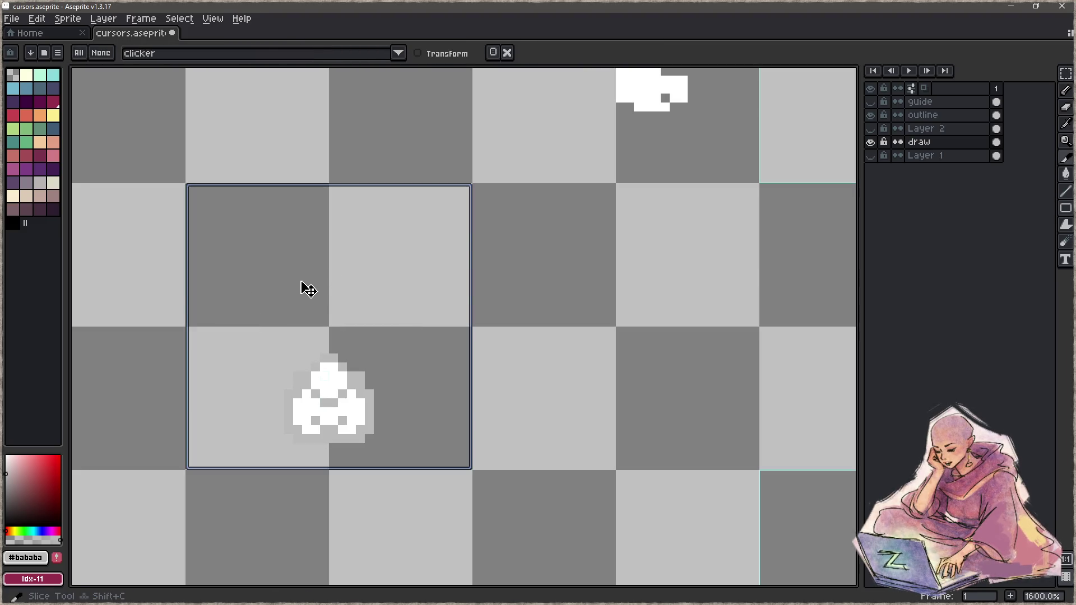
# Set the clicker slice's pivot Y to 27, save, and return to the Focus editor.
pyautogui.doubleClick(305, 289)
pyautogui.click(544, 345)
pyautogui.press('BackSpace')
pyautogui.write('7')
pyautogui.click(583, 375)
pyautogui.hotkey('ctrl', 's')
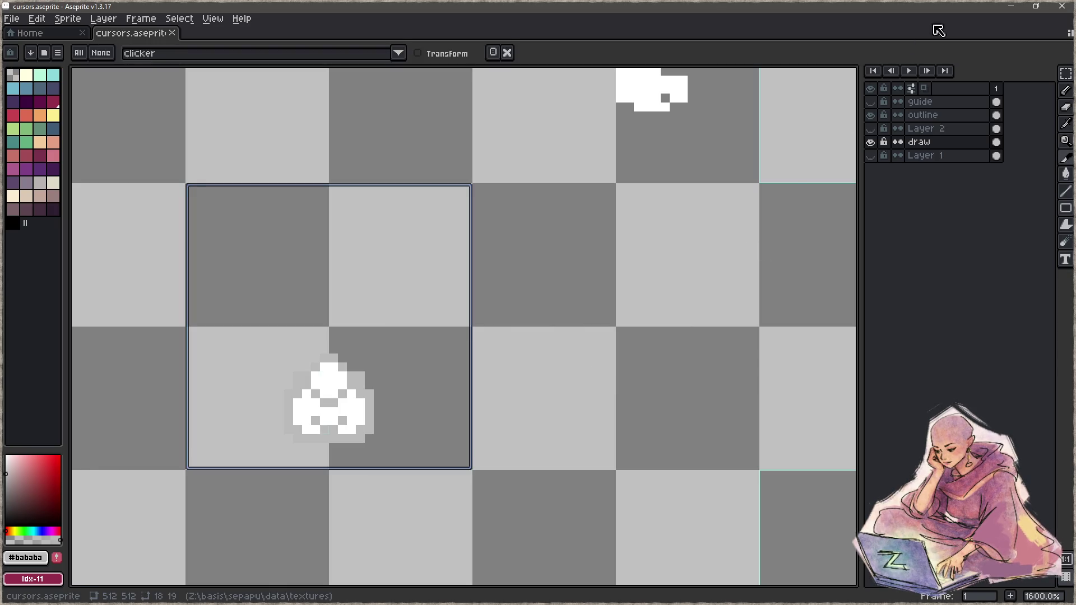
pyautogui.click(1011, 6)
pyautogui.click(401, 301)
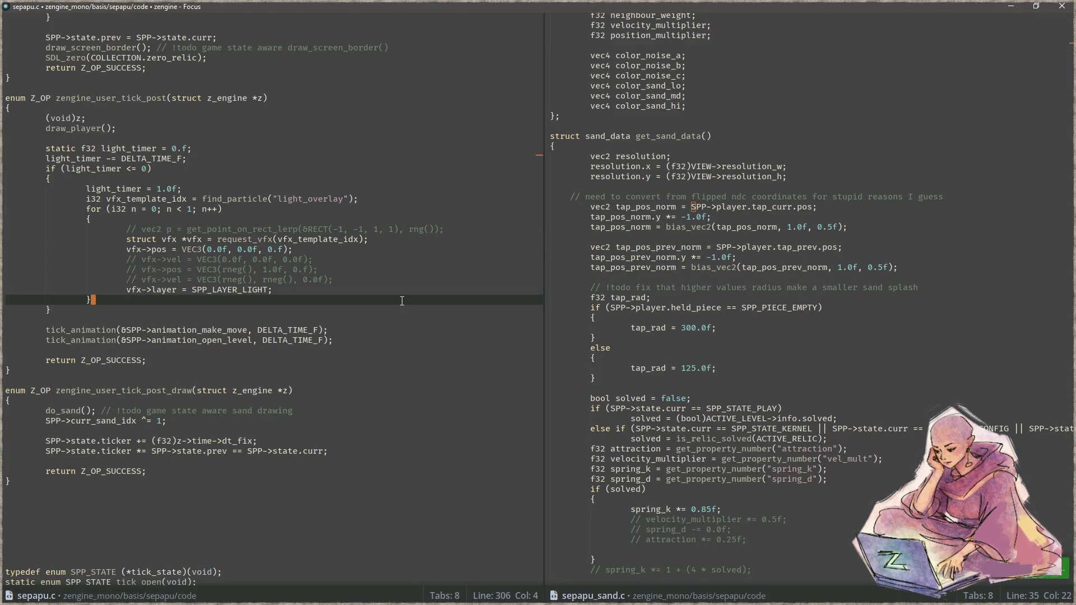
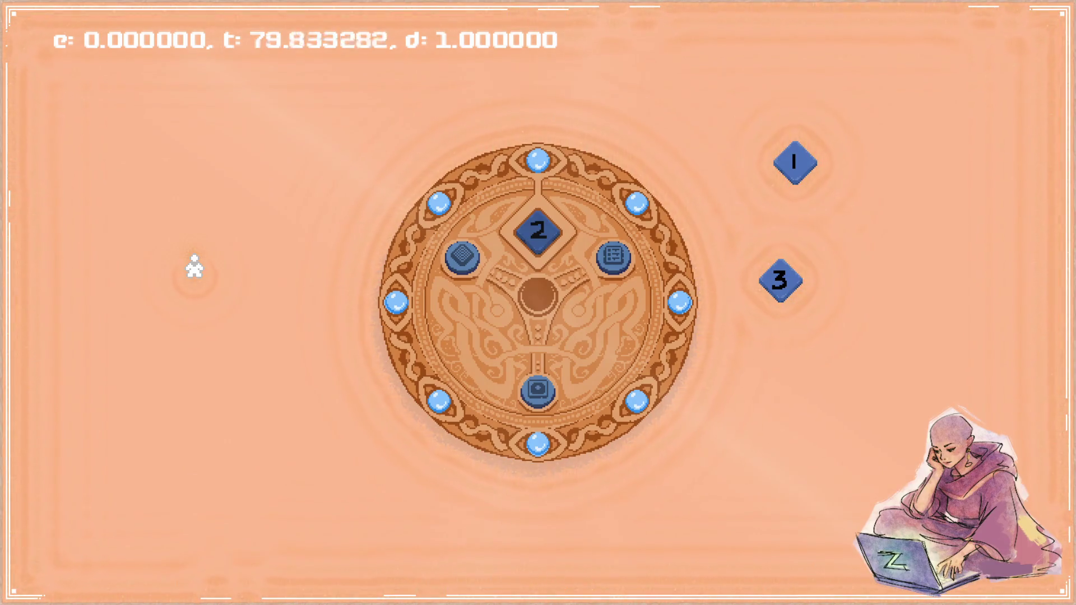
# Leave the running sepapu game via Focus and bring up cursors.aseprite in Aseprite.
pyautogui.hotkey('alt', 'Tab')
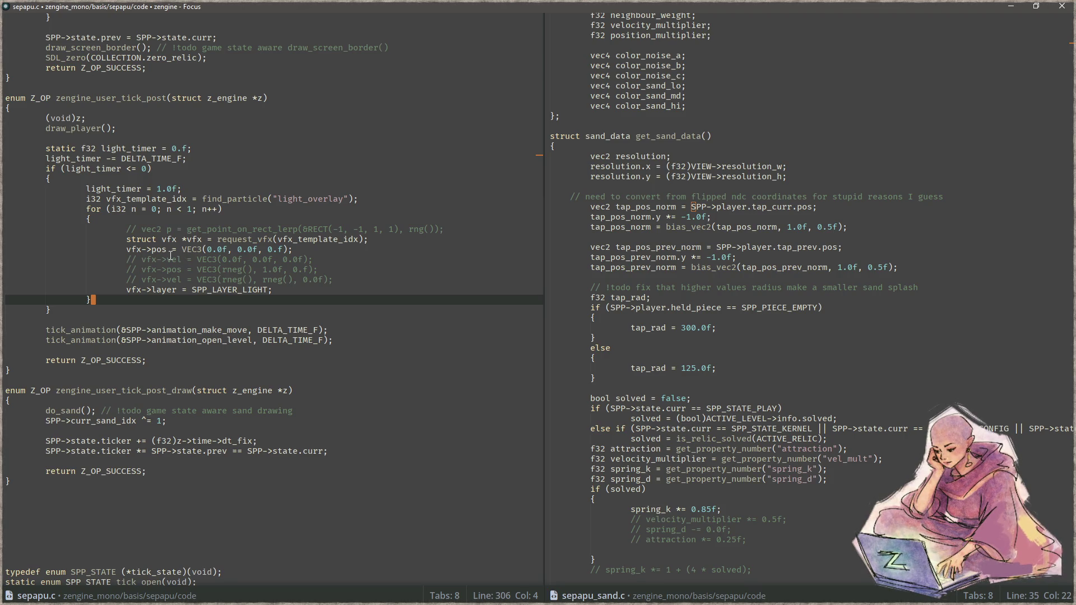
pyautogui.hotkey('alt', 'Tab')
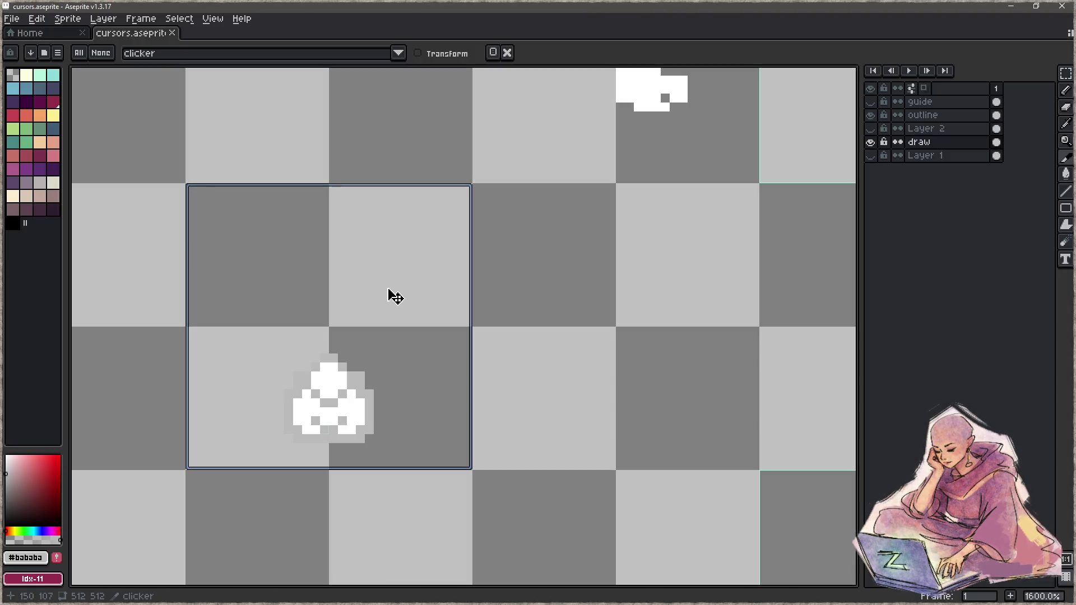
pyautogui.scroll(-2, 442, 342)
pyautogui.scroll(-1, 241, 450)
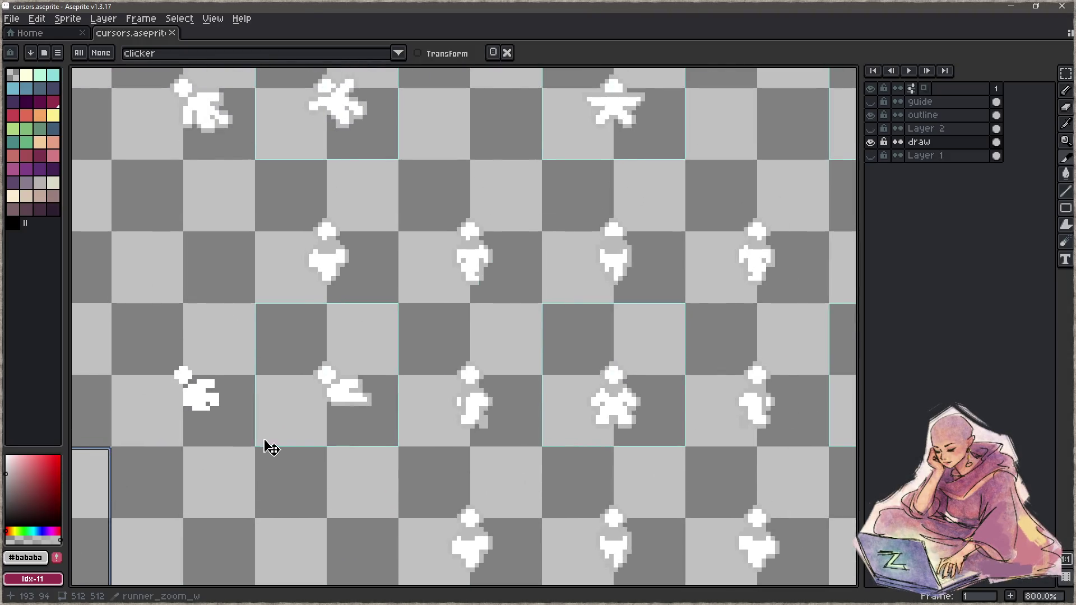
pyautogui.scroll(1, 529, 328)
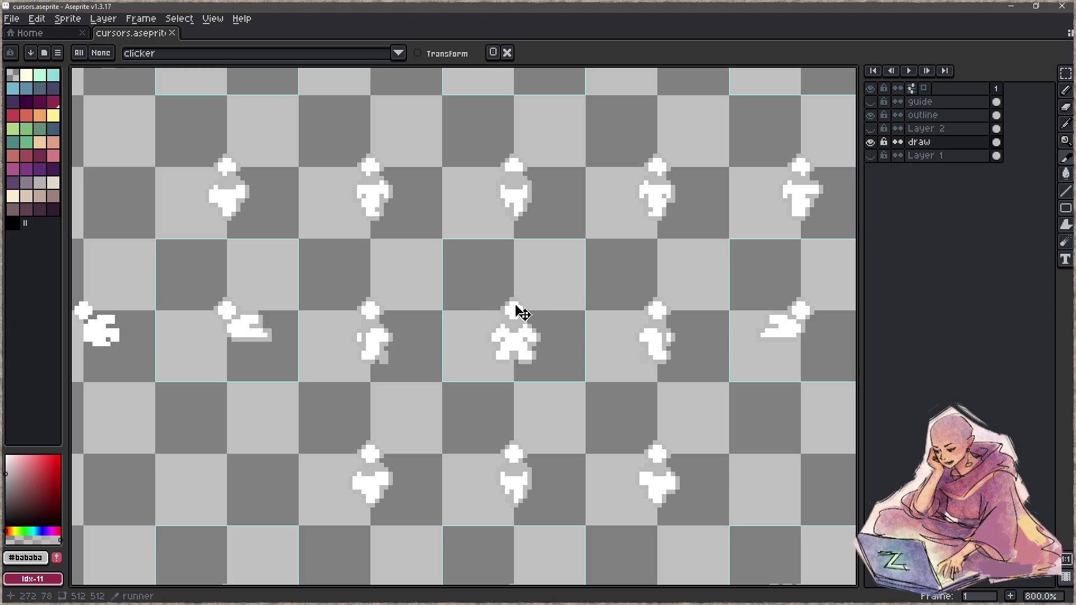
pyautogui.scroll(-2, 524, 323)
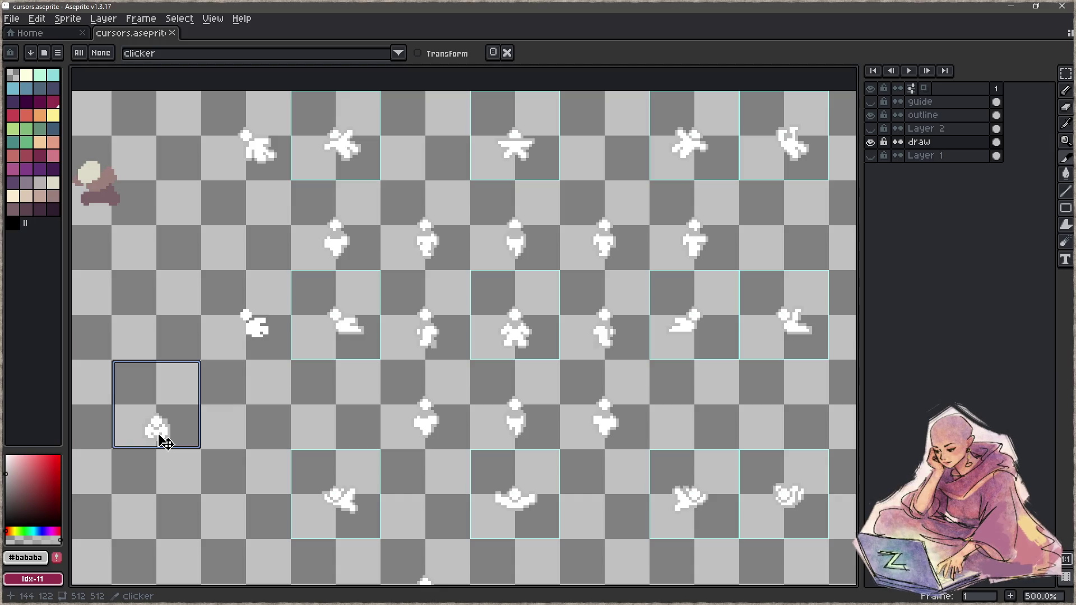
# Zoom in, marquee-select the clicker sprite and drag it upward within its cell.
pyautogui.scroll(5, 160, 436)
pyautogui.scroll(2, 158, 432)
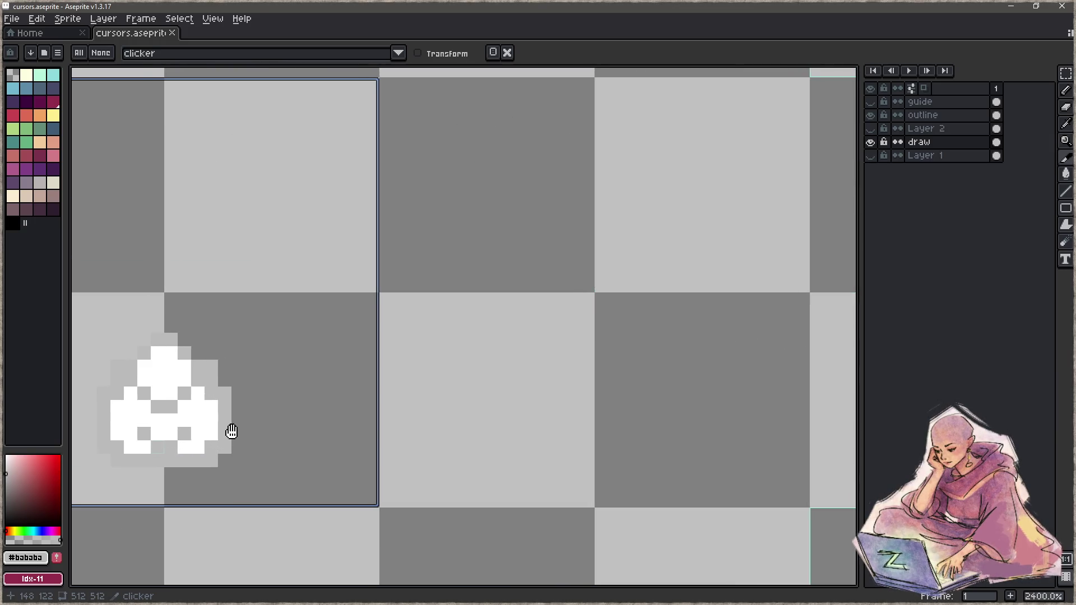
pyautogui.moveTo(214, 428); pyautogui.dragTo(402, 415)
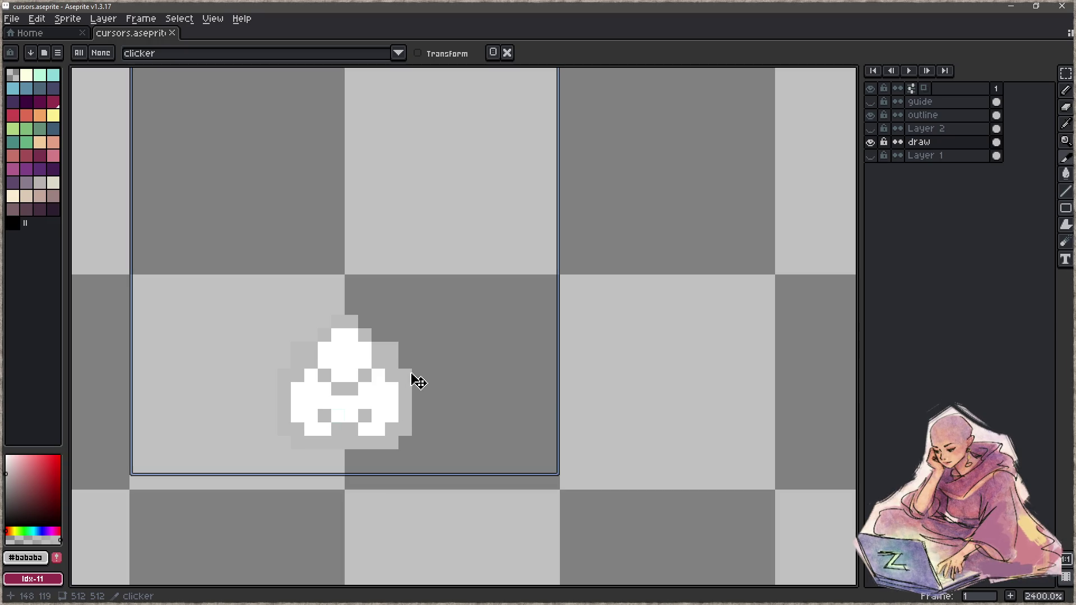
pyautogui.press('m')
pyautogui.moveTo(453, 260); pyautogui.dragTo(237, 480)
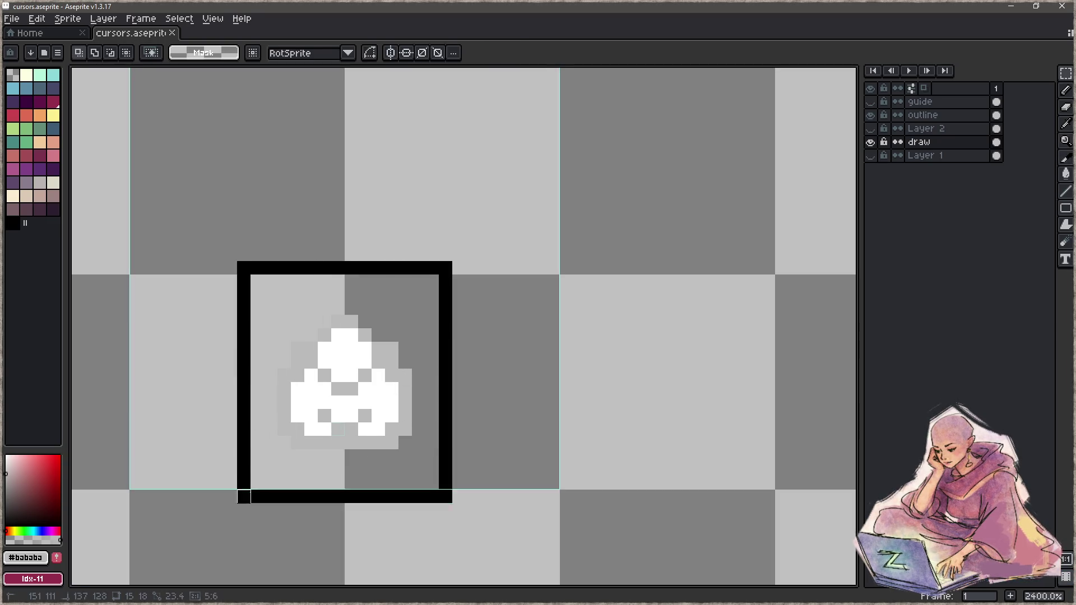
pyautogui.moveTo(413, 435); pyautogui.dragTo(411, 372)
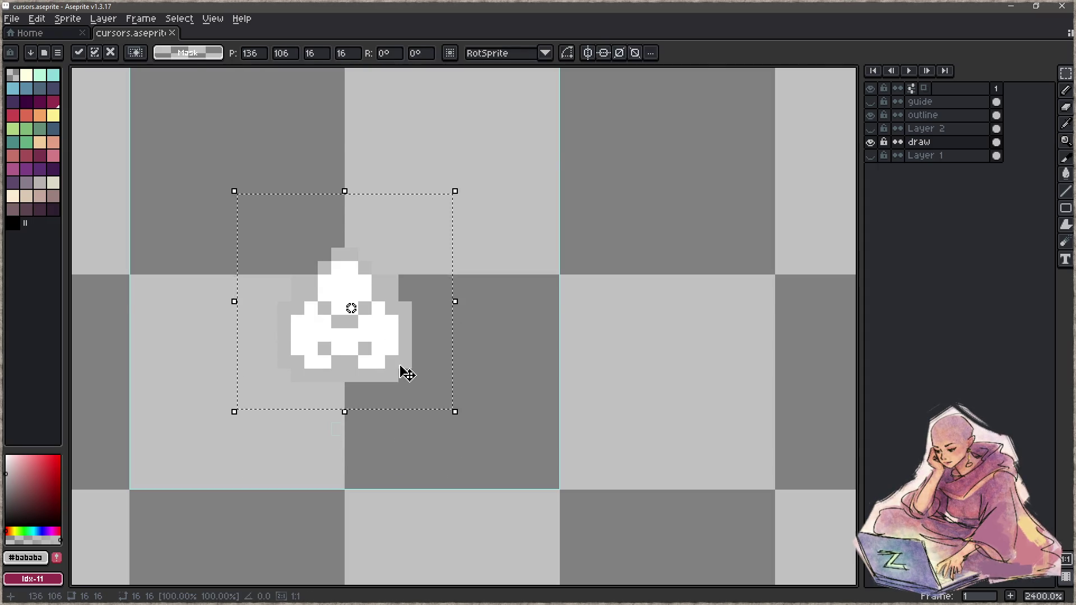
pyautogui.scroll(-5, 410, 372)
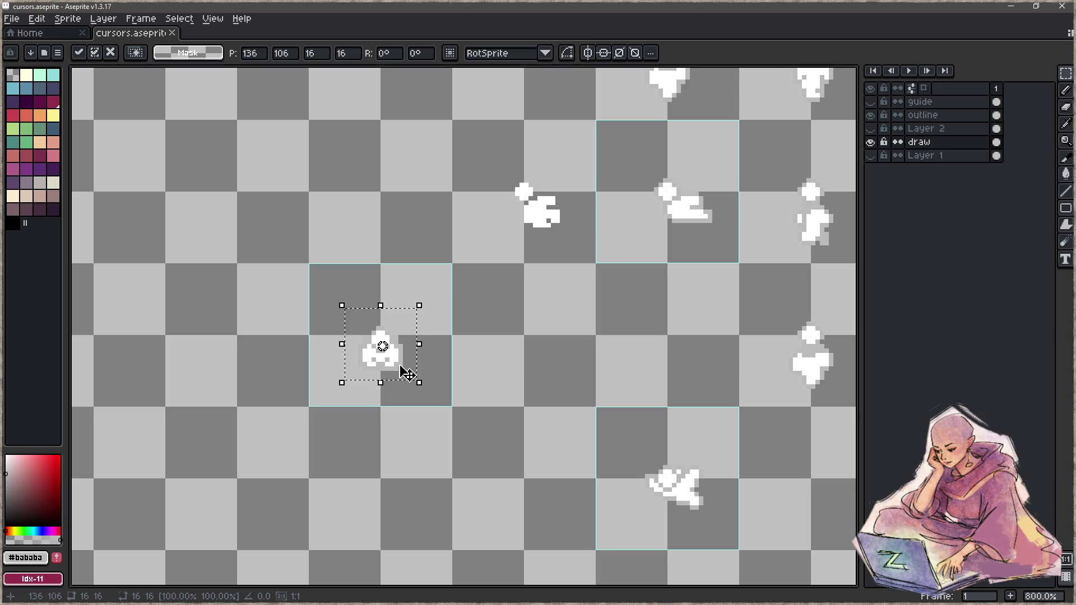
pyautogui.hotkey('ctrl', 'd')
pyautogui.scroll(7, 409, 376)
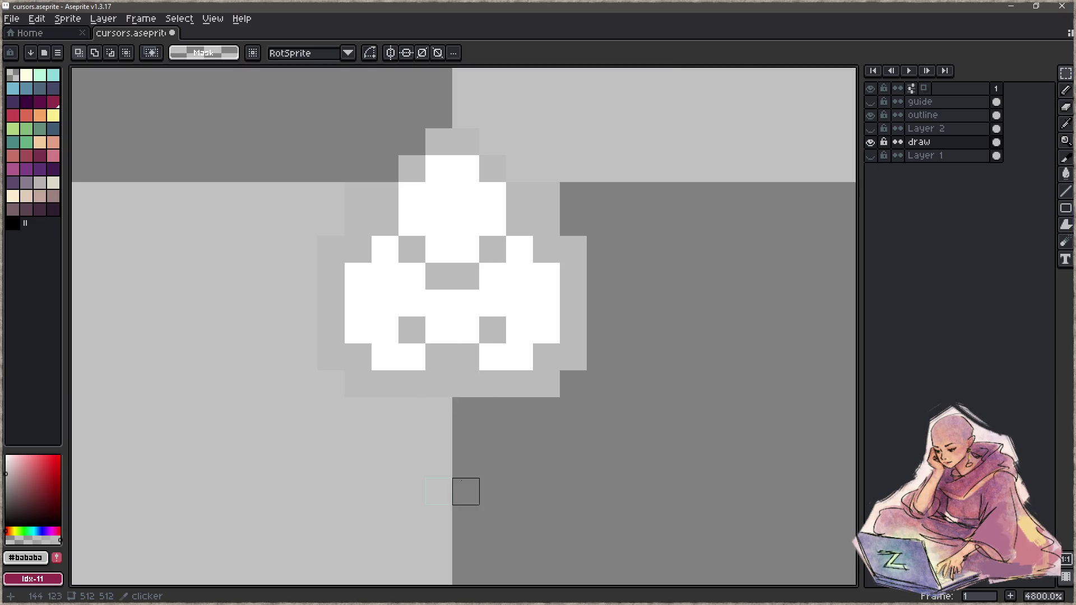
# Zoom and pan across the sheet to compare the raised clicker sprite with the runner sprites.
pyautogui.scroll(-7, 463, 489)
pyautogui.moveTo(456, 456); pyautogui.dragTo(231, 434)
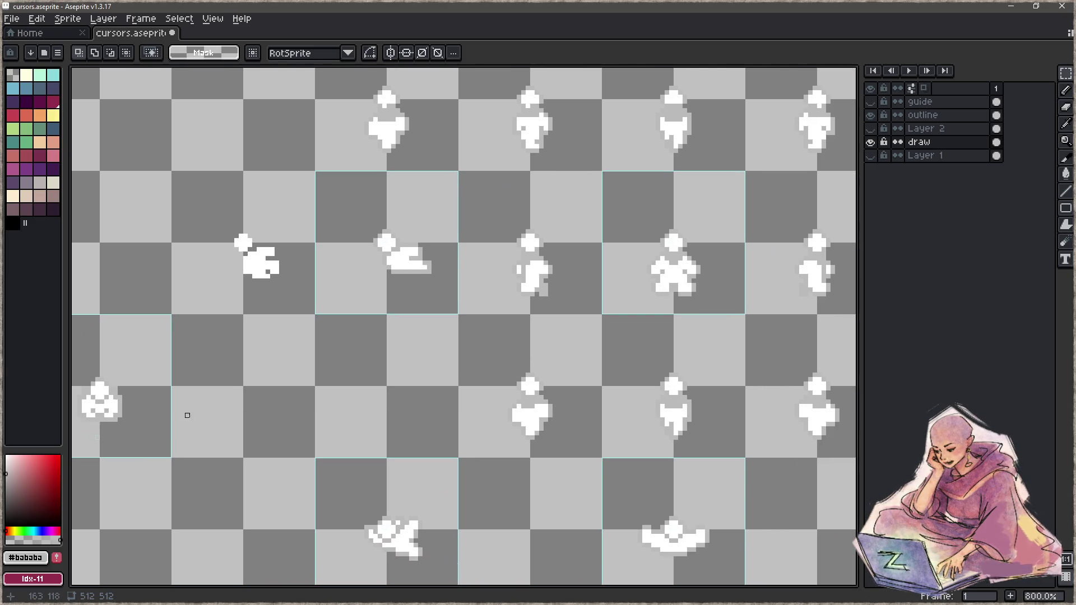
pyautogui.scroll(5, 697, 265)
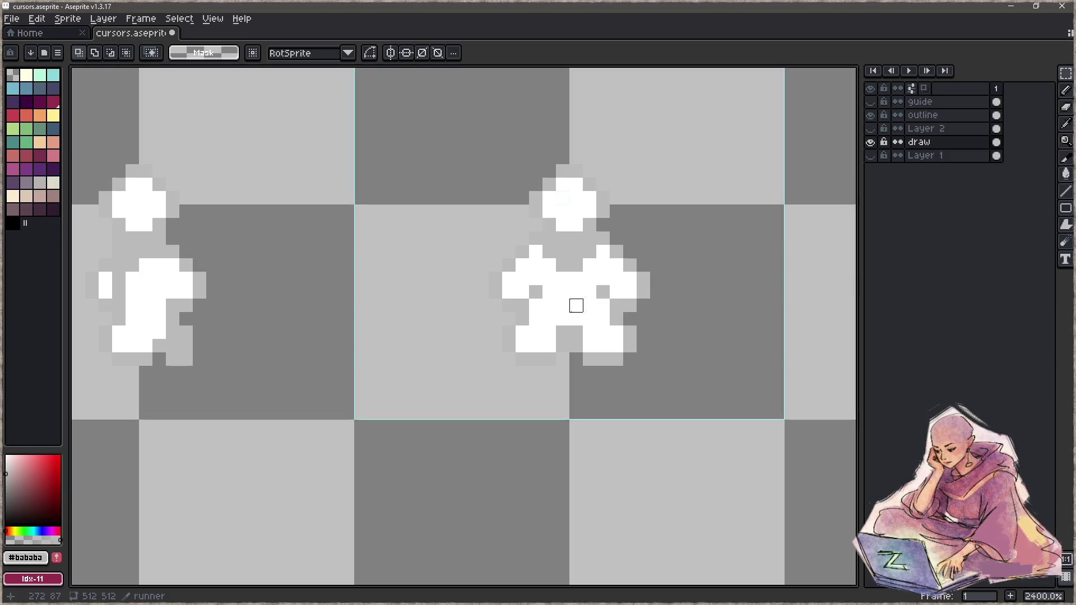
pyautogui.scroll(-5, 576, 306)
pyautogui.scroll(-2, 572, 313)
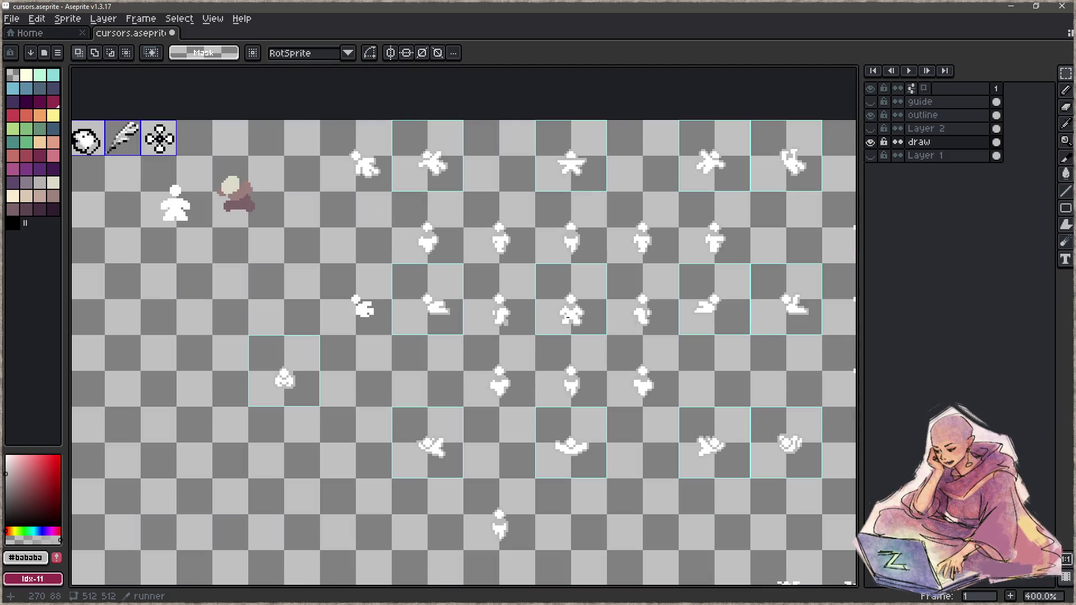
pyautogui.scroll(10, 570, 314)
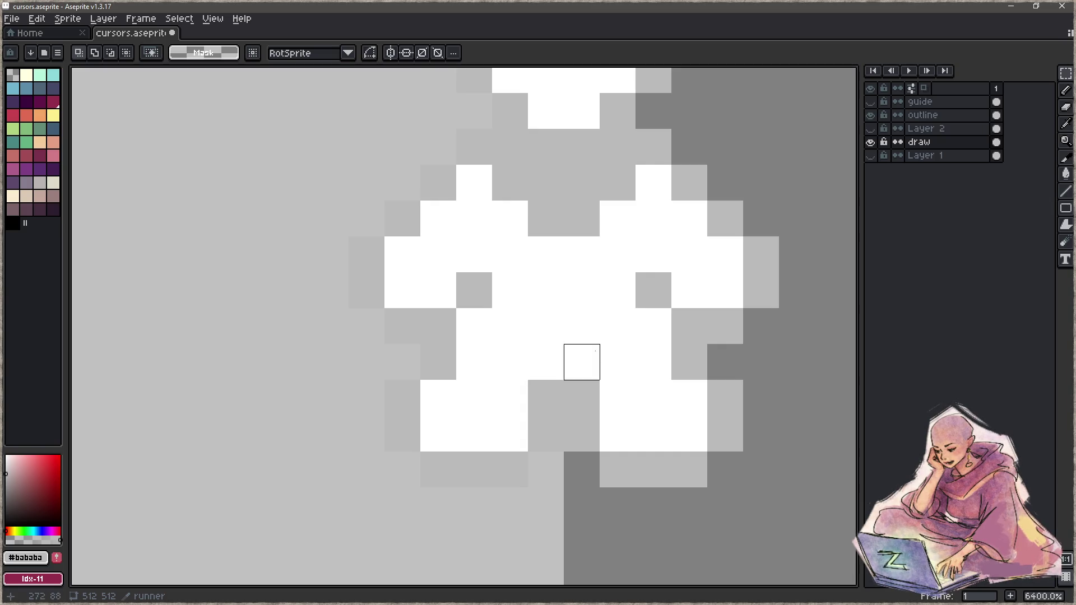
pyautogui.scroll(-6, 582, 326)
pyautogui.scroll(-4, 270, 340)
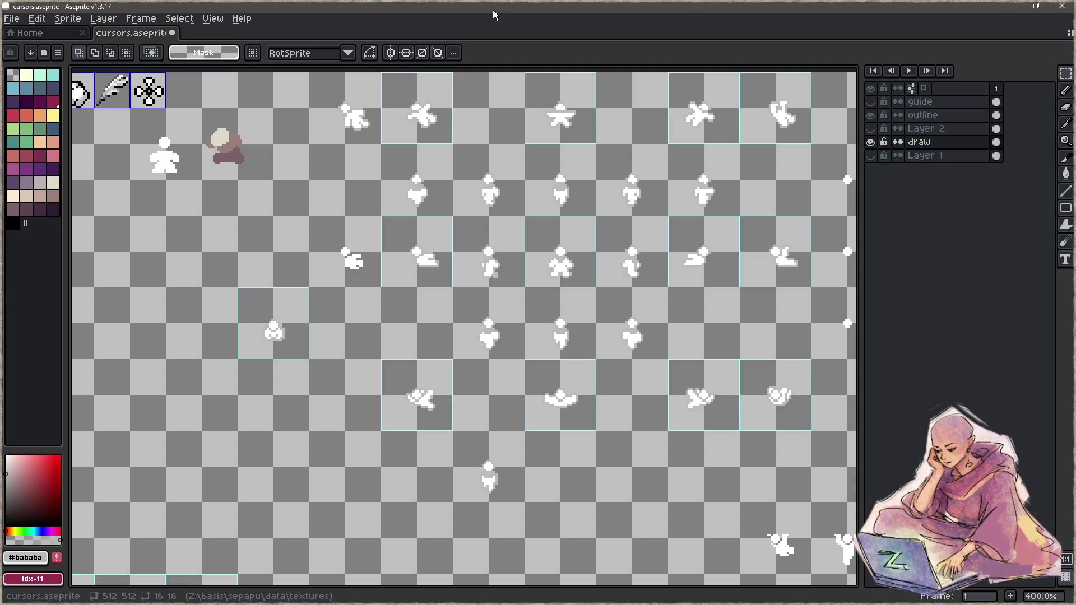
# Name the clicker cell's slice 'clicker' and set its pivot to 15,15.
pyautogui.scroll(5, 281, 320)
pyautogui.moveTo(284, 288)
pyautogui.mouseDown()
pyautogui.moveTo(434, 390)
pyautogui.moveTo(388, 364)
pyautogui.mouseUp()
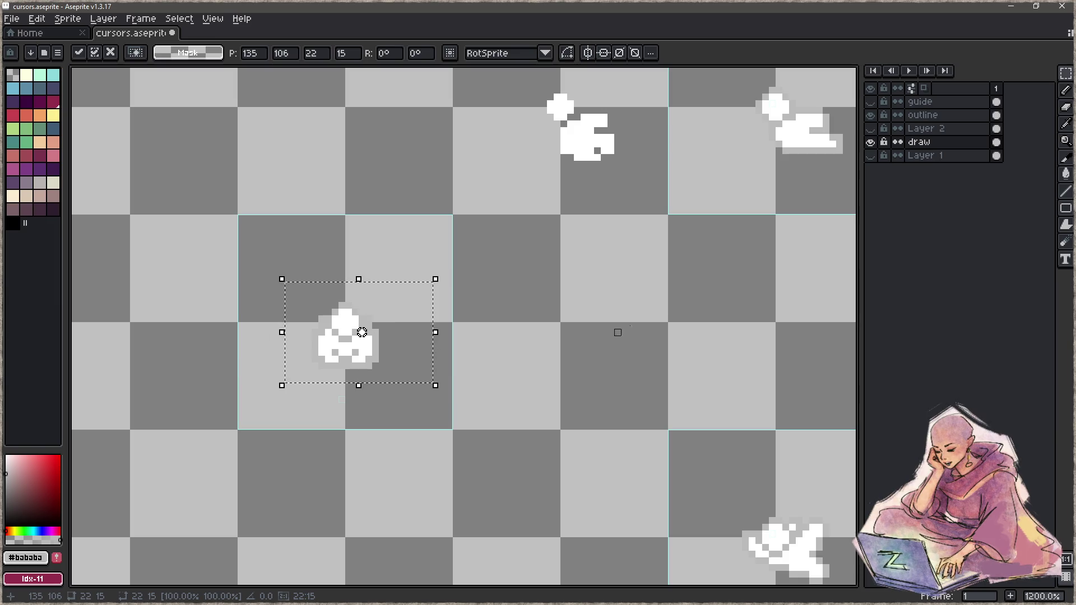
pyautogui.hotkey('shift', 'c')
pyautogui.click(404, 413)
pyautogui.doubleClick(404, 413)
pyautogui.write('clicker')
pyautogui.click(521, 343)
pyautogui.write('15')
pyautogui.click(562, 366)
# Save cursors.aseprite and minimize Aseprite to return to the sepapu code.
pyautogui.scroll(1, 473, 343)
pyautogui.hotkey('ctrl', 's')
pyautogui.click(1012, 6)
pyautogui.click(302, 380)
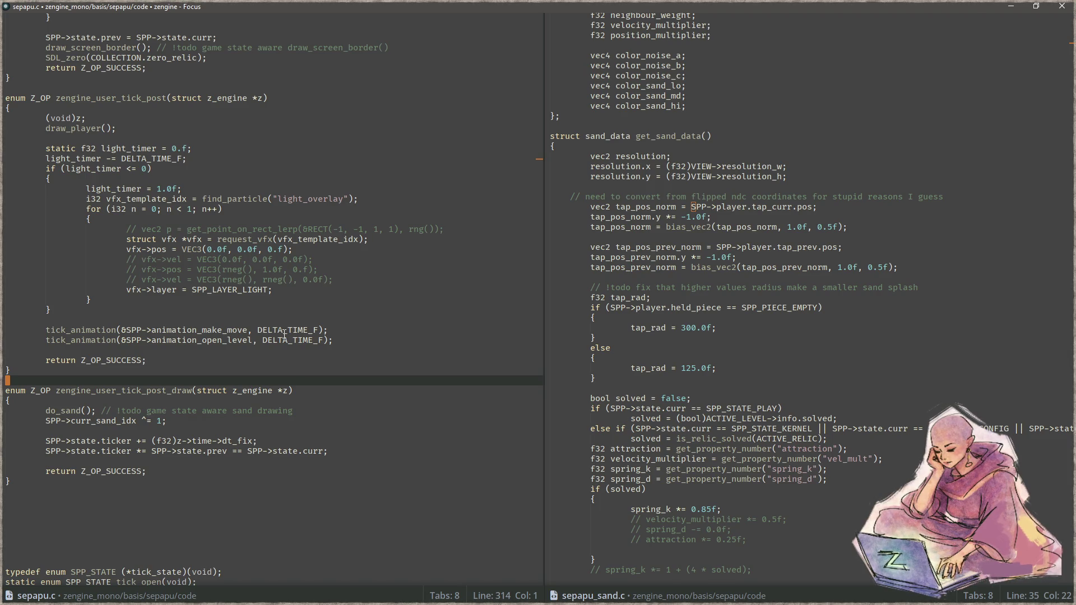
# Place the cursor on the tap position assignment line in sepapu_sand.c.
pyautogui.click(840, 213)
pyautogui.press('Up')
pyautogui.press('Left')
pyautogui.press('Left')
pyautogui.press('Left')
# Open sepapu_draw.c and select the add_vec2 pix_world offset call in the brush position line.
pyautogui.click(350, 420)
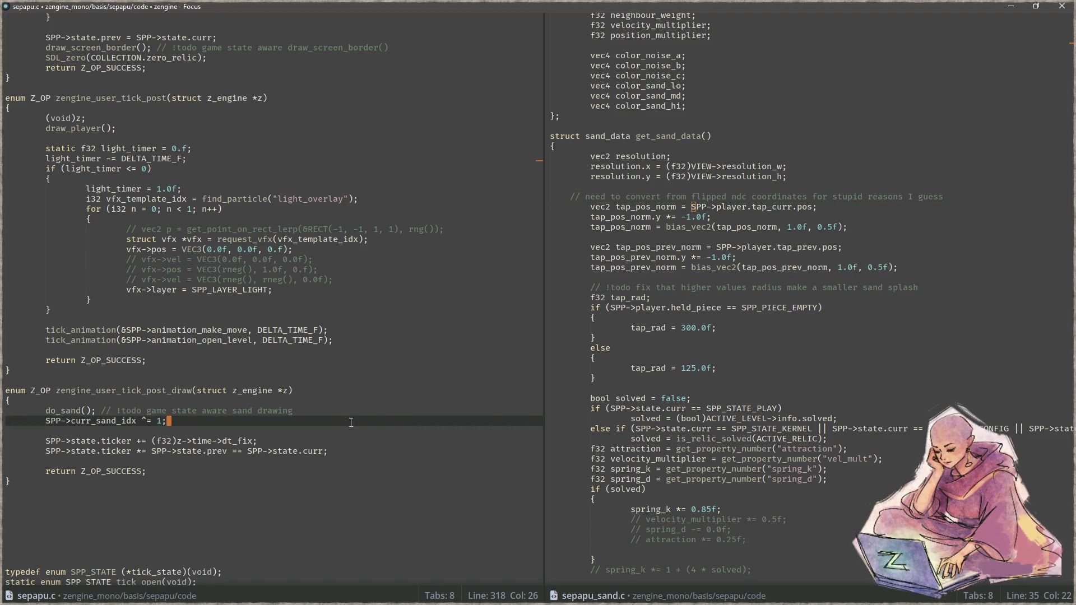
pyautogui.hotkey('ctrl', 'p')
pyautogui.write('draw')
pyautogui.press('Return')
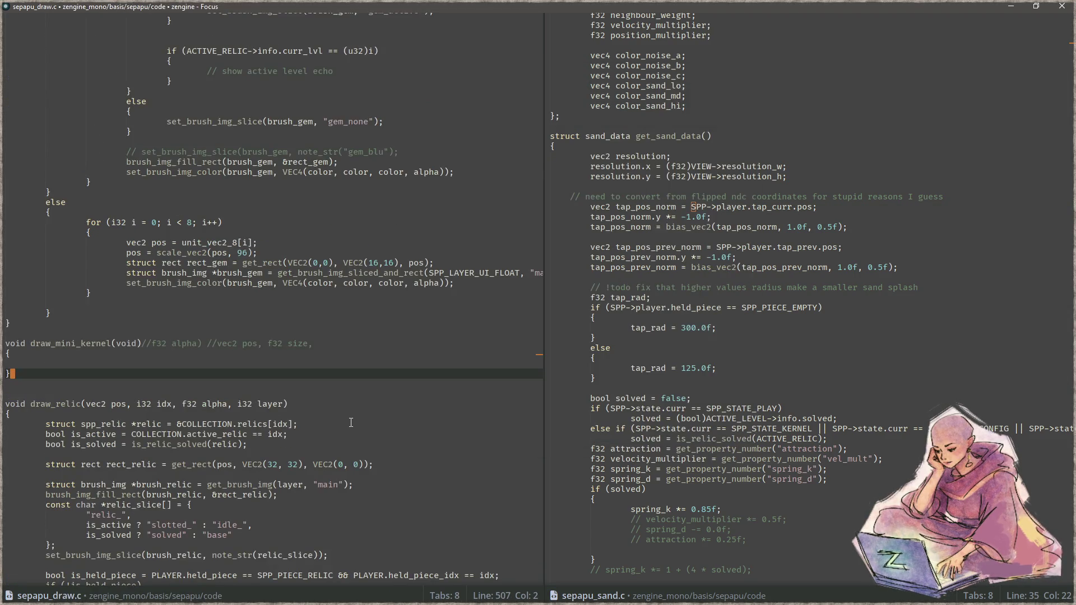
pyautogui.hotkey('ctrl', 'End')
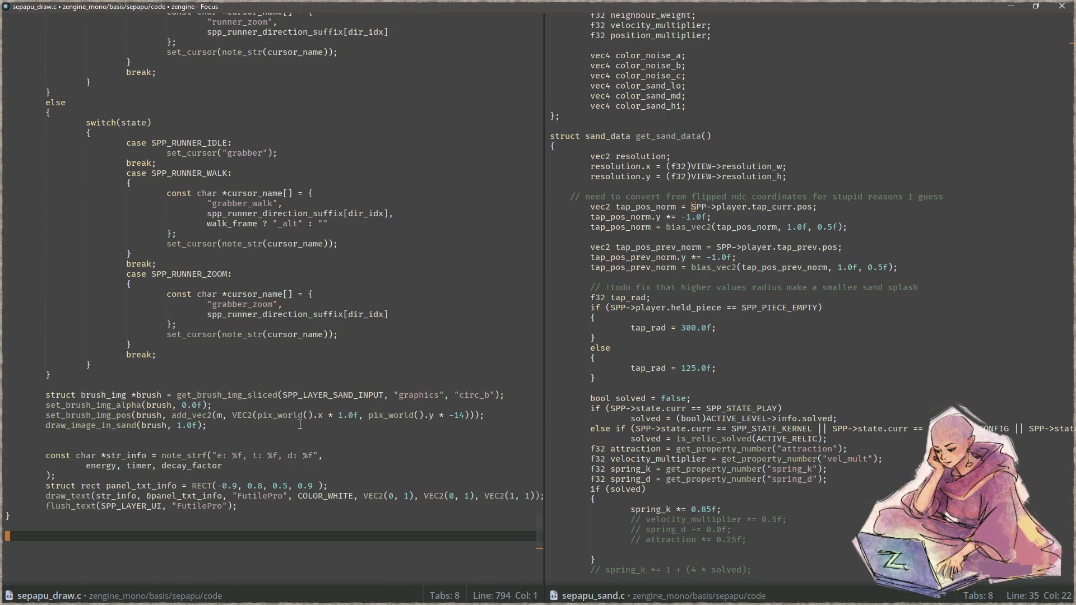
pyautogui.click(173, 415)
pyautogui.hotkey('ctrl', 'shift', 'm')
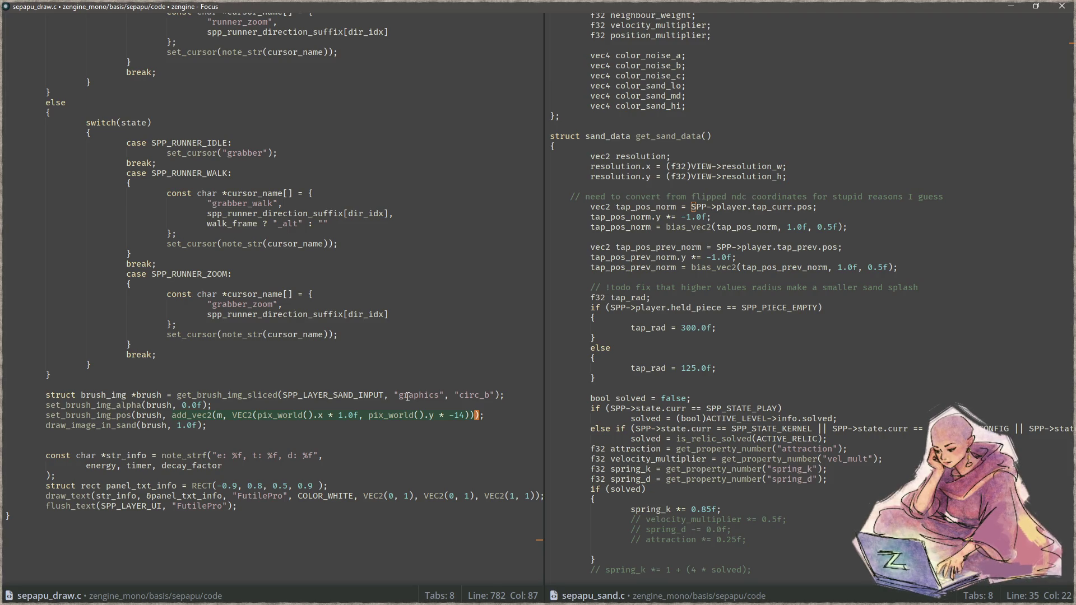
pyautogui.hotkey('ctrl', '.')
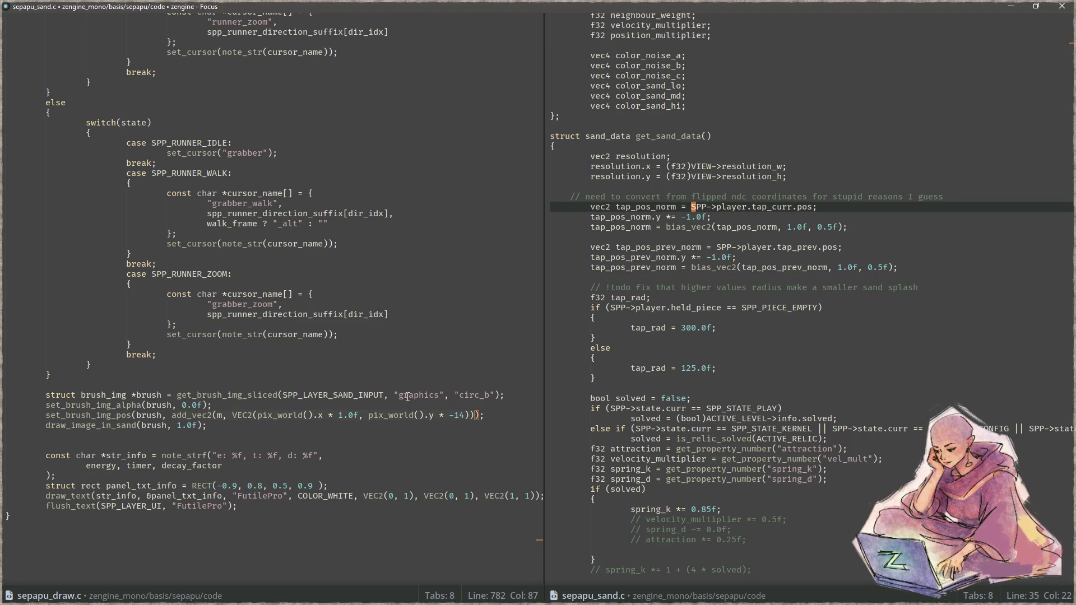
# Paste the add_vec2 pix_world offset expression on a new line below the comment.
pyautogui.press('Up')
pyautogui.press('End')
pyautogui.press('Return')
pyautogui.write('add_vec2(m, VEC2(pix_world().x * 1.0f, pix_world().y * -14))')
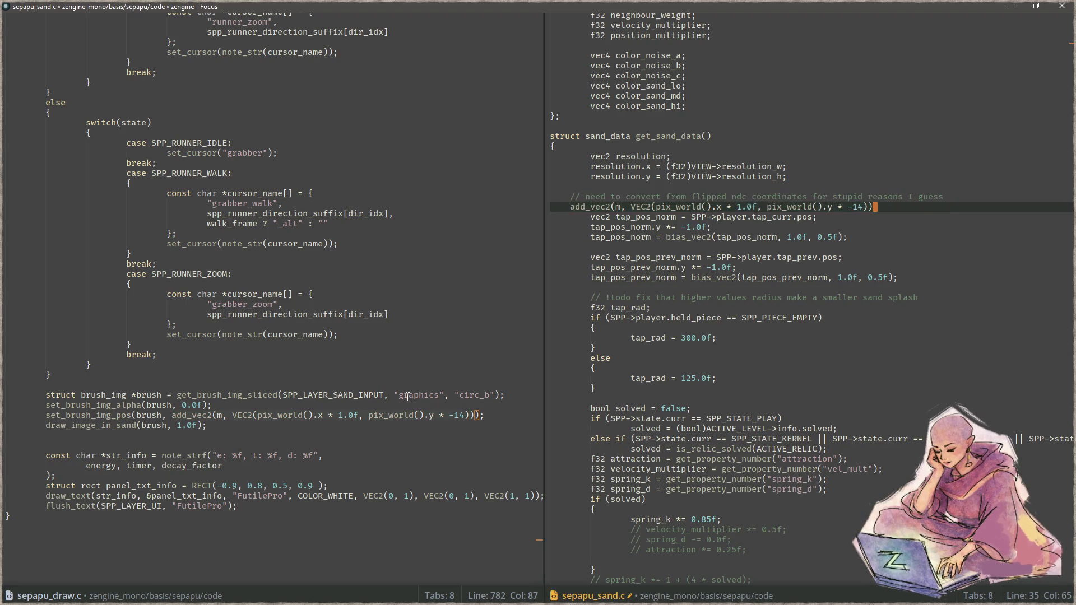
# Replace the placeholder m in add_vec2 with SPP->player.tap_curr.pos.
pyautogui.press('Down')
pyautogui.hotkey('ctrl', 'Left')
pyautogui.hotkey('ctrl', 'Left')
pyautogui.hotkey('ctrl', 'Left')
pyautogui.hotkey('ctrl', 'Left')
pyautogui.hotkey('ctrl', 'Left')
pyautogui.hotkey('shift', 'End')
pyautogui.hotkey('shift', 'Left')
pyautogui.hotkey('ctrl', 'x')
pyautogui.press('Up')
pyautogui.hotkey('ctrl', 'Left')
pyautogui.hotkey('ctrl', 'Left')
pyautogui.press('BackSpace')
pyautogui.hotkey('ctrl', 'v')
pyautogui.press('Down')
pyautogui.press('Left')
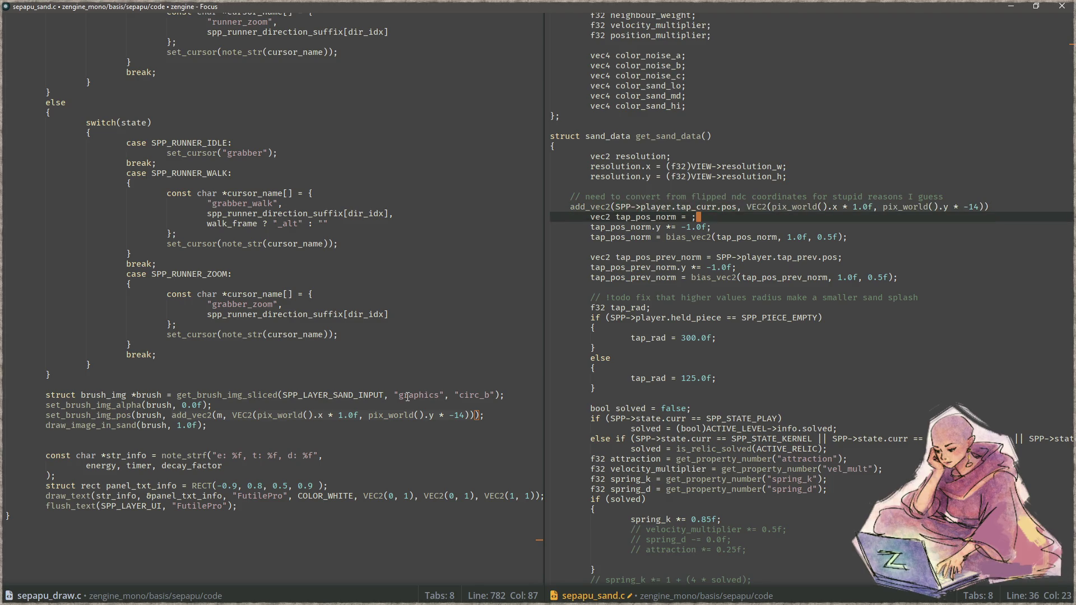
# Merge the tap_pos_norm declaration onto the add_vec2 line.
pyautogui.hotkey('shift', 'Home')
pyautogui.hotkey('ctrl', 'x')
pyautogui.press('Up')
pyautogui.press('Home')
pyautogui.hotkey('ctrl', 'v')
pyautogui.press('Home')
pyautogui.press('End')
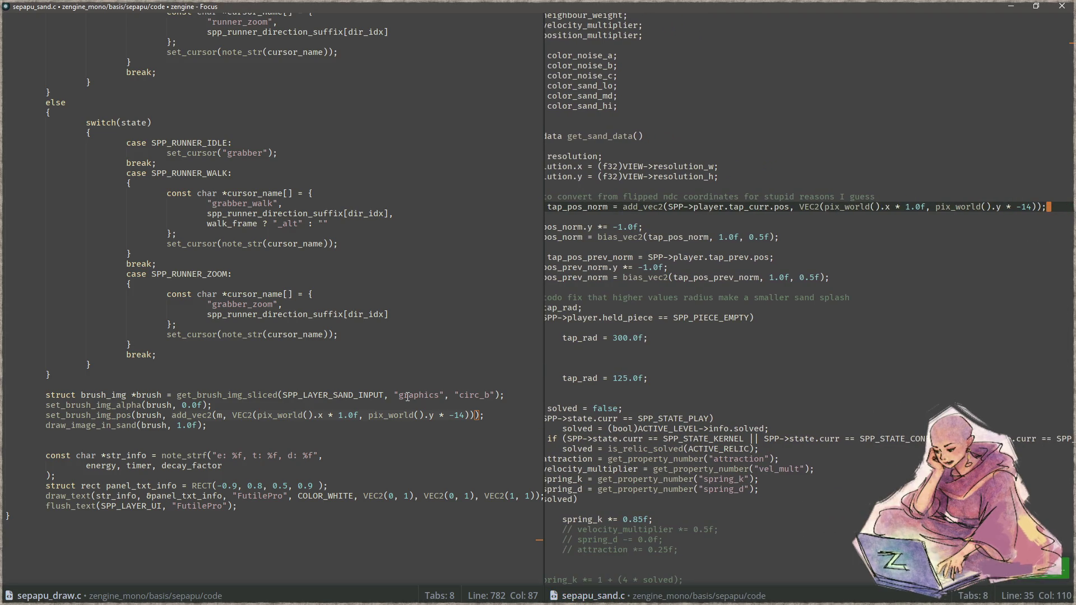
# Run the game to test the offset tap position, then return to Aseprite.
pyautogui.hotkey('alt', 'Tab')
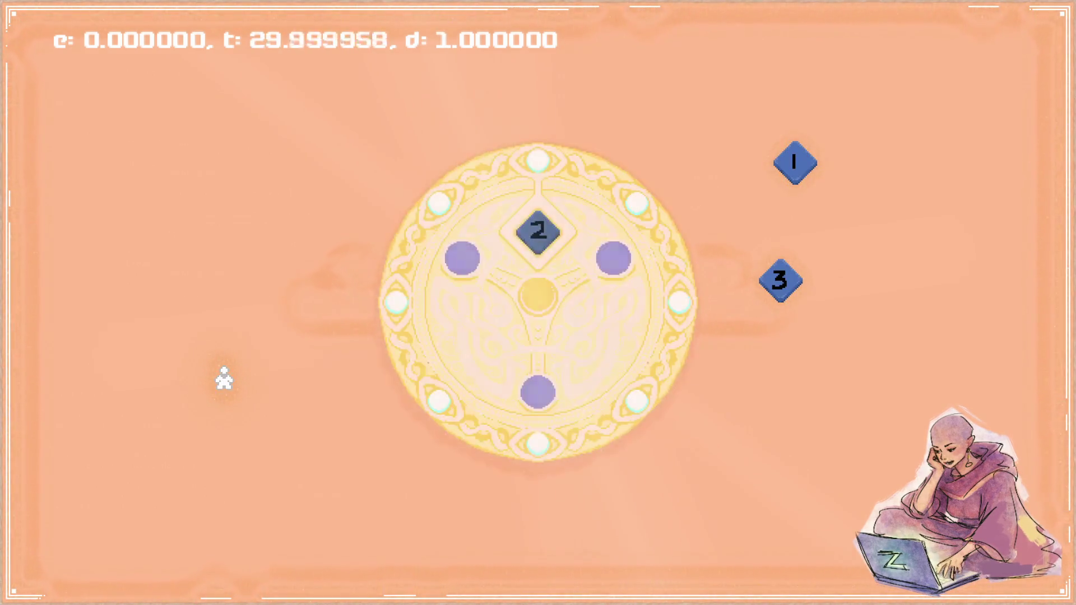
pyautogui.press('Escape')
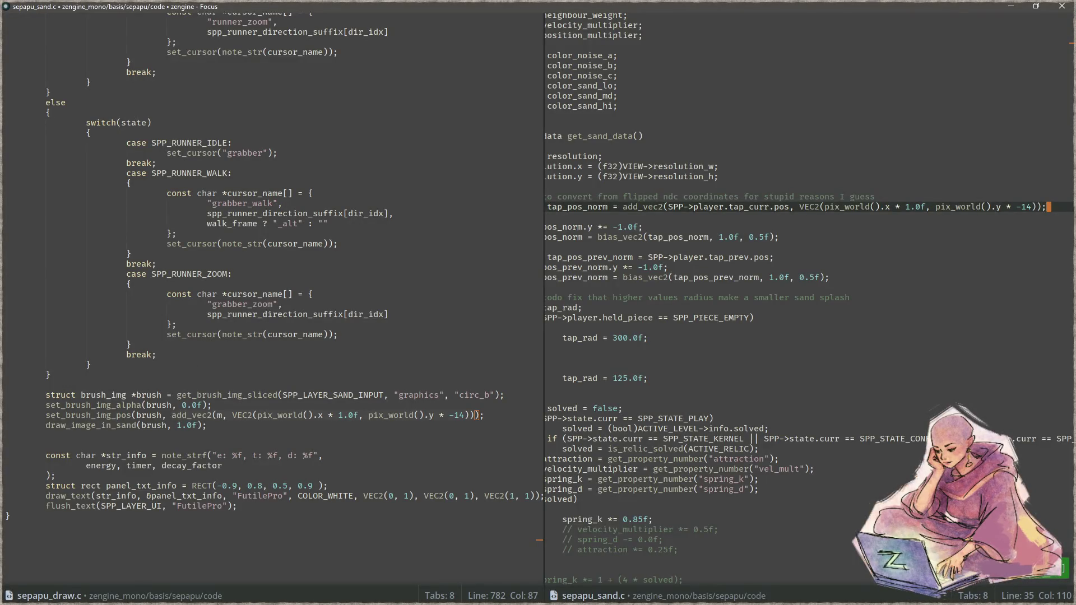
pyautogui.hotkey('alt', 'Tab')
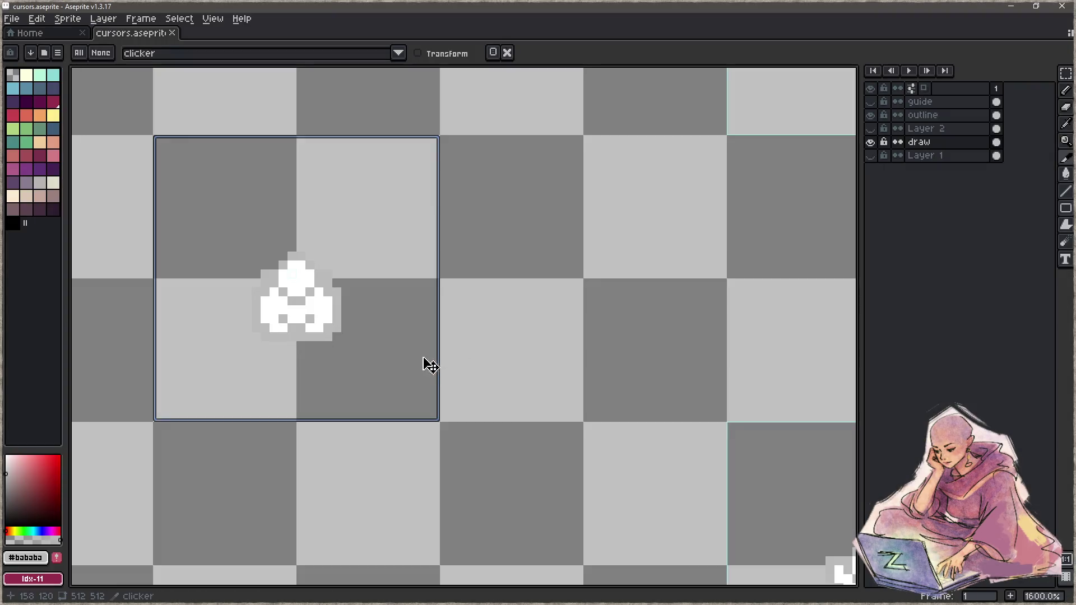
# Marquee-select the clicker sprite and nudge it up 3 pixels within its cell.
pyautogui.scroll(-4, 381, 360)
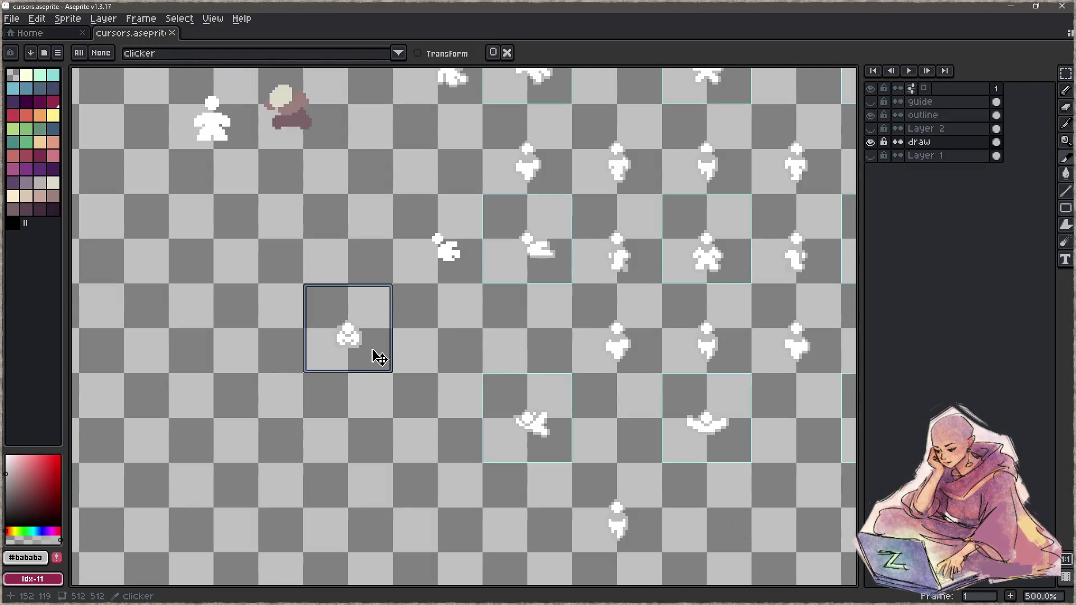
pyautogui.scroll(3, 379, 359)
pyautogui.press('m')
pyautogui.moveTo(380, 240); pyautogui.dragTo(233, 378)
pyautogui.scroll(1, 332, 351)
pyautogui.scroll(2, 348, 347)
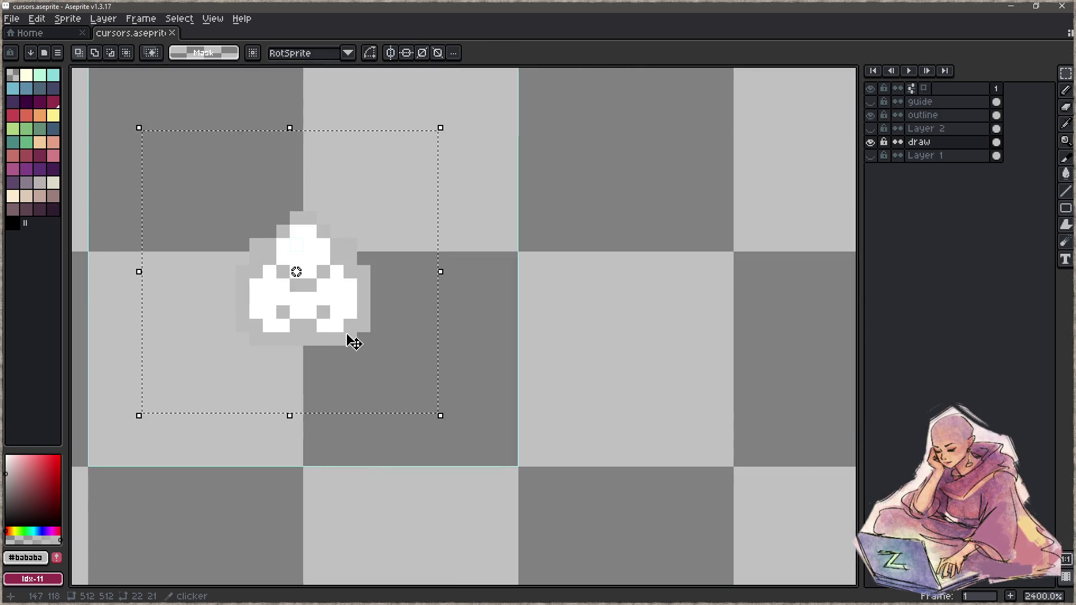
pyautogui.press('Up')
pyautogui.press('Up')
pyautogui.press('Up')
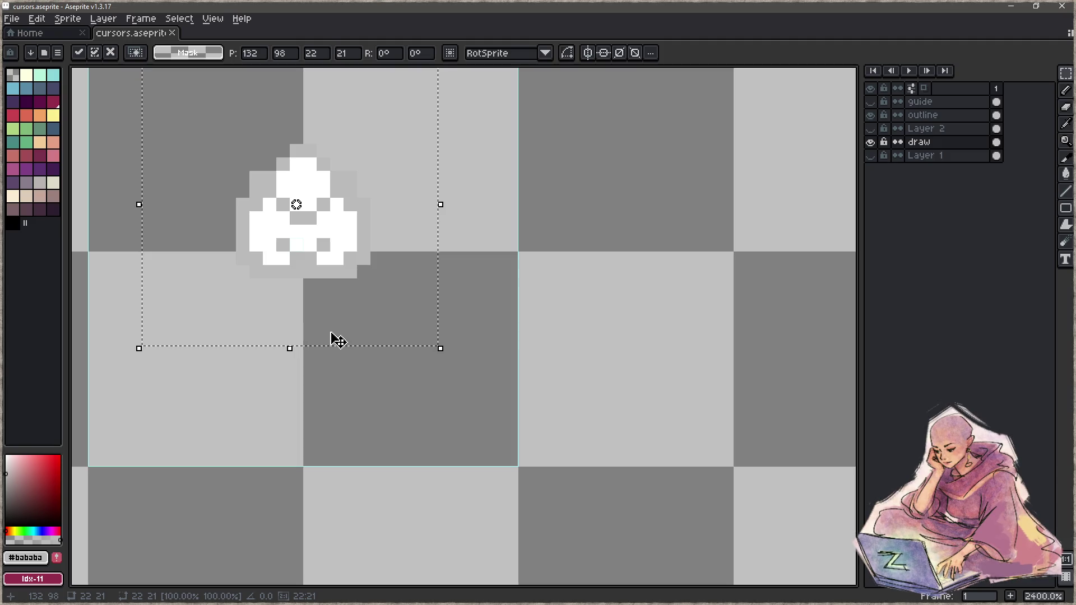
pyautogui.hotkey('ctrl', 'd')
pyautogui.scroll(-6, 333, 331)
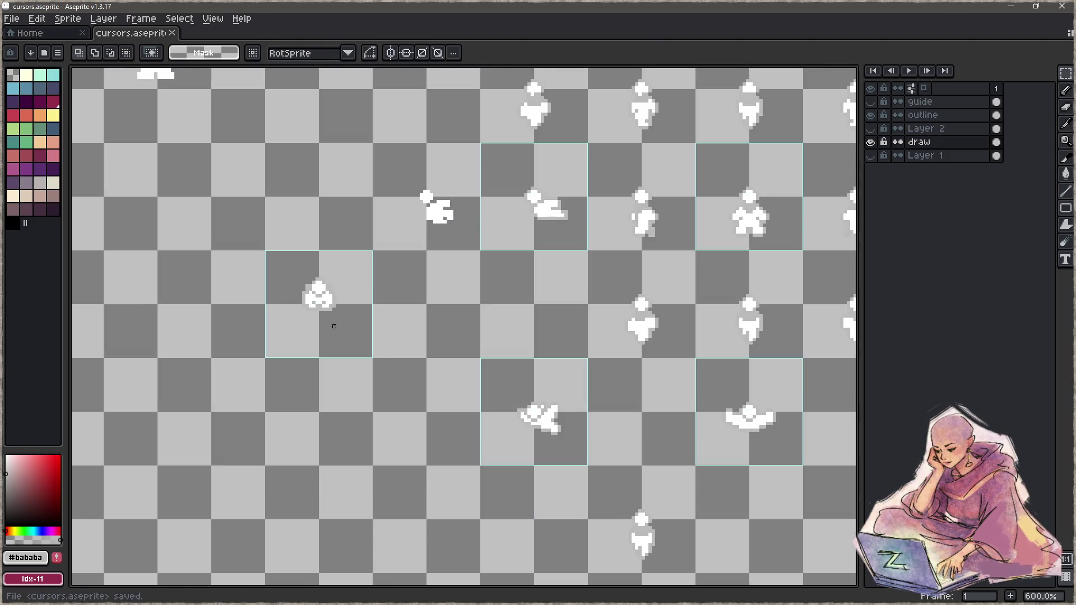
# Run the game to check the raised cursor, then reselect the clicker sprite in Aseprite.
pyautogui.hotkey('alt', 'Tab')
pyautogui.click(291, 274)
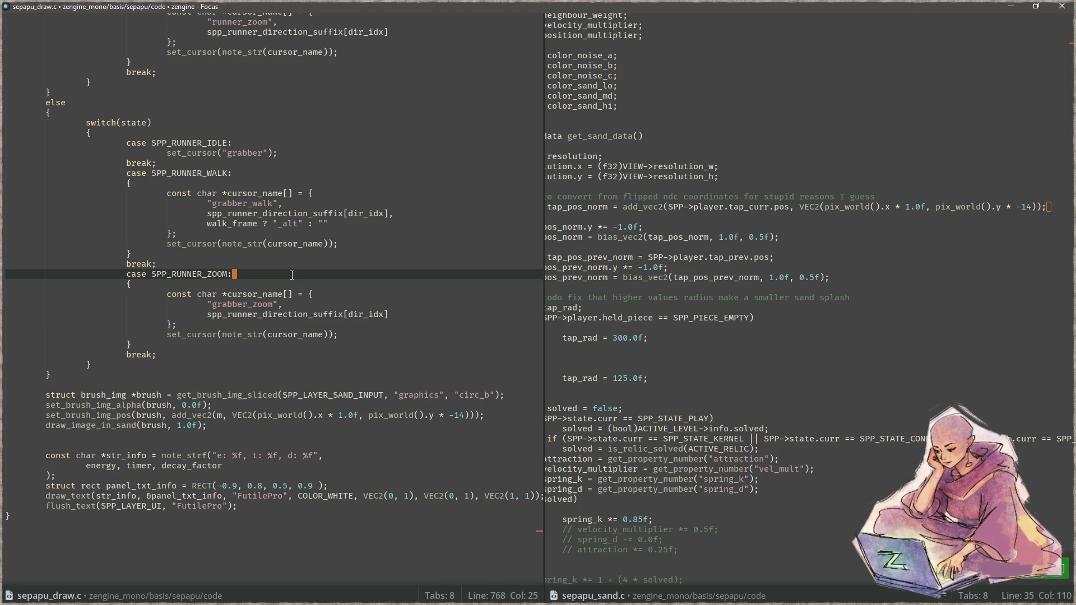
pyautogui.press('F5')
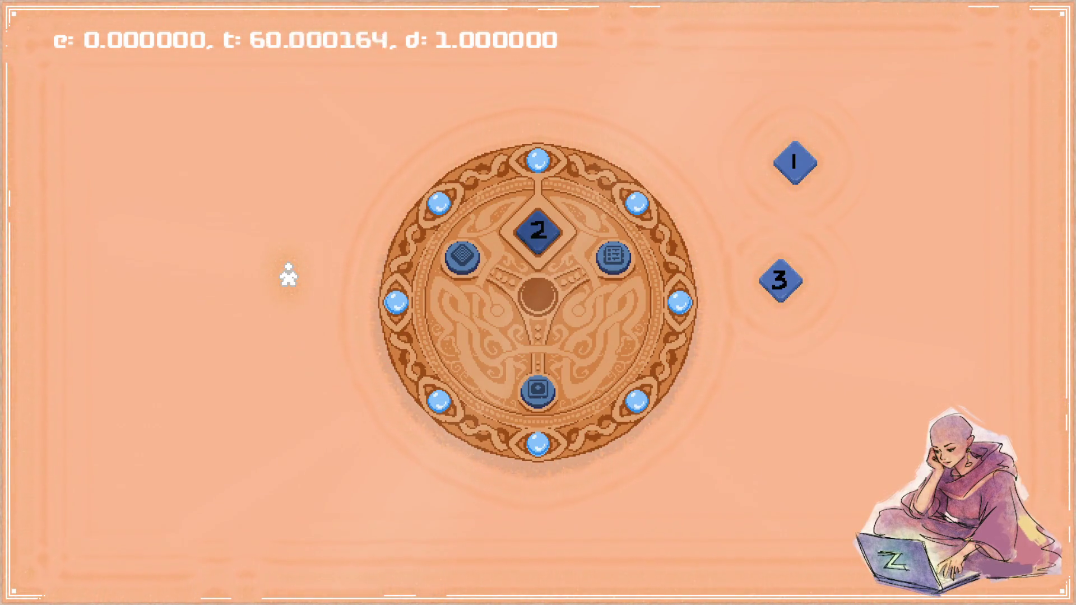
pyautogui.press('Escape')
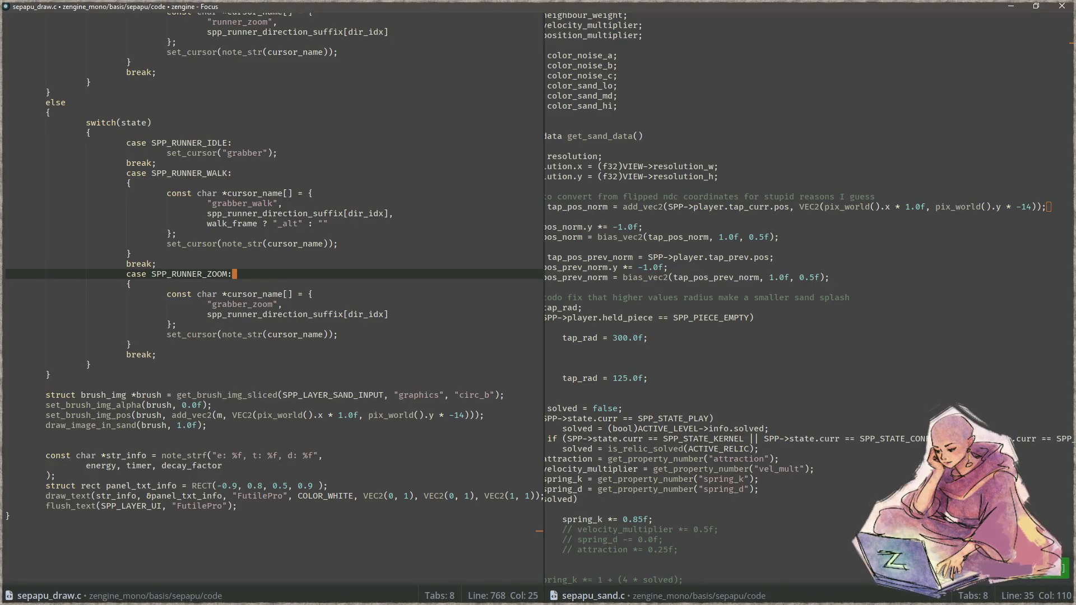
pyautogui.hotkey('alt', 'Tab')
pyautogui.moveTo(352, 272); pyautogui.dragTo(281, 343)
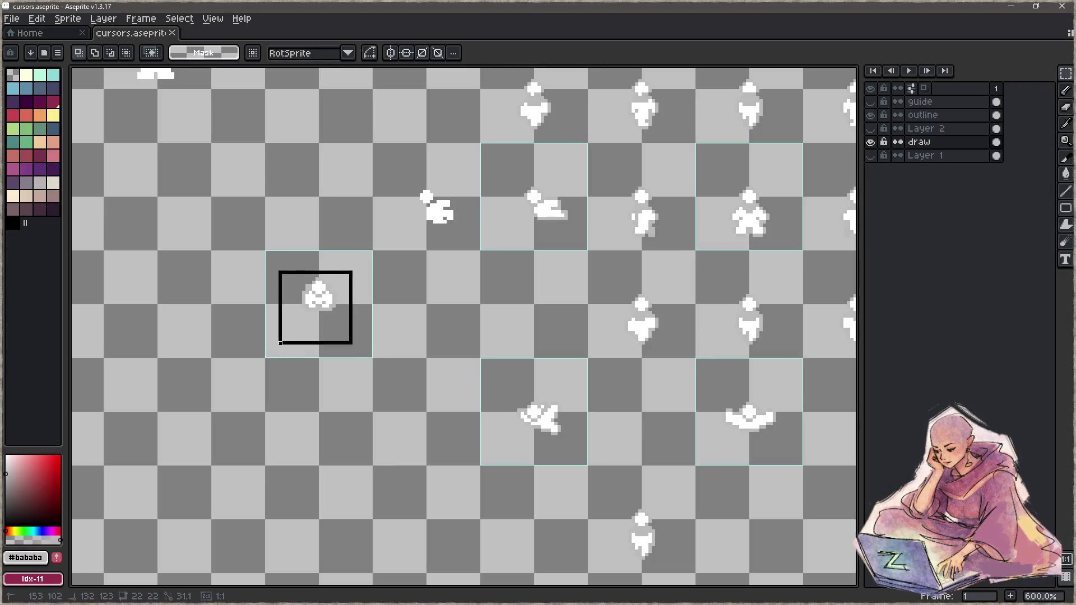
# Lower the selected clicker sprite 4 pixels in its cell, apply it, and hide Aseprite.
pyautogui.press('Down')
pyautogui.press('Down')
pyautogui.press('Down')
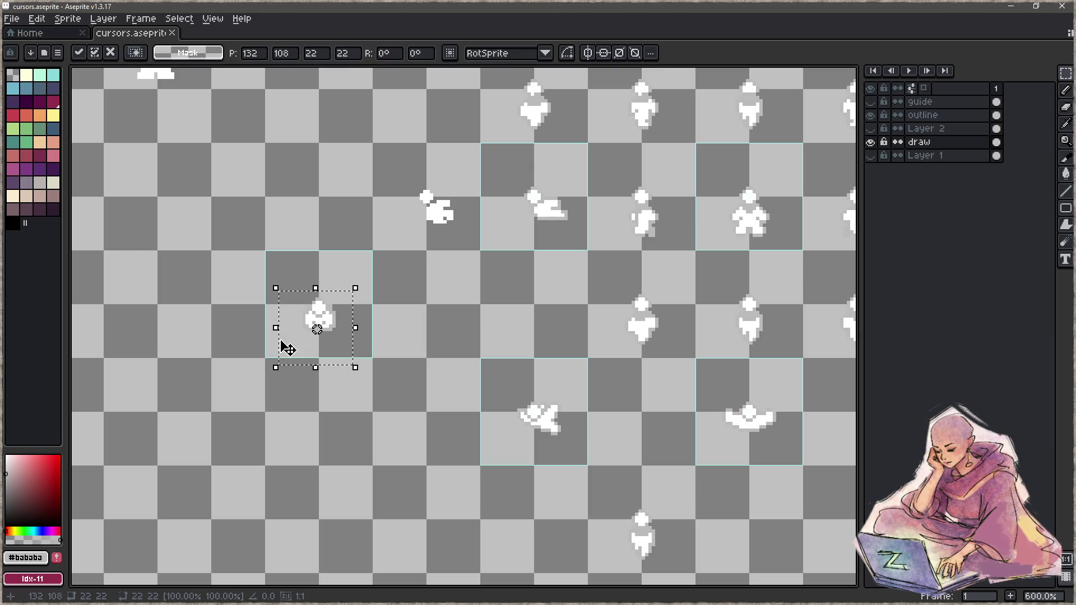
pyautogui.press('Up')
pyautogui.press('Down')
pyautogui.press('Down')
pyautogui.press('Down')
pyautogui.press('Down')
pyautogui.press('Down')
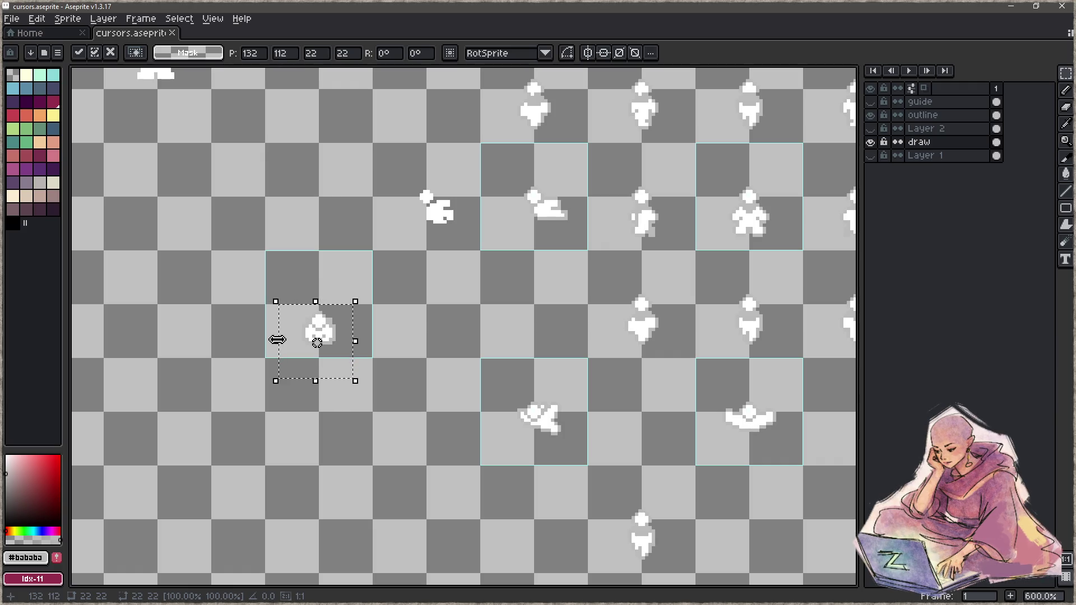
pyautogui.press('Return')
pyautogui.hotkey('ctrl', 'd')
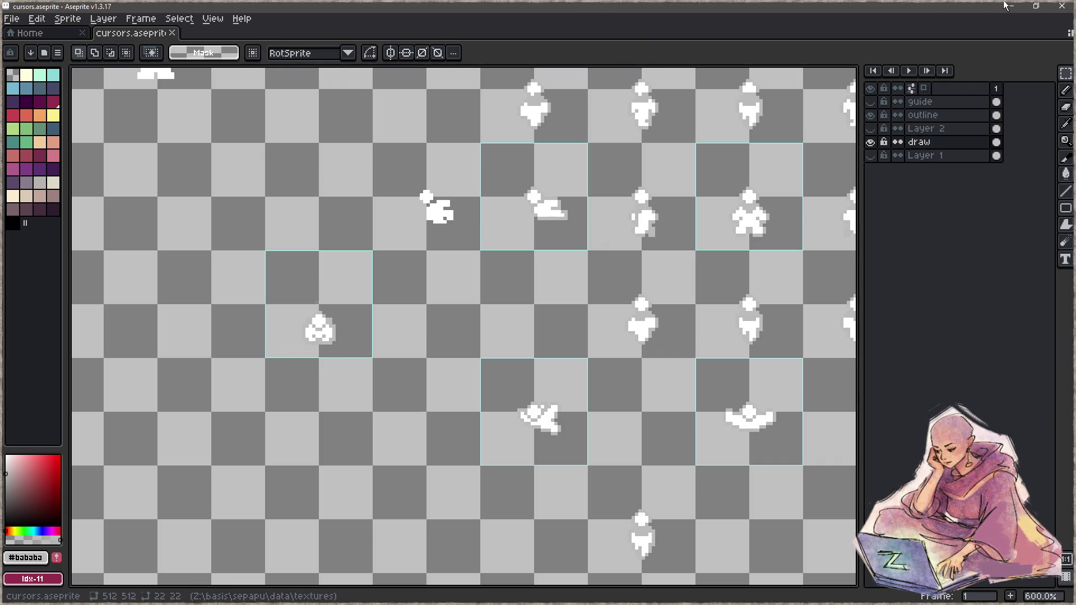
pyautogui.click(1011, 6)
pyautogui.click(382, 338)
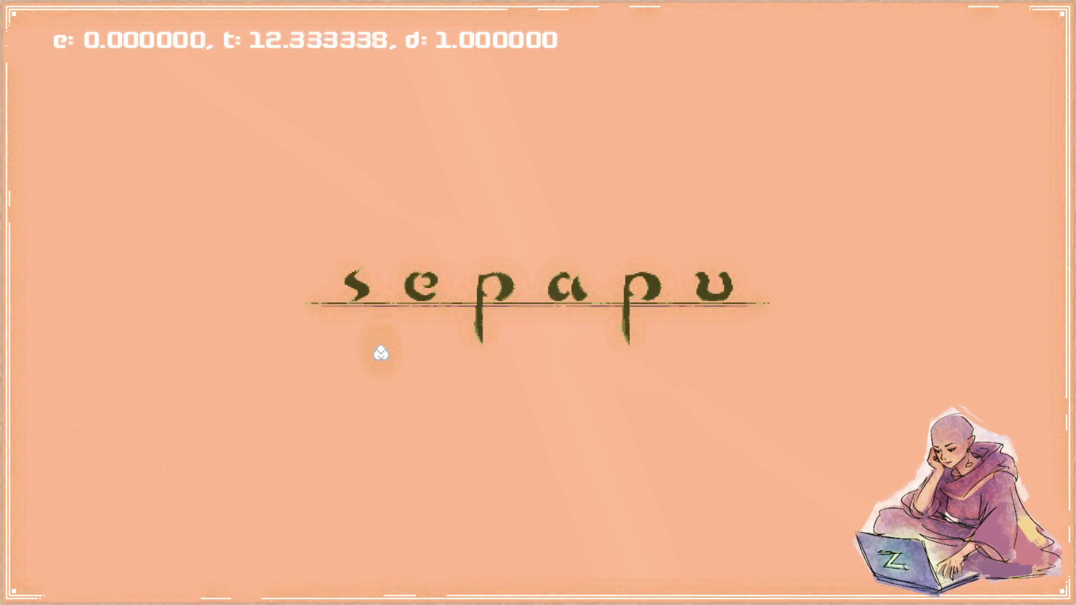
# Start the game, tap the sand and carve three trails, then quit back to Focus.
pyautogui.click(381, 352)
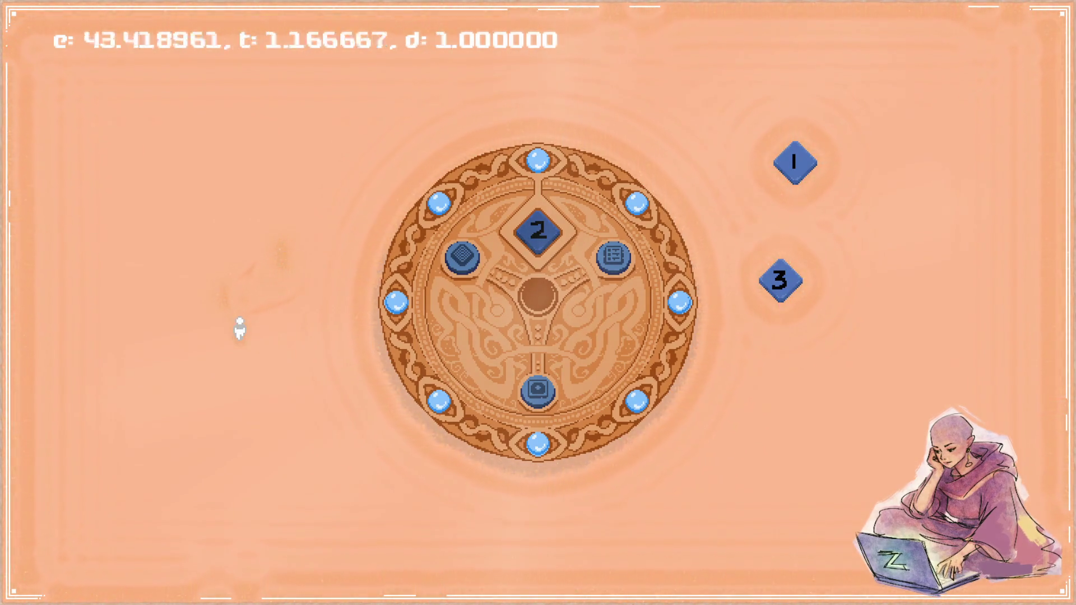
pyautogui.click(240, 330)
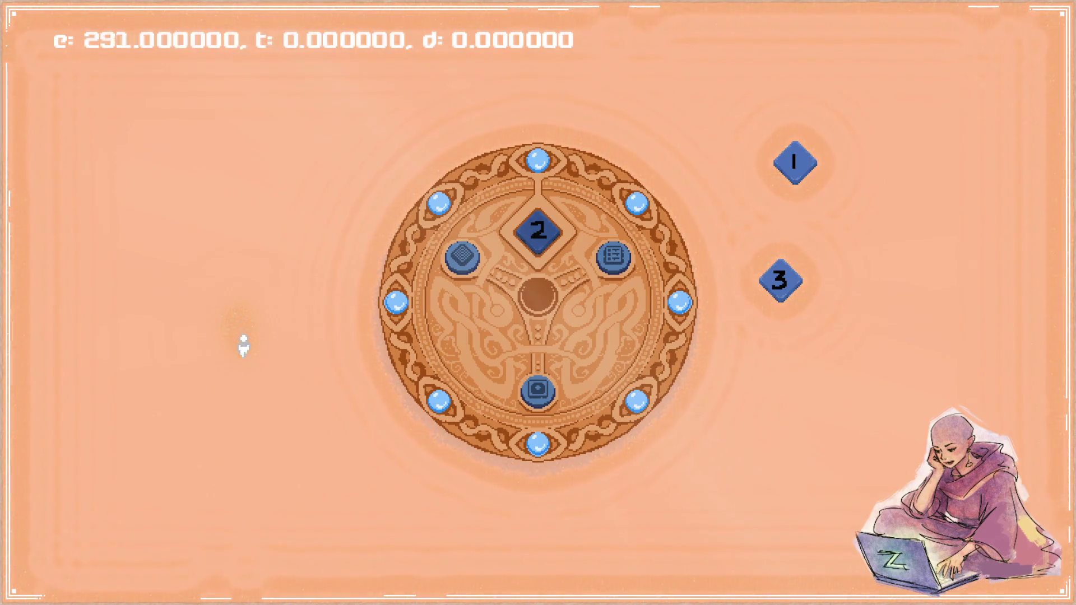
pyautogui.moveTo(247, 421); pyautogui.dragTo(467, 535)
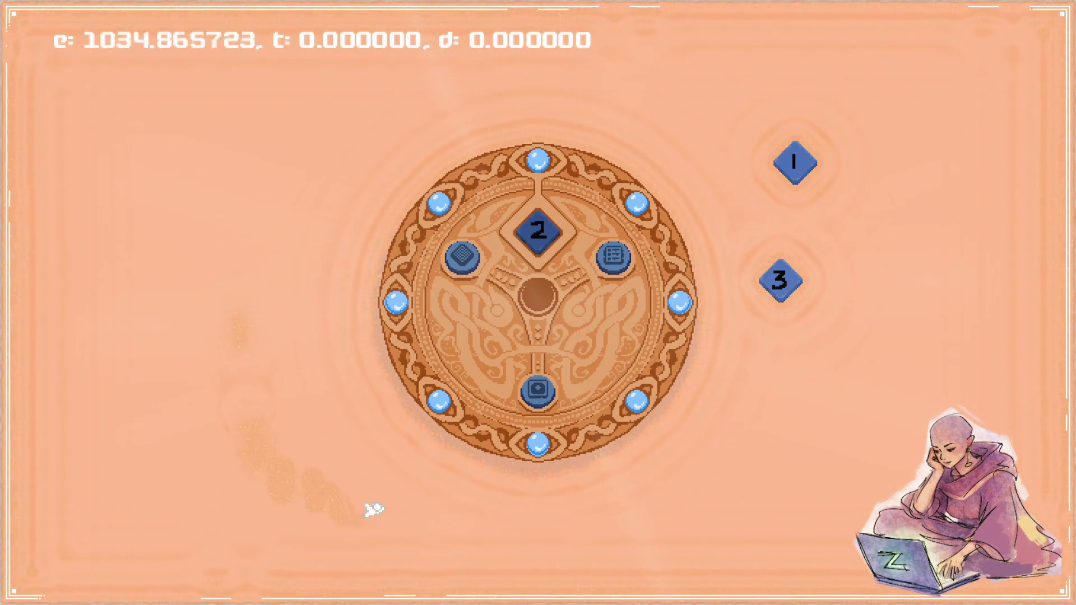
pyautogui.moveTo(684, 499)
pyautogui.mouseDown()
pyautogui.moveTo(841, 408)
pyautogui.moveTo(869, 372)
pyautogui.mouseUp()
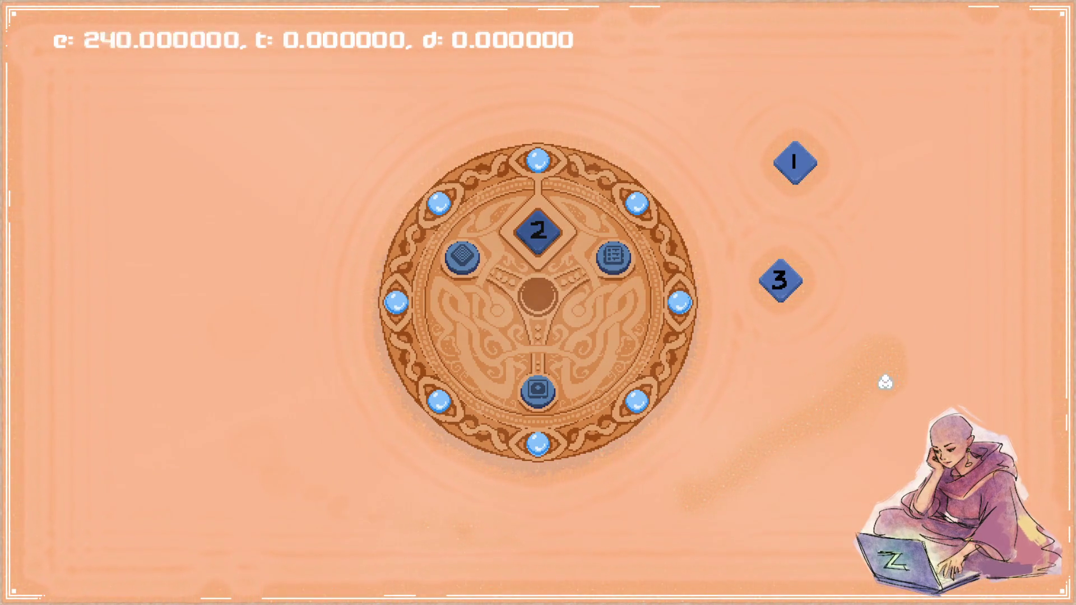
pyautogui.moveTo(828, 409)
pyautogui.mouseDown()
pyautogui.moveTo(214, 216)
pyautogui.moveTo(133, 228)
pyautogui.moveTo(127, 320)
pyautogui.moveTo(178, 428)
pyautogui.moveTo(281, 431)
pyautogui.mouseUp()
pyautogui.hotkey('alt', 'Tab')
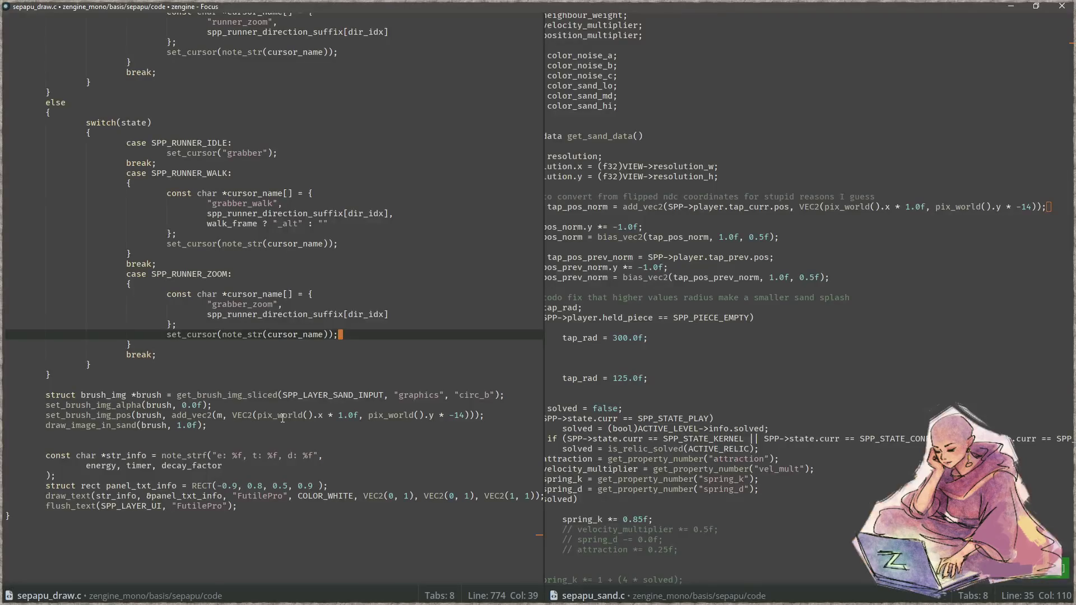
# In sepapu_sand.c, insert an indented 'vec2 offset =' line directly above the tap_pos_norm assignment.
pyautogui.hotkey('ctrl', ',')
pyautogui.press('Left')
pyautogui.press('Left')
pyautogui.press('Left')
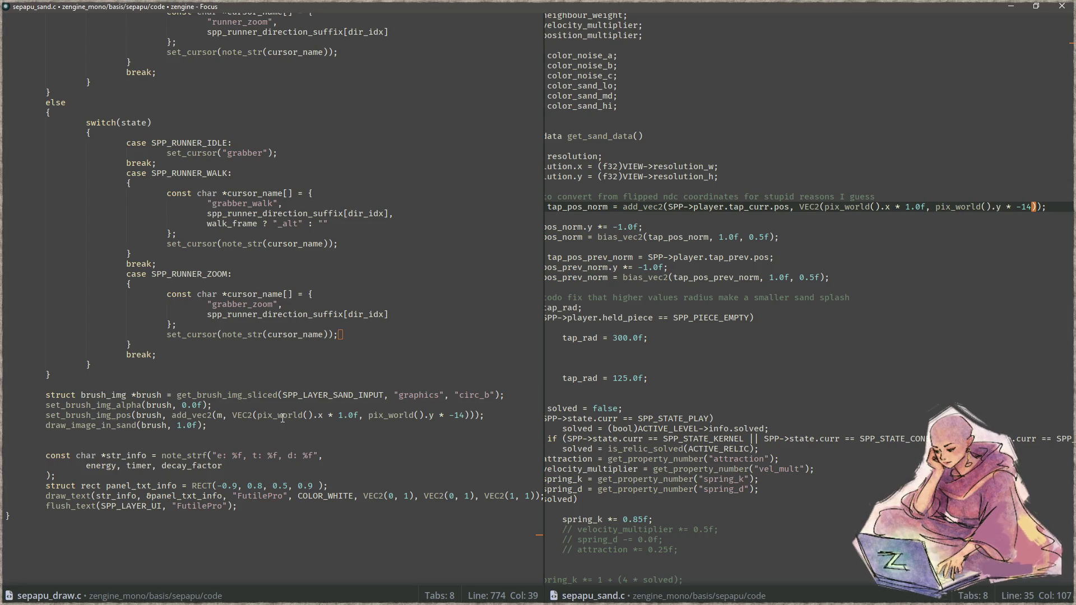
pyautogui.press('Home')
pyautogui.hotkey('ctrl', 'Right')
pyautogui.hotkey('ctrl', 'Right')
pyautogui.hotkey('ctrl', 'Right')
pyautogui.press('Home')
pyautogui.press('Return')
pyautogui.press('Up')
pyautogui.press('Tab')
pyautogui.write('vec2 offset =')
pyautogui.press('Down')
pyautogui.hotkey('ctrl', 'Right')
pyautogui.hotkey('ctrl', 'Right')
pyautogui.hotkey('ctrl', 'Right')
pyautogui.hotkey('ctrl', 'Right')
# Copy the VEC2 pixel-offset expression into the new declaration, completing 'vec2 offset = VEC2(...);'.
pyautogui.hotkey('ctrl', 'Right')
pyautogui.hotkey('ctrl', 'Right')
pyautogui.hotkey('ctrl', 'Right')
pyautogui.hotkey('ctrl', 'Right')
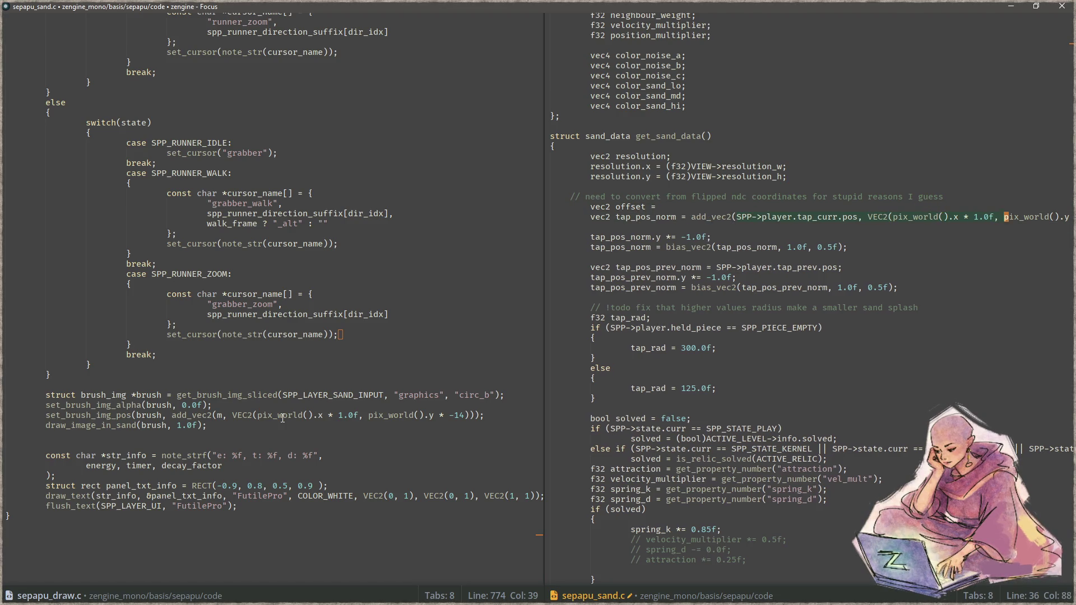
pyautogui.hotkey('ctrl', 'Right')
pyautogui.hotkey('ctrl', 'Right')
pyautogui.hotkey('ctrl', 'Right')
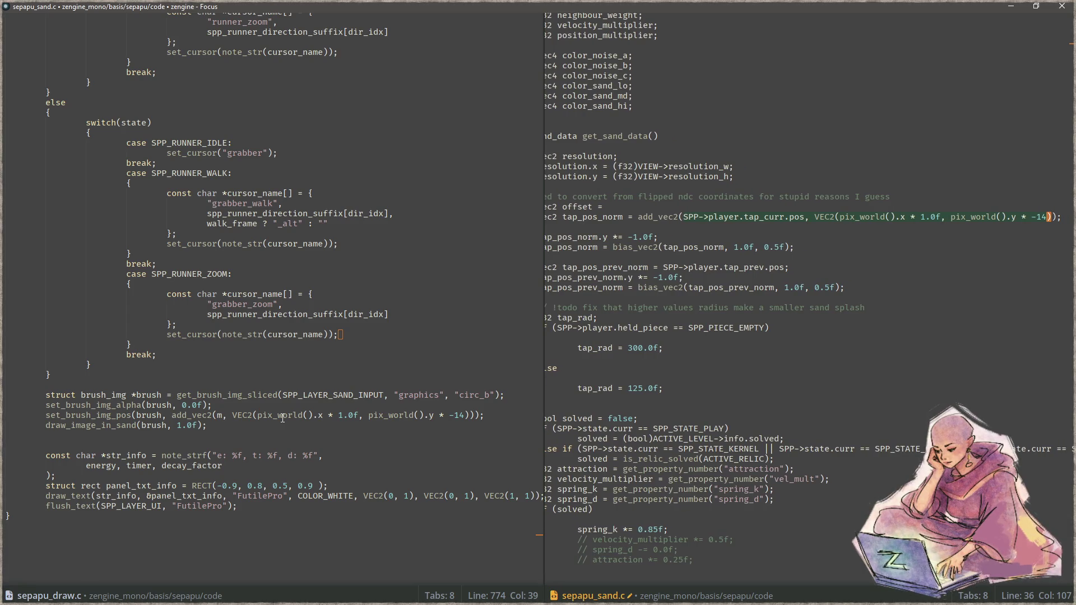
pyautogui.press('Right')
pyautogui.hotkey('ctrl', 'm')
pyautogui.hotkey('ctrl', 'Right')
pyautogui.hotkey('ctrl', 'Right')
pyautogui.hotkey('ctrl', 'Right')
pyautogui.hotkey('ctrl', 'Right')
pyautogui.hotkey('ctrl', 'Right')
pyautogui.hotkey('ctrl', 'Right')
pyautogui.hotkey('shift', 'End')
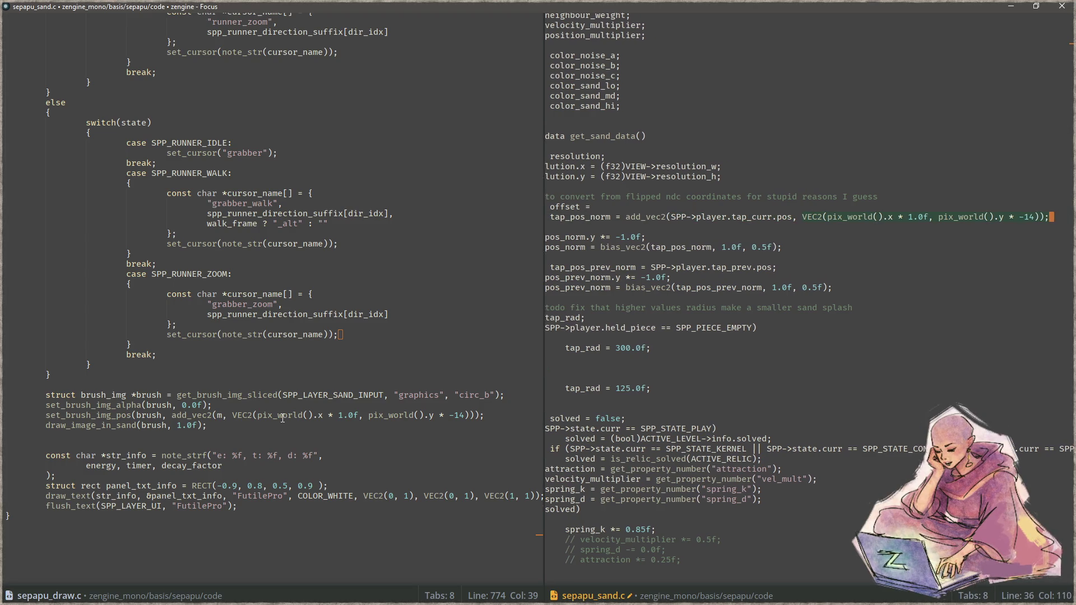
pyautogui.press('Up')
pyautogui.write('VEC2(pix_world().x * 1.0f, pix_world().y * -14)')
pyautogui.write(';')
# Replace the VEC2 expression in the tap_pos_norm line with the offset variable.
pyautogui.press('Down')
pyautogui.hotkey('ctrl', 'Left')
pyautogui.hotkey('ctrl', 'Left')
pyautogui.hotkey('shift', 'End')
pyautogui.hotkey('shift', 'Left')
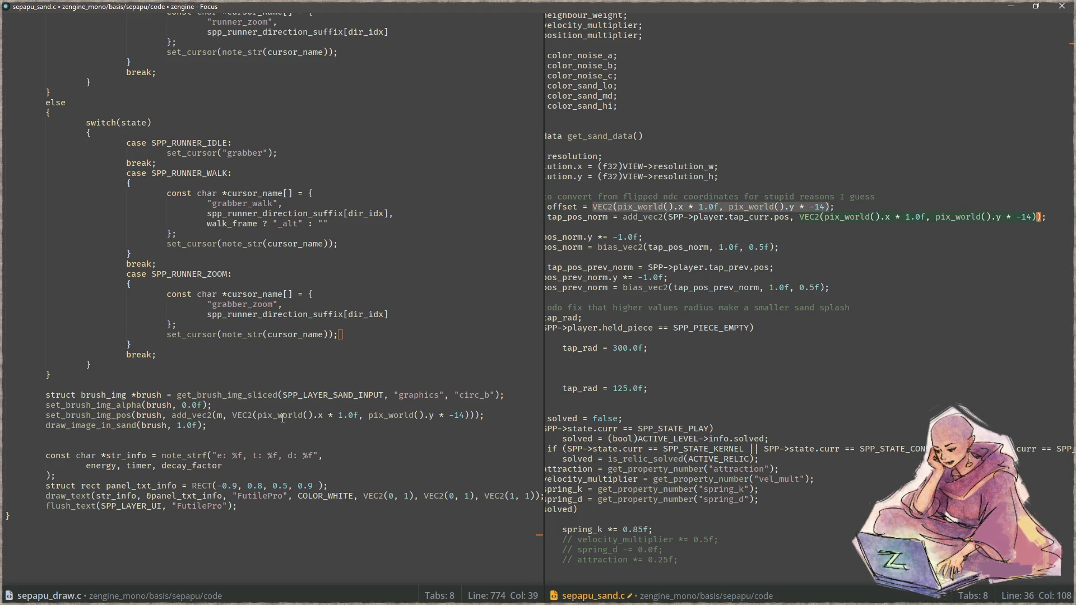
pyautogui.write('offset')
pyautogui.press('Home')
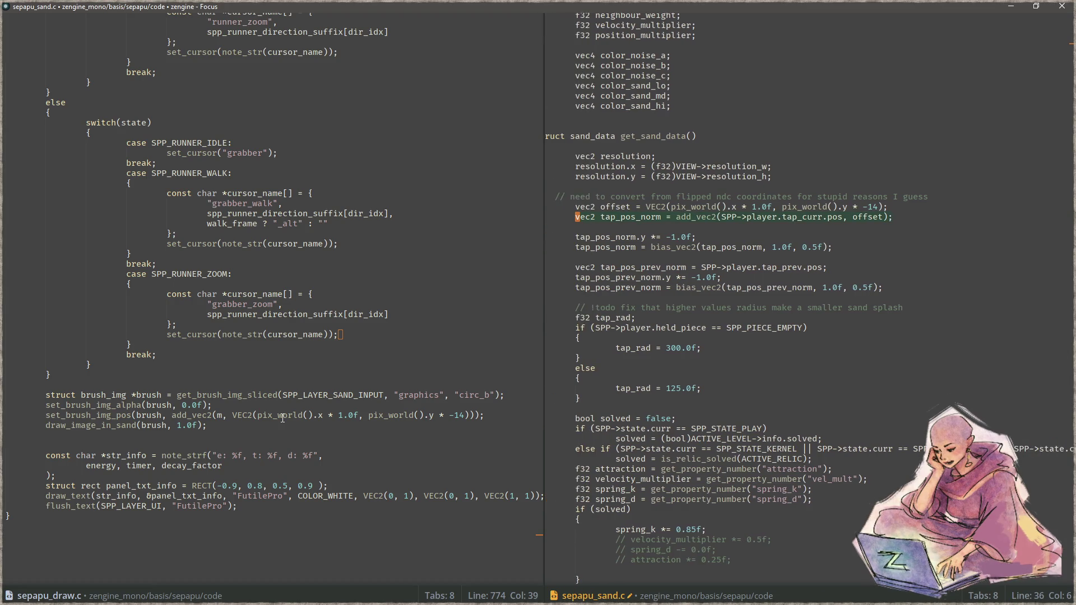
pyautogui.press('End')
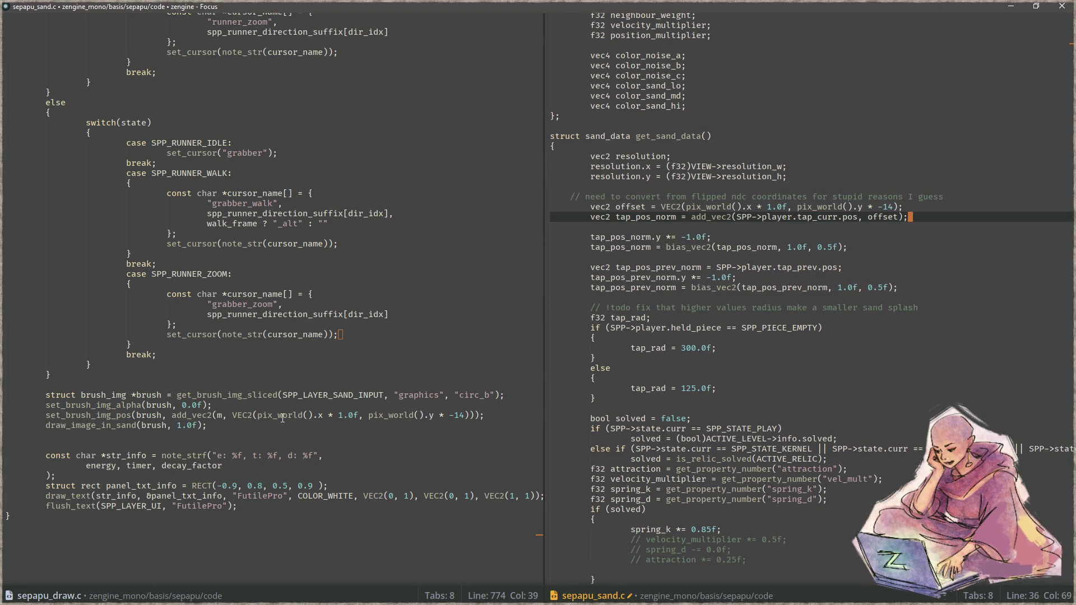
pyautogui.hotkey('ctrl', 'Left')
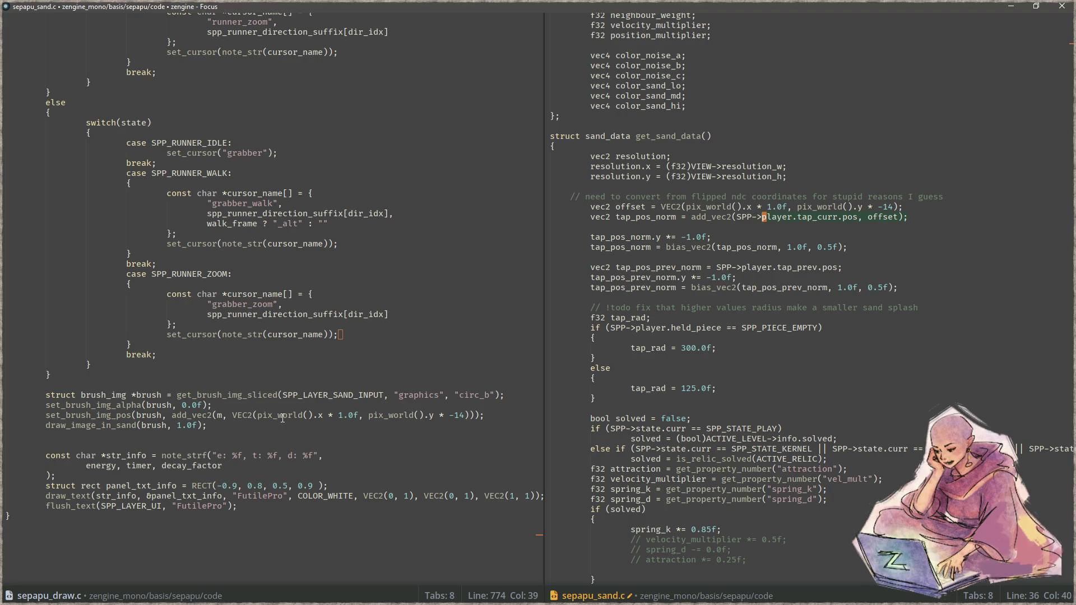
# Make tap_pos_prev_norm use add_vec2(tap_prev.pos, offset) as well.
pyautogui.press('Down')
pyautogui.press('Down')
pyautogui.press('Down')
pyautogui.press('Down')
pyautogui.press('Down')
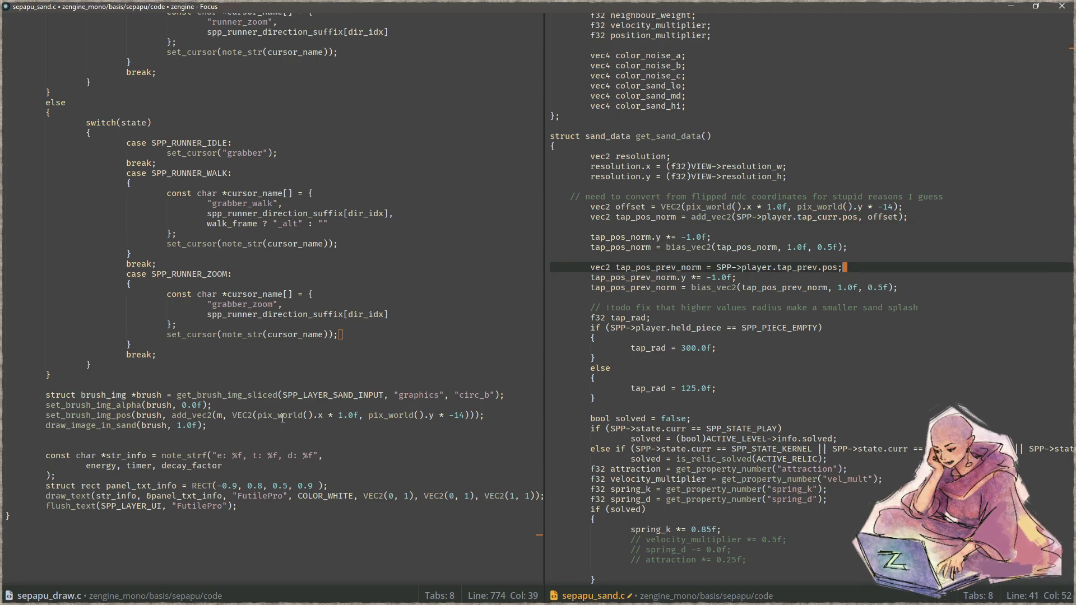
pyautogui.hotkey('ctrl', 'Left')
pyautogui.hotkey('ctrl', 'Left')
pyautogui.hotkey('ctrl', 'Left')
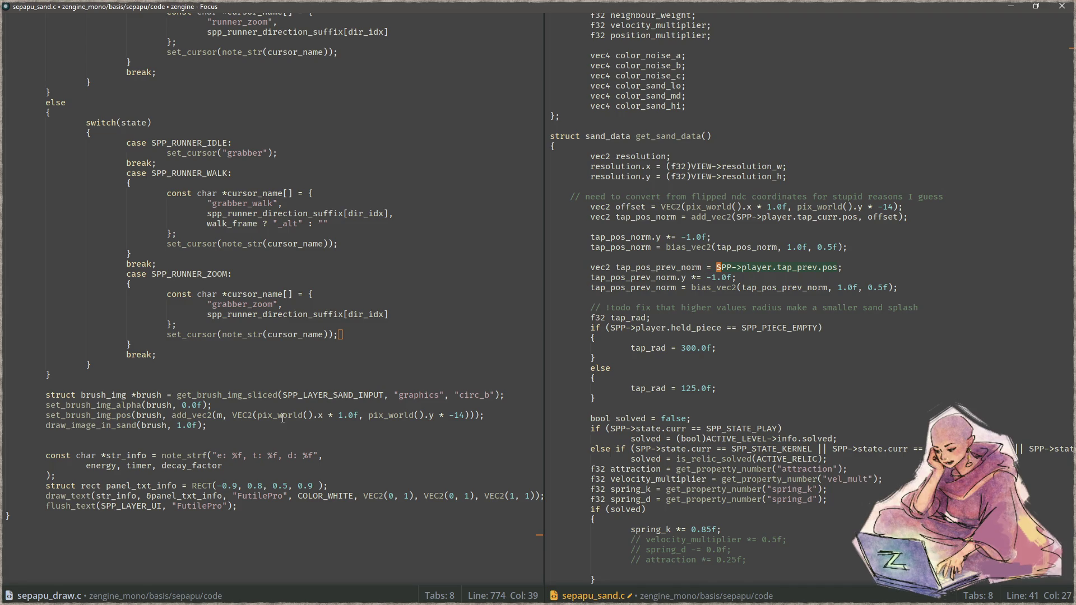
pyautogui.write('add_vec2(SPP->player.tap_curr.pos, offset);')
pyautogui.press('BackSpace')
pyautogui.press('BackSpace')
pyautogui.press('BackSpace')
pyautogui.press('BackSpace')
pyautogui.write('prev')
# Save sepapu_sand.c and rebuild the project with F5.
pyautogui.hotkey('ctrl', 's')
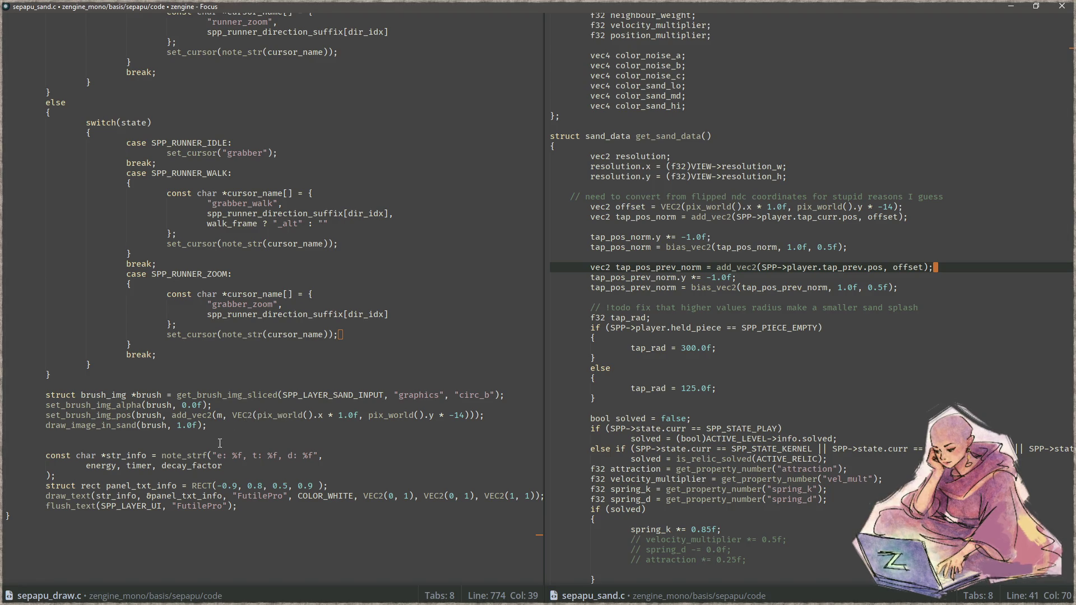
pyautogui.scroll(-7, 636, 471)
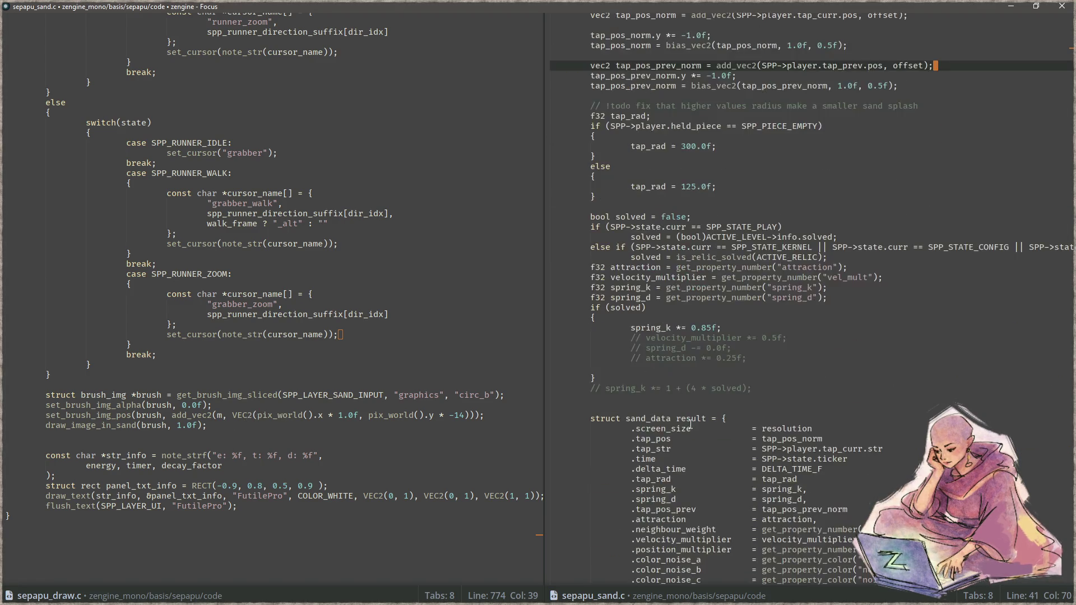
pyautogui.doubleClick(762, 434)
pyautogui.click(769, 287)
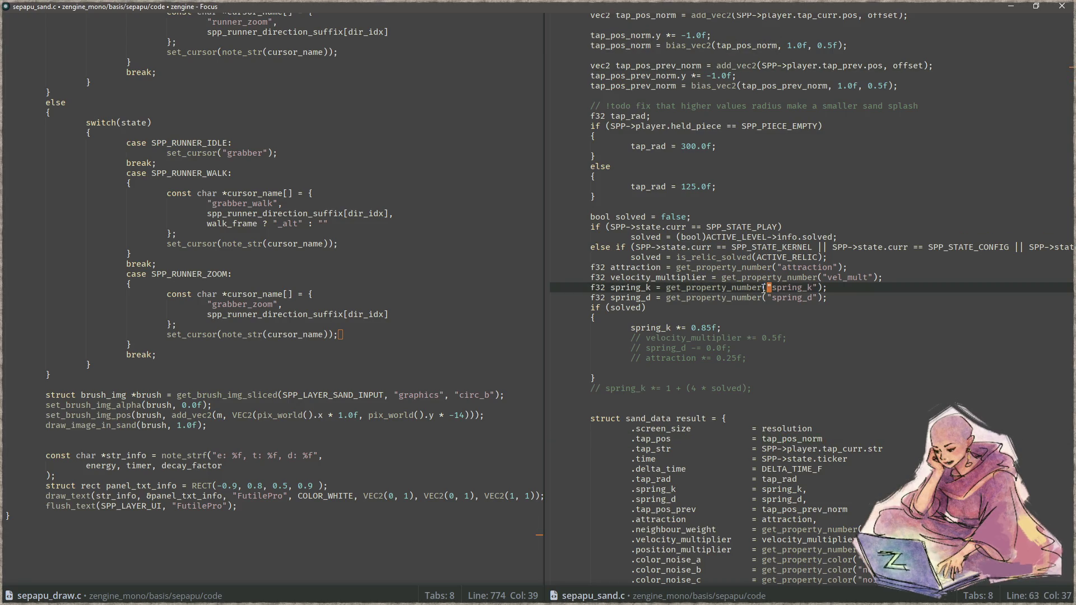
pyautogui.press('F5')
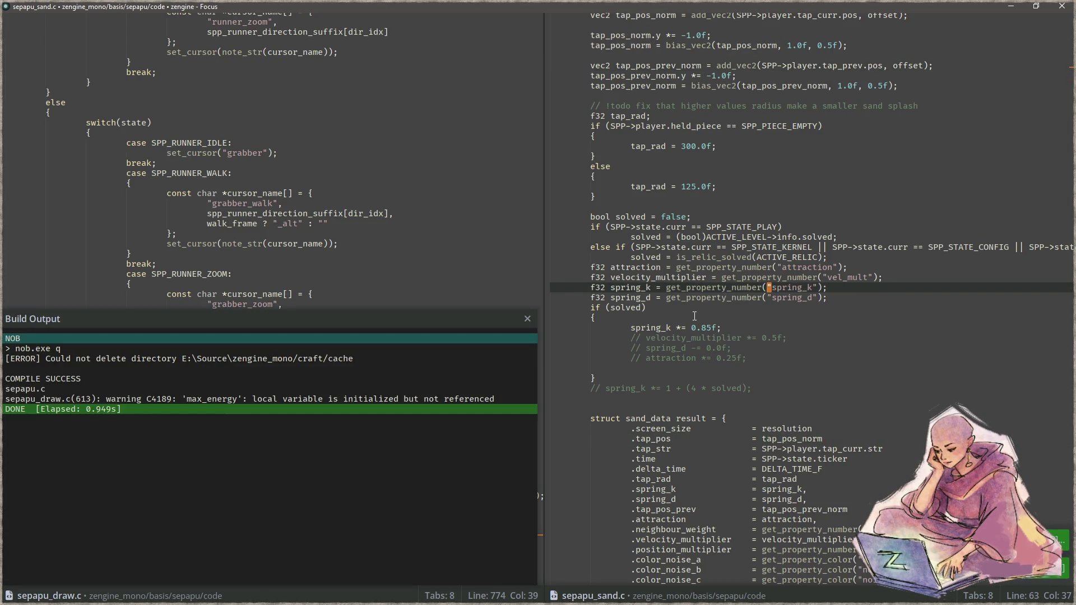
# Run the game with F6, test tapping by drawing a sand trail, then quit with Escape.
pyautogui.press('F6')
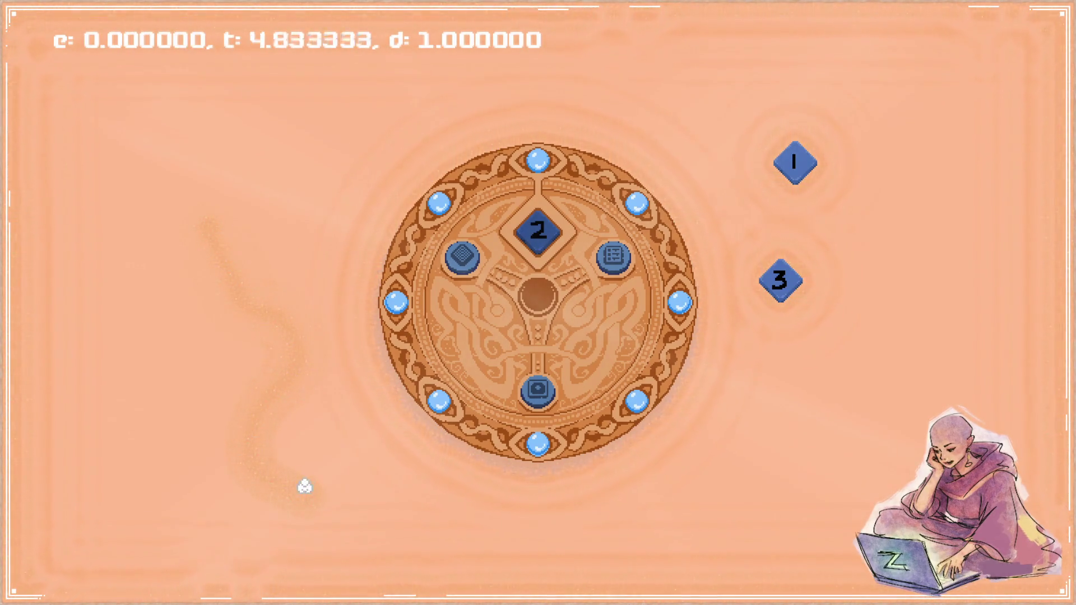
pyautogui.press('Escape')
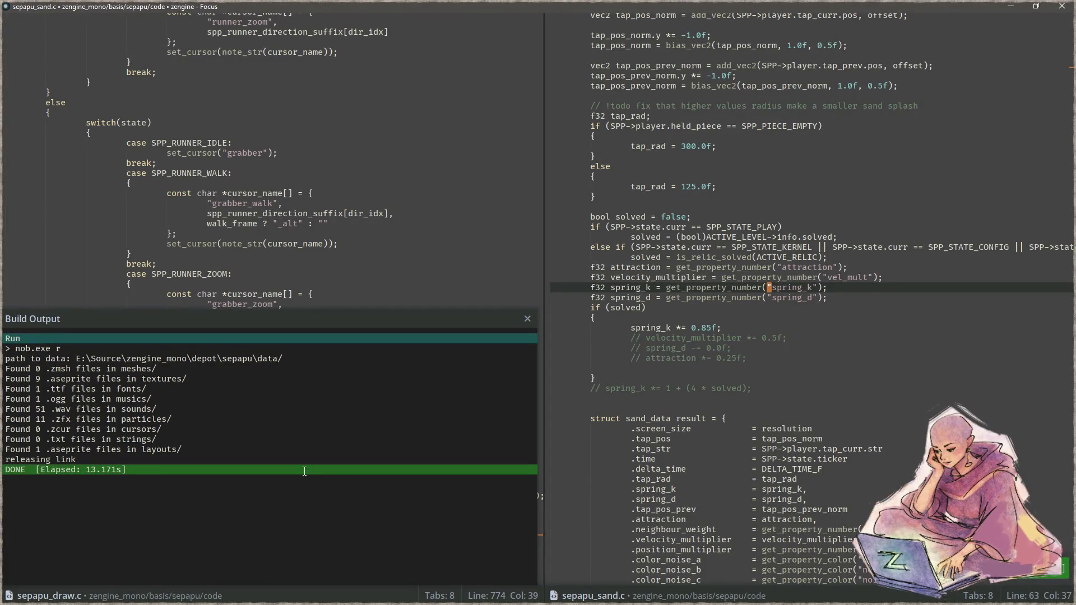
# Close the Build Output panel and scroll through get_sand_data's sand_data code.
pyautogui.click(839, 347)
pyautogui.press('Escape')
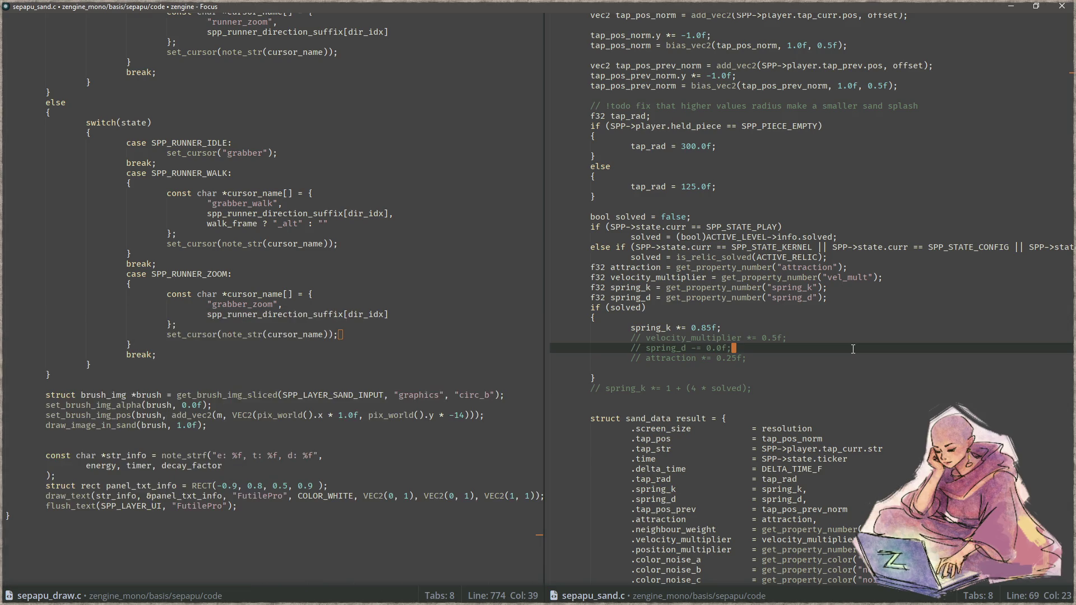
pyautogui.scroll(4, 846, 349)
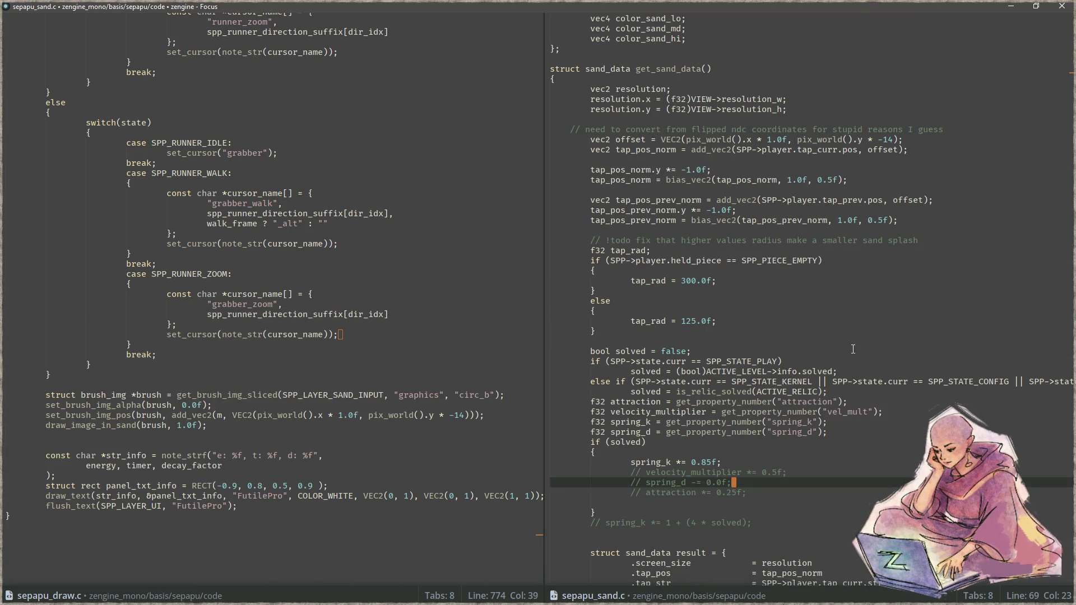
pyautogui.scroll(-9, 851, 348)
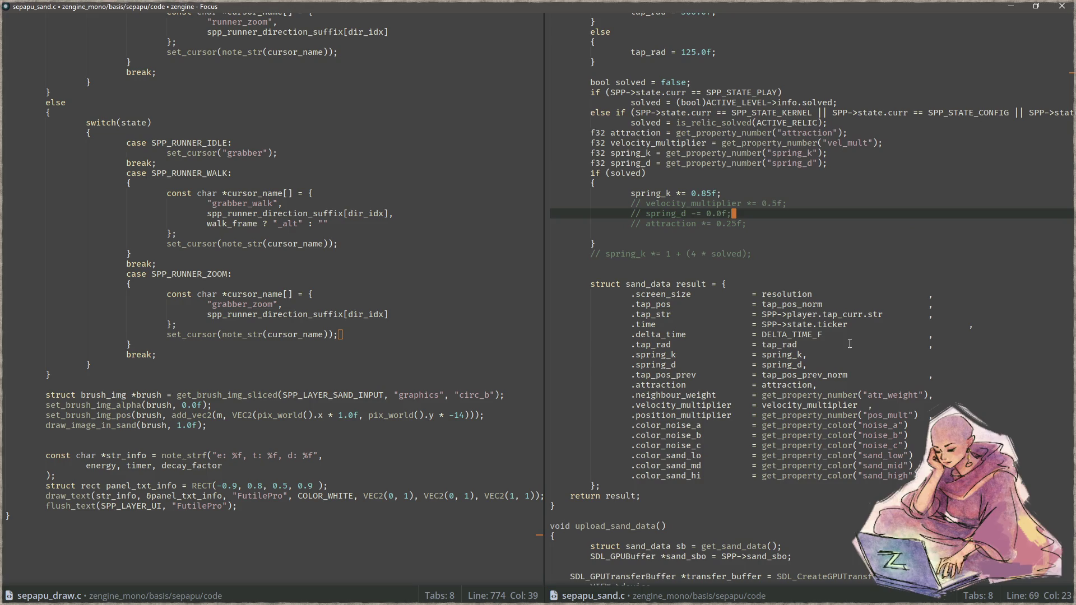